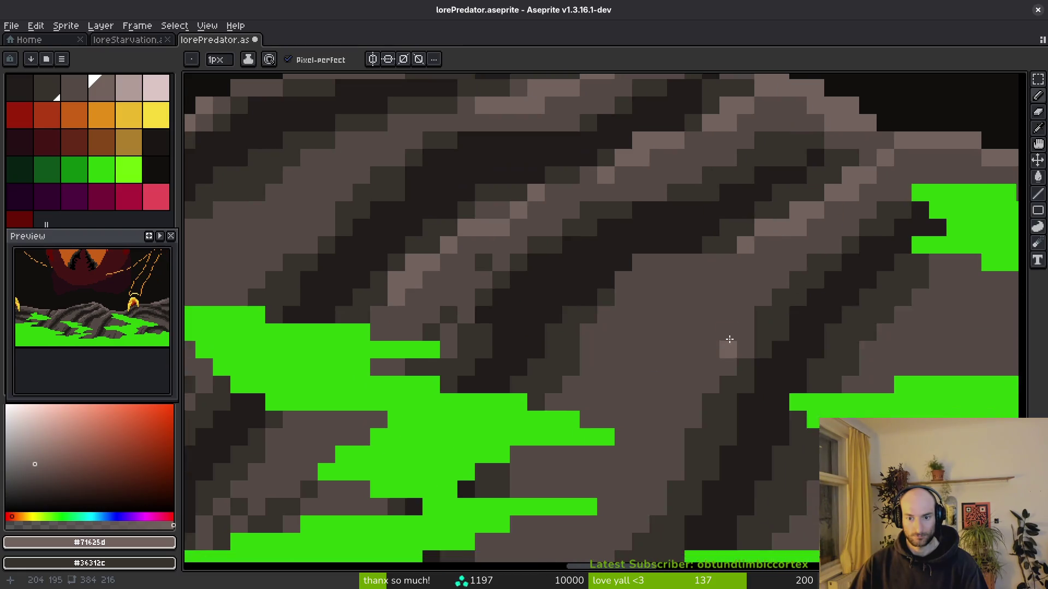
# Paint light highlight strokes on the rocks in front of the ant, undoing misplaced ones.
pyautogui.scroll(1, 731, 164)
pyautogui.moveTo(655, 223); pyautogui.dragTo(548, 314)
pyautogui.hotkey('ctrl', 'z')
pyautogui.moveTo(655, 189)
pyautogui.mouseDown()
pyautogui.moveTo(537, 276)
pyautogui.moveTo(538, 242)
pyautogui.moveTo(602, 307)
pyautogui.mouseUp()
pyautogui.hotkey('ctrl', 'z')
pyautogui.moveTo(541, 284); pyautogui.dragTo(479, 300)
pyautogui.scroll(-3, 479, 300)
pyautogui.scroll(2, 626, 309)
pyautogui.scroll(1, 626, 308)
# Add dark #36312c shadow pixels to the rock, removing two stray dark pixels.
pyautogui.keyDown('alt'); pyautogui.click(571, 319); pyautogui.keyUp('alt')
pyautogui.moveTo(570, 318)
pyautogui.mouseDown()
pyautogui.moveTo(464, 335)
pyautogui.moveTo(516, 318)
pyautogui.moveTo(583, 328)
pyautogui.mouseUp()
pyautogui.scroll(-3, 582, 328)
pyautogui.scroll(3, 561, 420)
pyautogui.moveTo(585, 373); pyautogui.dragTo(488, 314)
pyautogui.hotkey('ctrl', 'z')
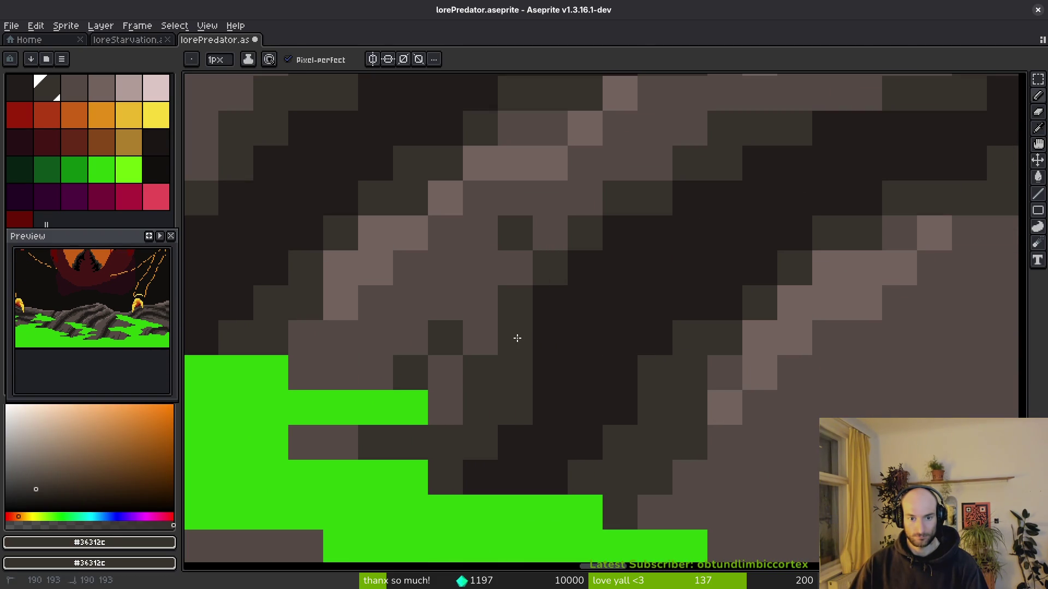
pyautogui.scroll(-3, 702, 434)
pyautogui.scroll(4, 648, 245)
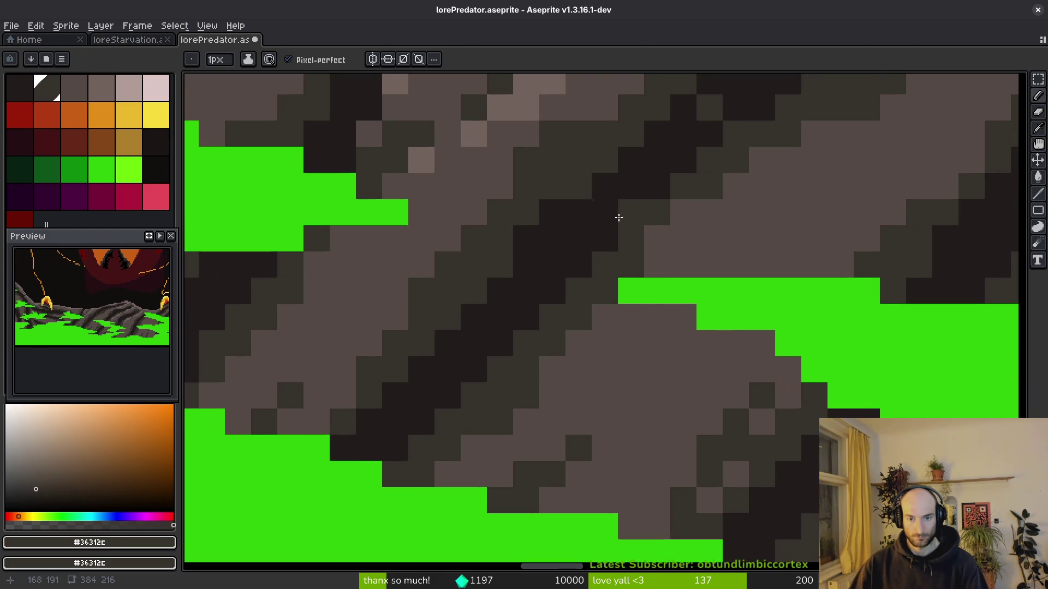
pyautogui.scroll(-3, 685, 274)
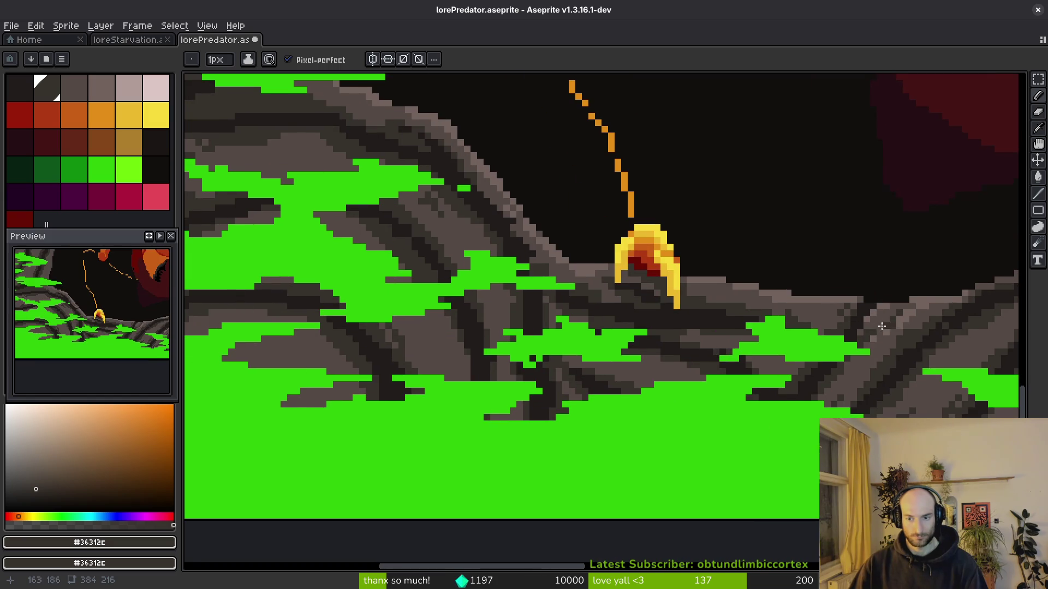
pyautogui.scroll(3, 722, 353)
# Sample the light #71625d and dark #36312c rock colours, then save lorePredator.aseprite.
pyautogui.press('alt')
pyautogui.click(722, 264)
pyautogui.scroll(-3, 722, 264)
pyautogui.scroll(3, 740, 290)
pyautogui.click(696, 287)
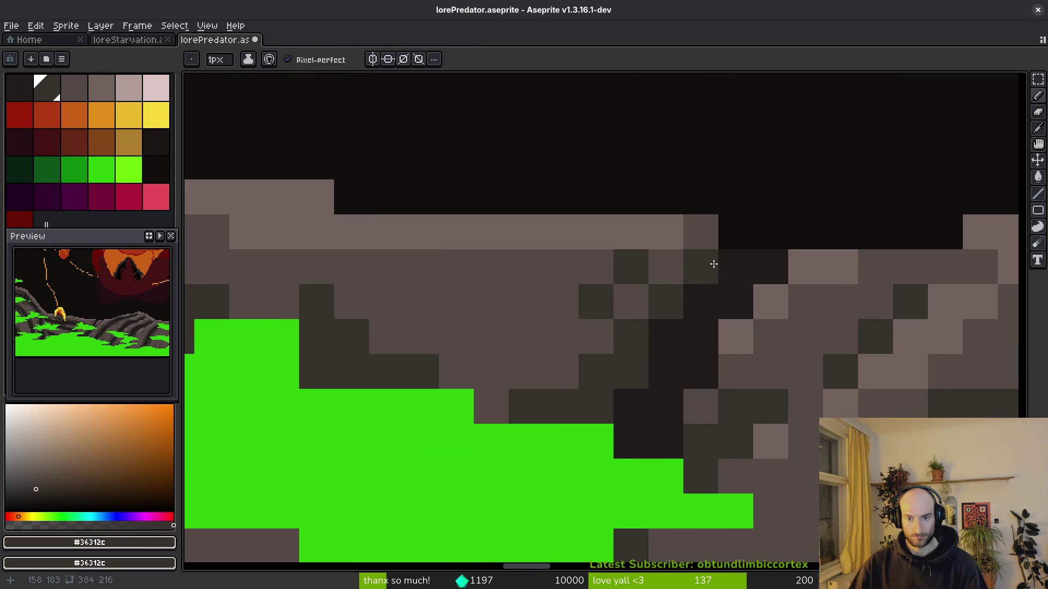
pyautogui.scroll(-3, 776, 346)
pyautogui.scroll(2, 695, 362)
pyautogui.scroll(-3, 694, 362)
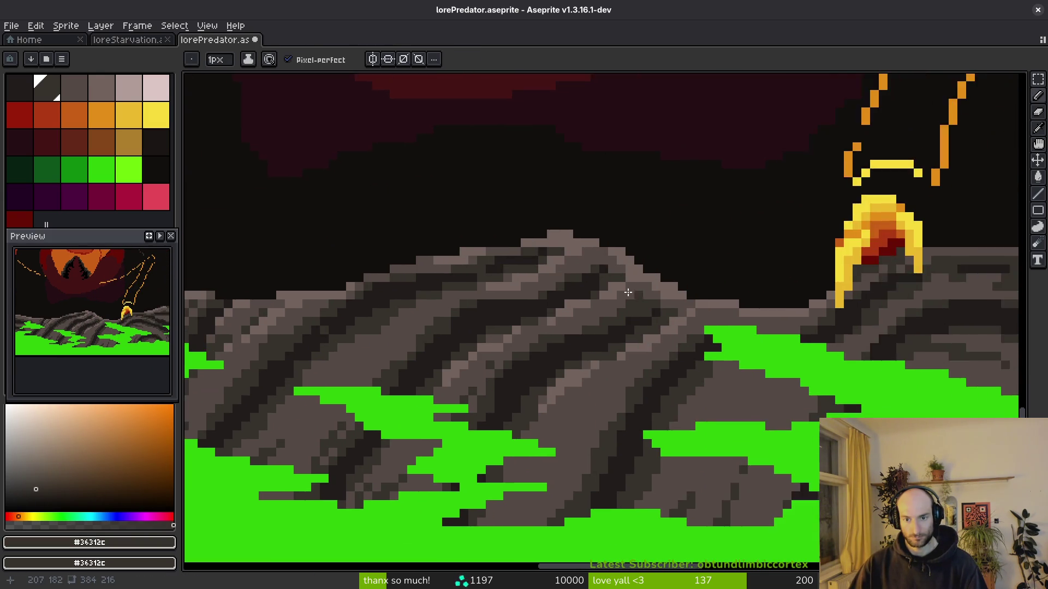
pyautogui.scroll(3, 643, 303)
pyautogui.scroll(-3, 636, 152)
pyautogui.hotkey('ctrl', 's')
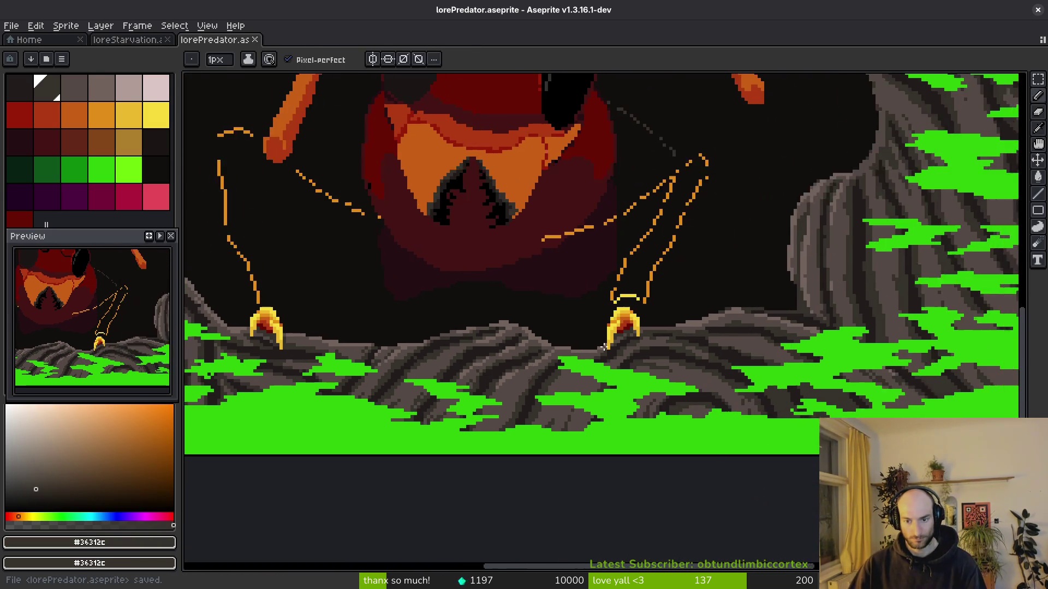
# Darken a rock pixel and paint a short stroke with #36312c after sampling the rock greys.
pyautogui.scroll(3, 564, 328)
pyautogui.click(589, 289)
pyautogui.scroll(-1, 627, 295)
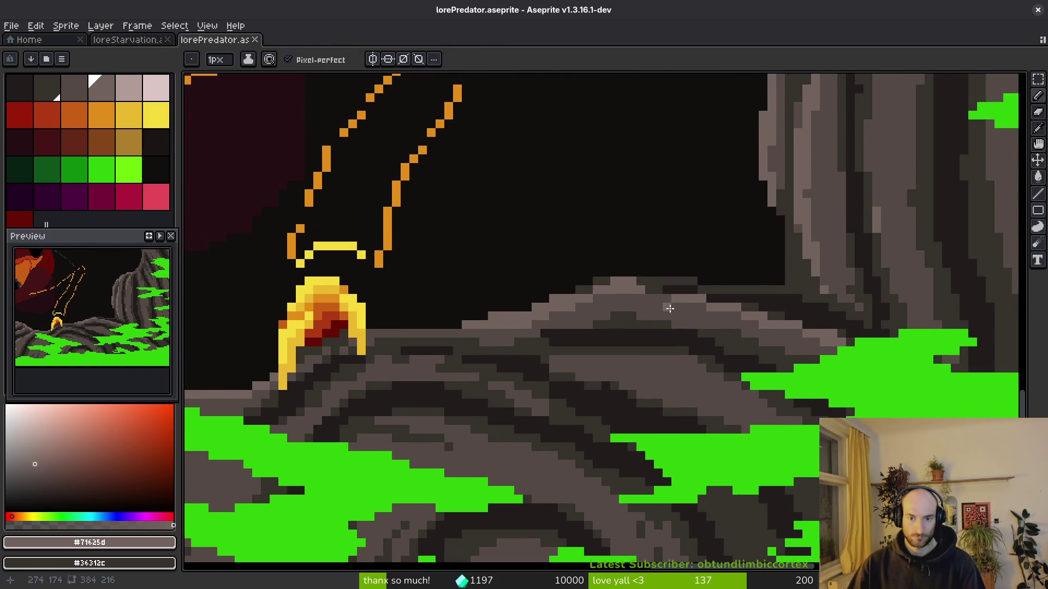
pyautogui.scroll(4, 555, 362)
pyautogui.click(547, 377)
pyautogui.press('9')
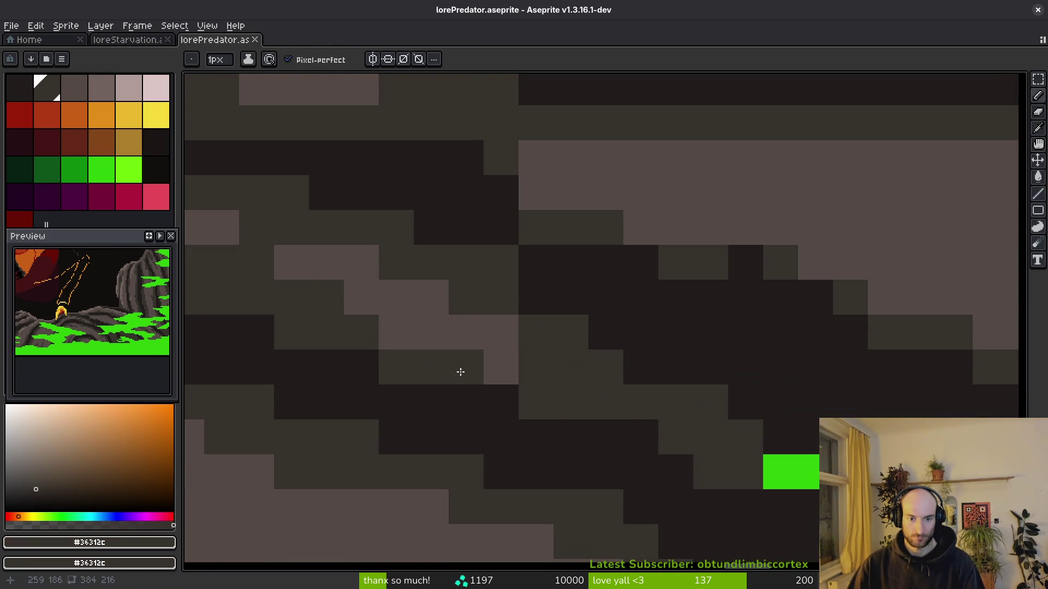
pyautogui.click(499, 368)
pyautogui.scroll(-3, 545, 393)
pyautogui.scroll(-1, 573, 382)
pyautogui.scroll(5, 600, 393)
pyautogui.scroll(-5, 636, 413)
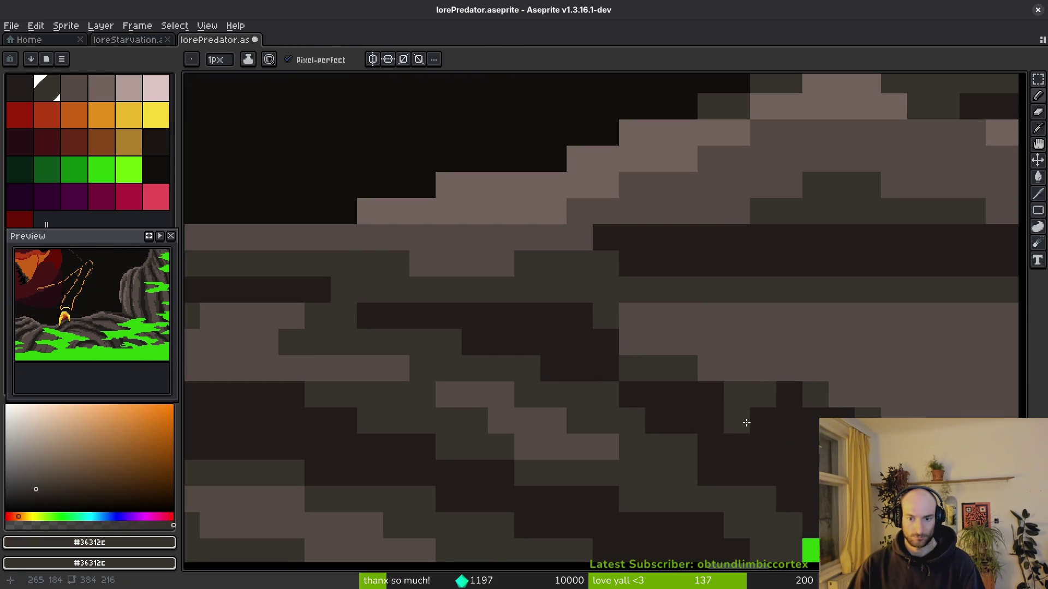
pyautogui.moveTo(710, 368); pyautogui.dragTo(790, 401)
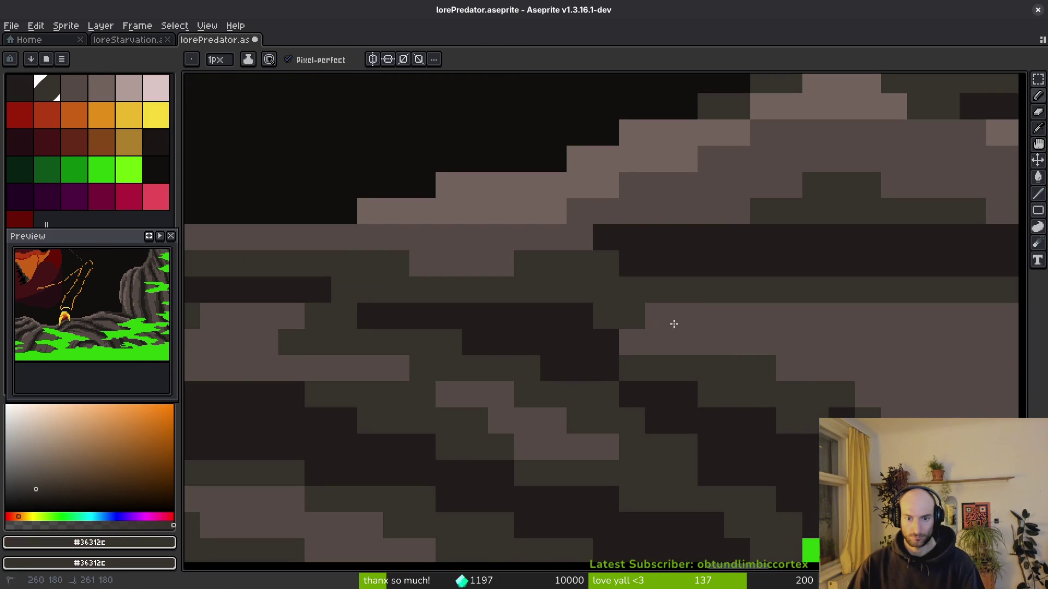
# Paint dark strokes across the rock near the moss and add a darkest #201c1a pixel.
pyautogui.moveTo(620, 349); pyautogui.dragTo(690, 325)
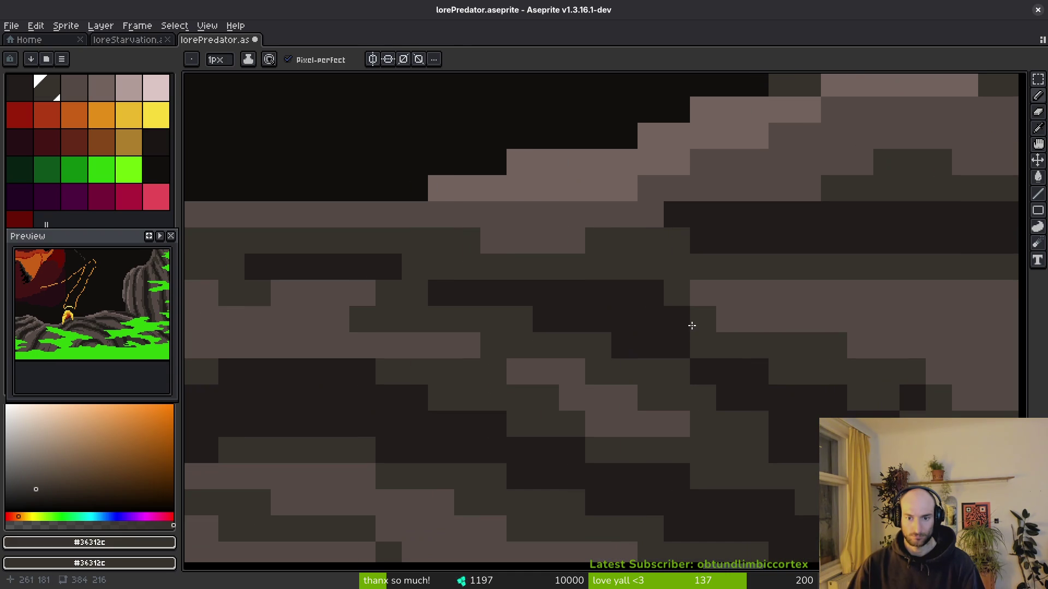
pyautogui.moveTo(518, 388); pyautogui.dragTo(560, 297)
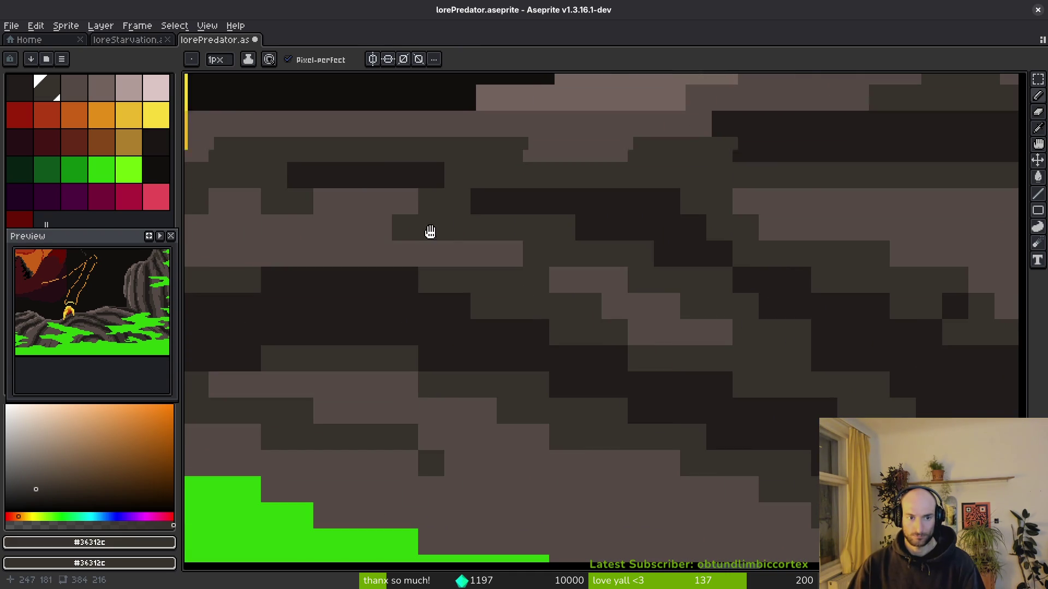
pyautogui.moveTo(370, 224); pyautogui.dragTo(417, 178)
pyautogui.moveTo(533, 234)
pyautogui.mouseDown()
pyautogui.moveTo(769, 234)
pyautogui.moveTo(748, 227)
pyautogui.mouseUp()
pyautogui.keyDown('alt'); pyautogui.click(758, 206); pyautogui.keyUp('alt')
pyautogui.click(821, 216)
pyautogui.scroll(-5, 636, 231)
pyautogui.scroll(4, 724, 322)
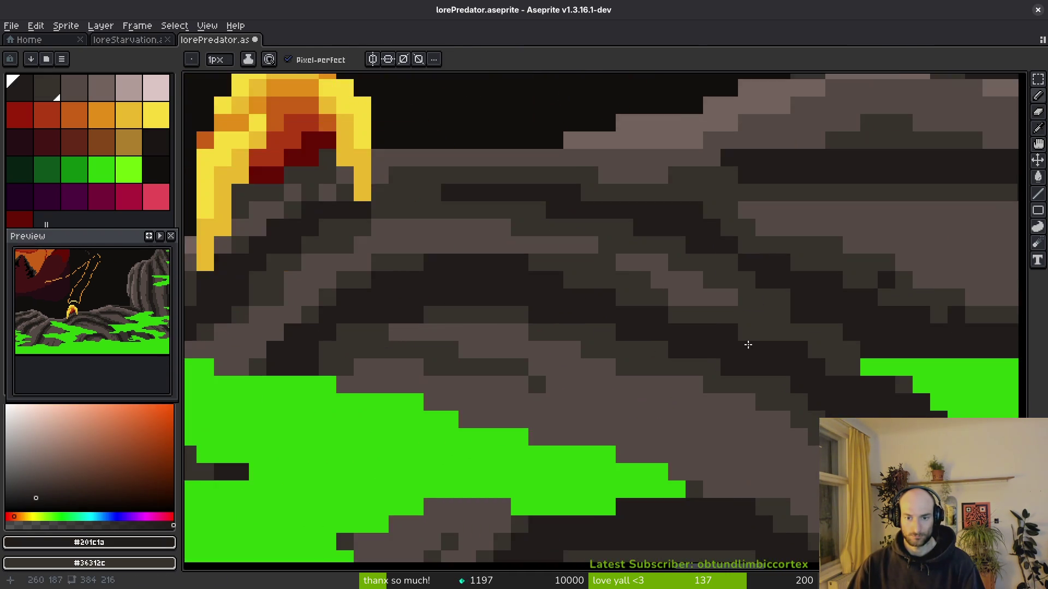
pyautogui.scroll(-4, 589, 304)
pyautogui.scroll(5, 588, 391)
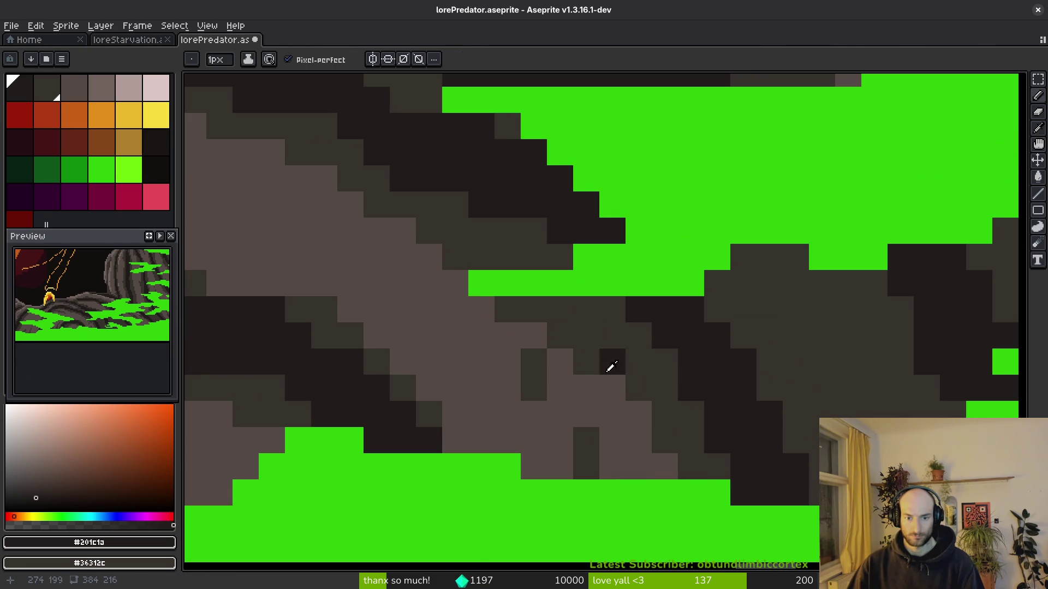
# Repaint dark rock cells in mid-grey #544a45, then undo the last pencil strokes.
pyautogui.keyDown('alt'); pyautogui.click(603, 360); pyautogui.keyUp('alt')
pyautogui.moveTo(586, 336)
pyautogui.mouseDown()
pyautogui.moveTo(534, 310)
pyautogui.moveTo(511, 330)
pyautogui.mouseUp()
pyautogui.keyDown('alt'); pyautogui.click(550, 339); pyautogui.keyUp('alt')
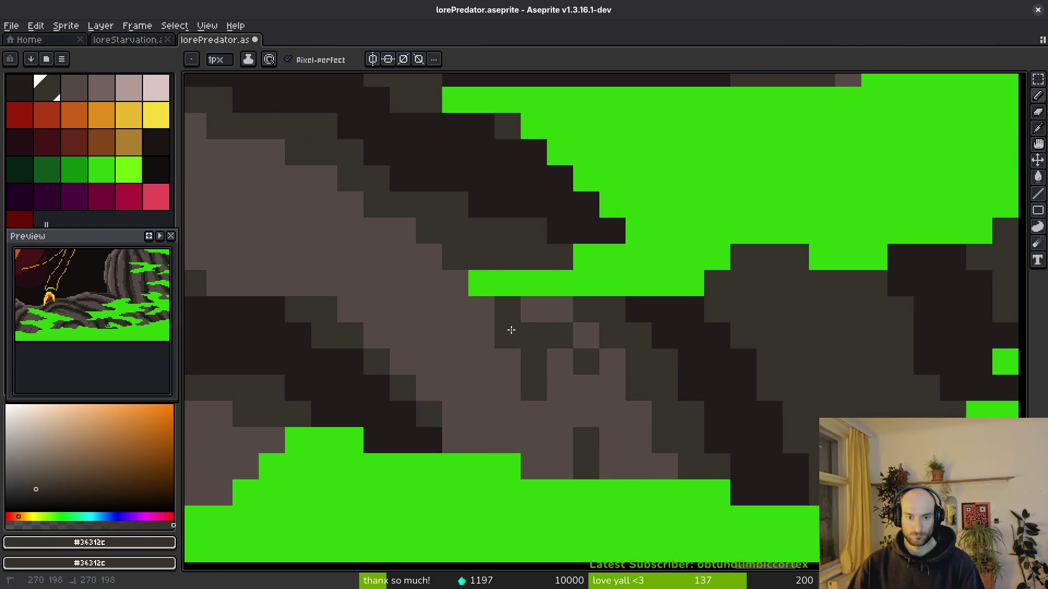
pyautogui.keyDown('alt'); pyautogui.click(545, 306); pyautogui.keyUp('alt')
pyautogui.click(484, 257)
pyautogui.click(442, 231)
pyautogui.click(507, 309)
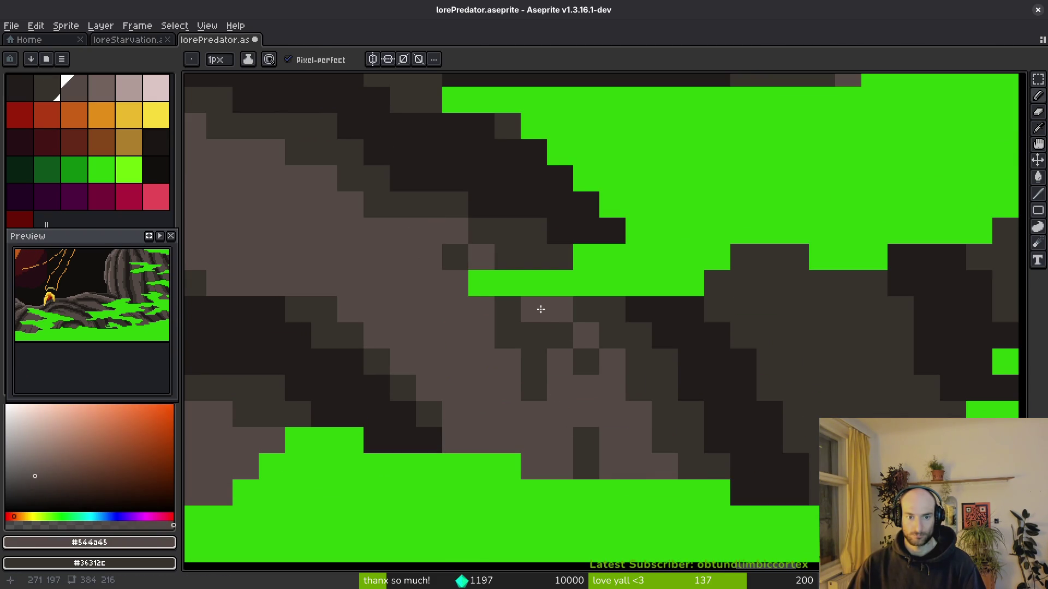
pyautogui.scroll(-4, 611, 397)
pyautogui.scroll(4, 624, 384)
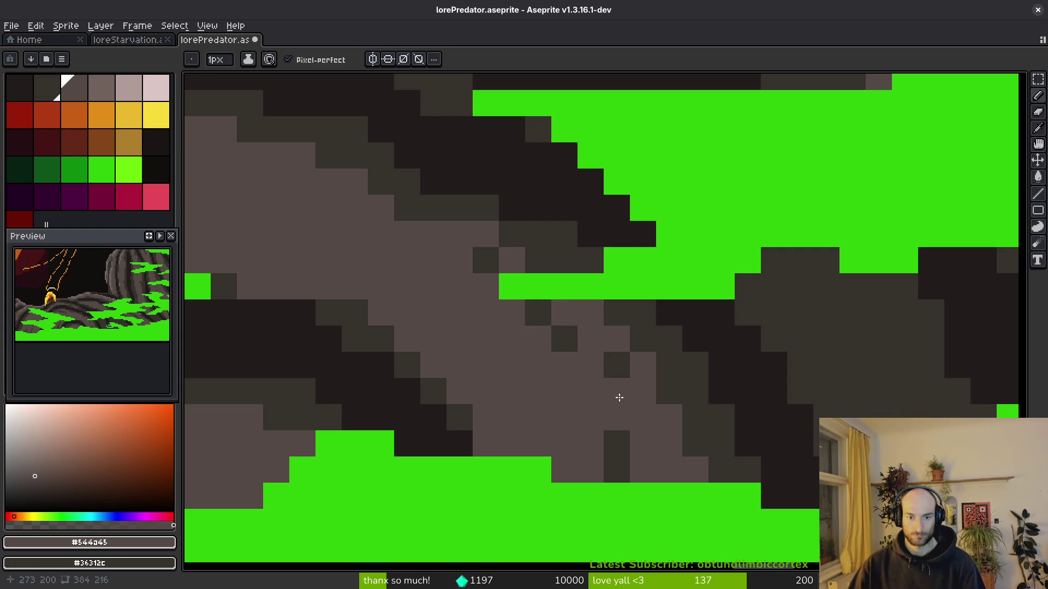
pyautogui.hotkey('ctrl', 'z')
pyautogui.hotkey('ctrl', 'z')
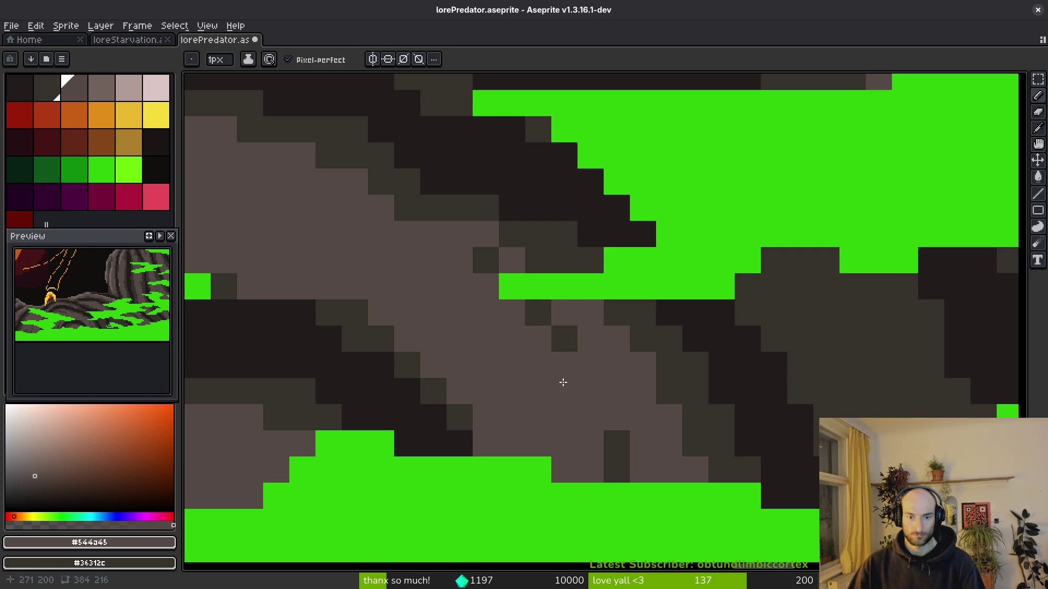
# Darken two light rock pixels with #36312c to form crack marks.
pyautogui.keyDown('alt'); pyautogui.click(566, 362); pyautogui.keyUp('alt')
pyautogui.click(562, 313)
pyautogui.click(540, 336)
pyautogui.scroll(-4, 593, 374)
pyautogui.moveTo(515, 380); pyautogui.dragTo(699, 390)
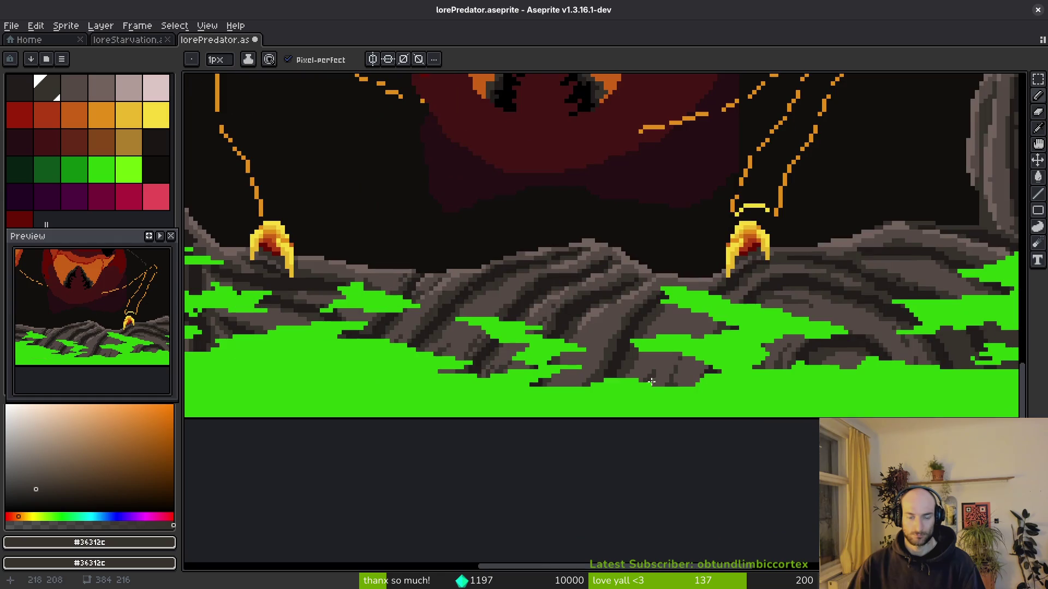
# Pick the pale brown #544d45 near the branch and antenna area and save the file.
pyautogui.moveTo(497, 380); pyautogui.dragTo(672, 333)
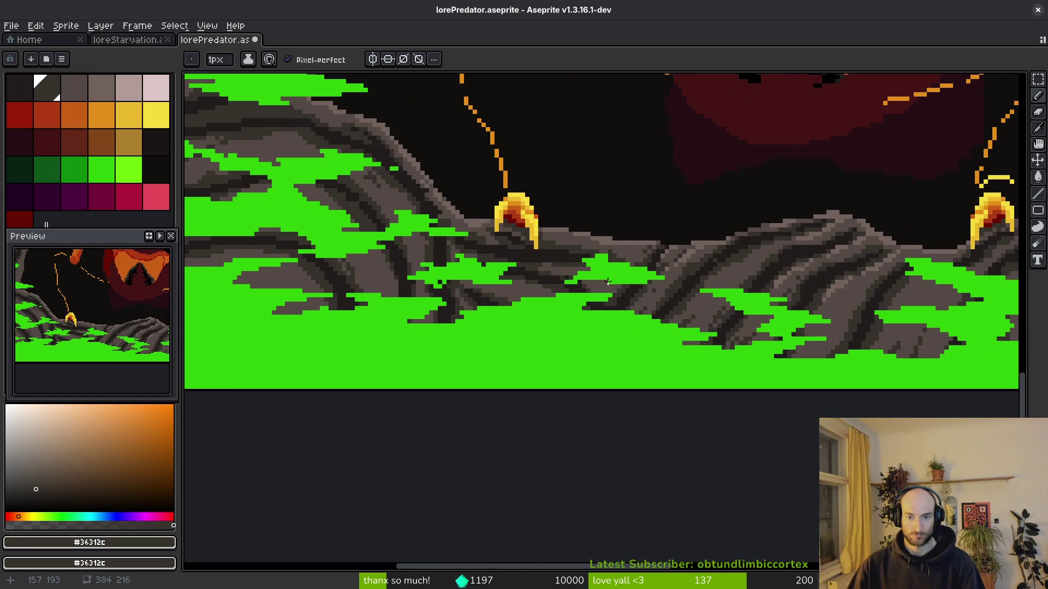
pyautogui.scroll(5, 677, 295)
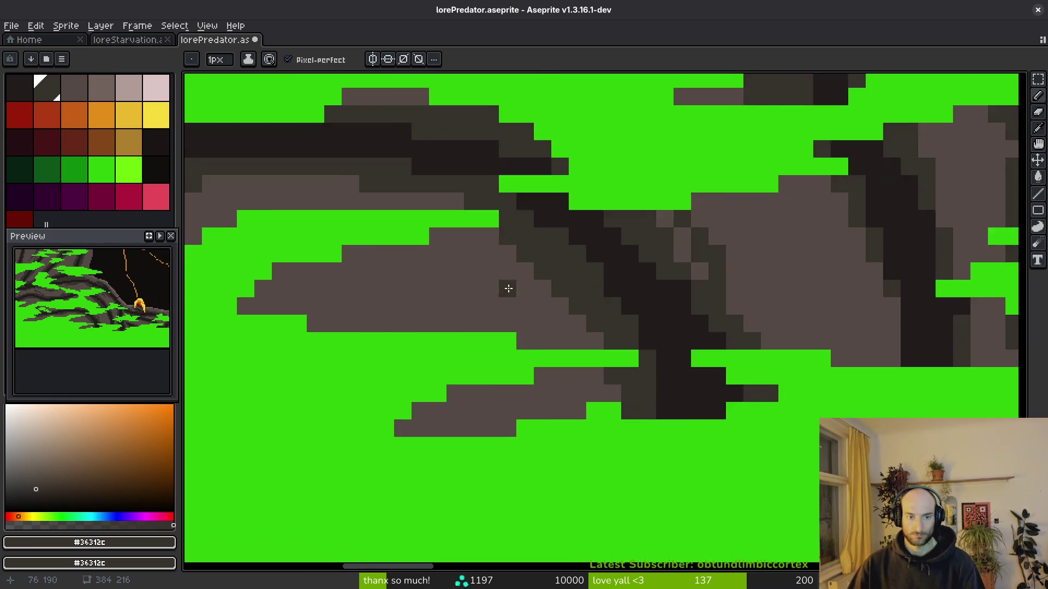
pyautogui.scroll(-3, 532, 292)
pyautogui.scroll(-1, 763, 268)
pyautogui.moveTo(845, 307)
pyautogui.mouseDown()
pyautogui.moveTo(790, 289)
pyautogui.moveTo(612, 299)
pyautogui.moveTo(576, 243)
pyautogui.moveTo(606, 328)
pyautogui.moveTo(666, 349)
pyautogui.moveTo(673, 327)
pyautogui.mouseUp()
pyautogui.scroll(3, 624, 360)
pyautogui.keyDown('alt'); pyautogui.click(586, 387); pyautogui.keyUp('alt')
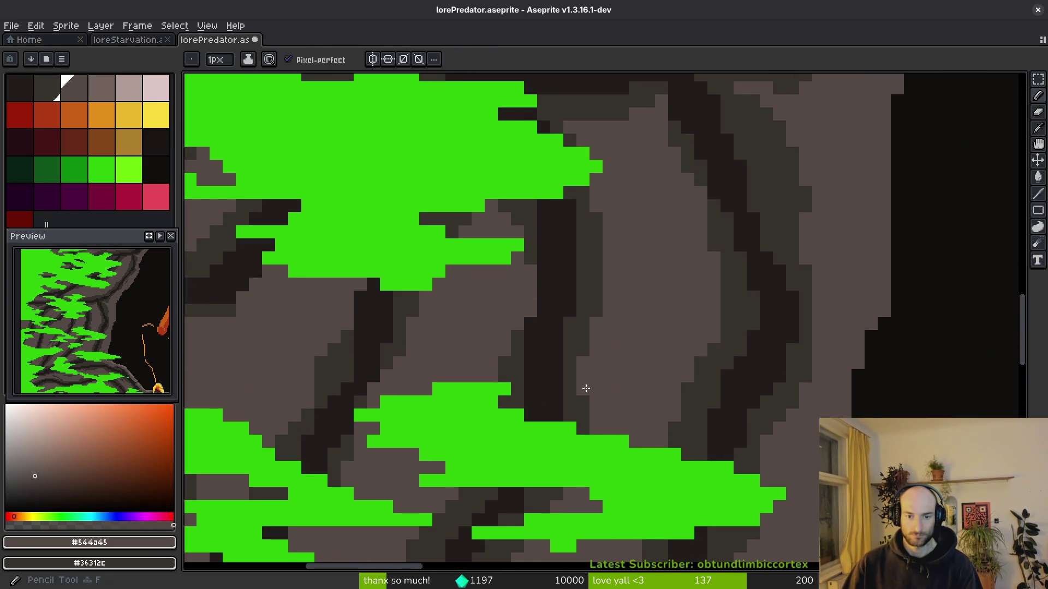
pyautogui.scroll(-3, 584, 379)
pyautogui.hotkey('ctrl', 's')
# Paint pale-brown #544d45 pixels along the dark cave edge.
pyautogui.scroll(4, 573, 335)
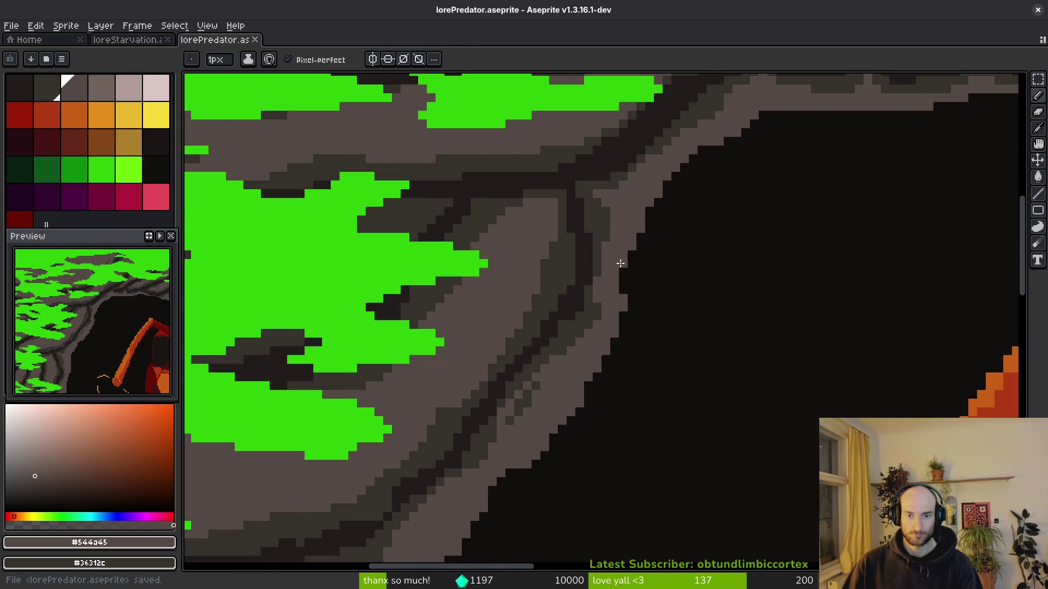
pyautogui.scroll(2, 620, 264)
pyautogui.moveTo(617, 286); pyautogui.dragTo(624, 363)
pyautogui.scroll(-2, 628, 360)
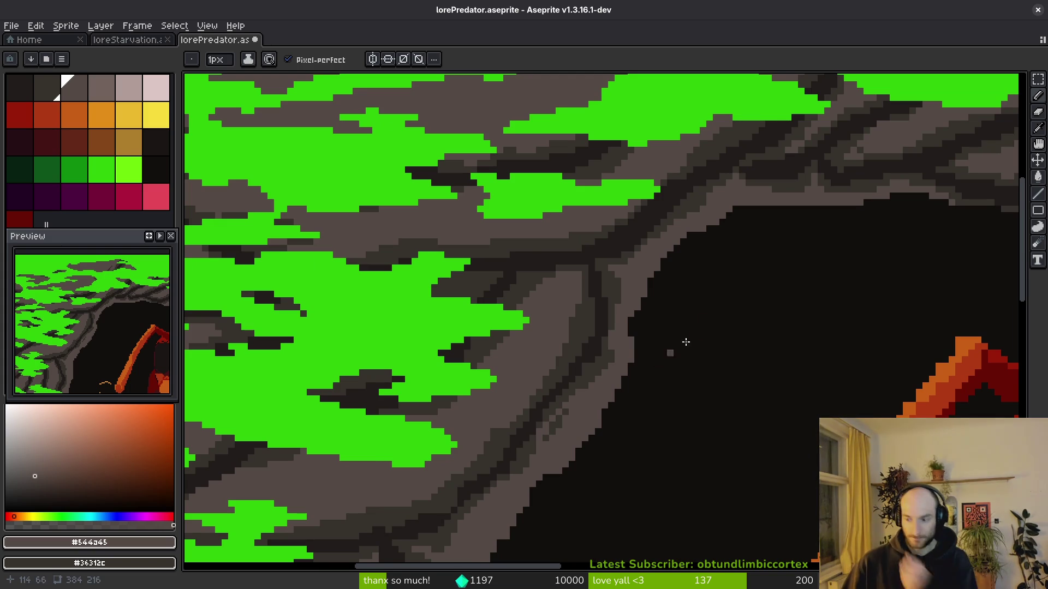
pyautogui.scroll(-3, 704, 318)
pyautogui.scroll(3, 740, 240)
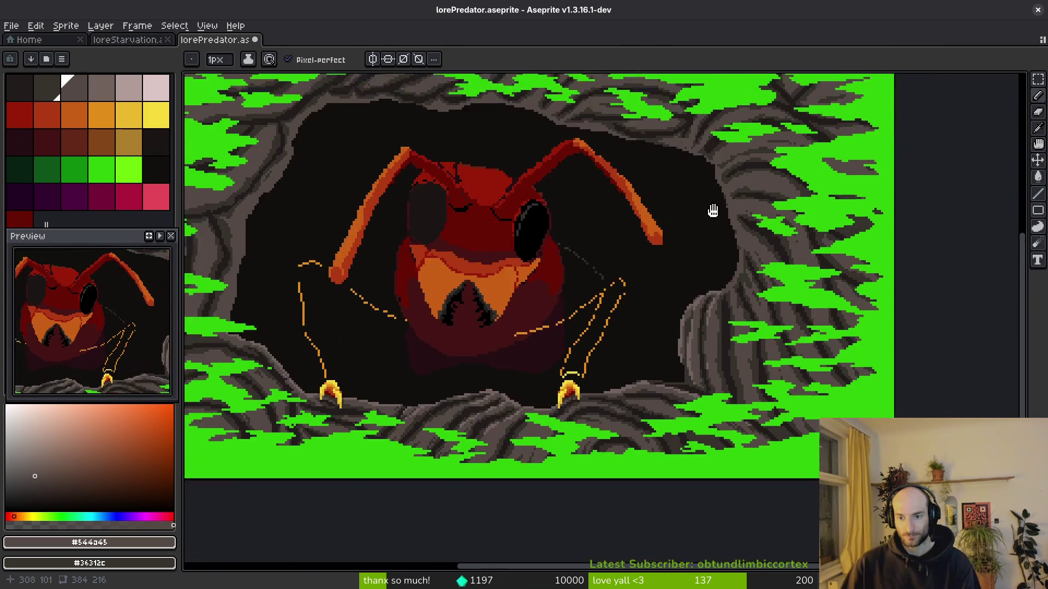
pyautogui.scroll(4, 678, 304)
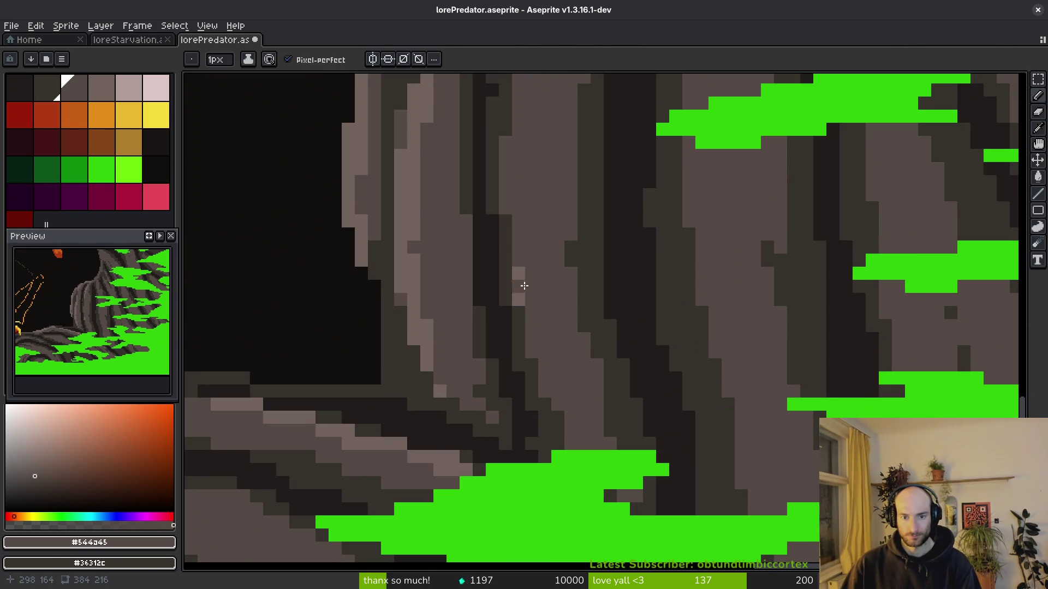
# Draw a dark #36312c vertical shading stroke on the rock column, then sample the lighter greys.
pyautogui.moveTo(544, 415); pyautogui.dragTo(634, 456)
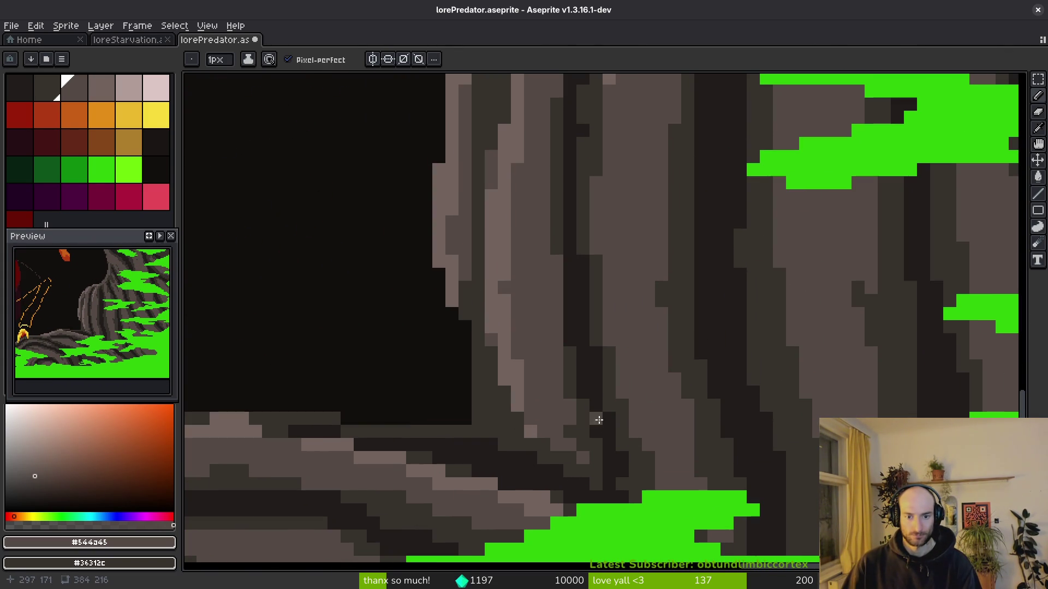
pyautogui.keyDown('alt'); pyautogui.click(569, 406); pyautogui.keyUp('alt')
pyautogui.moveTo(570, 406); pyautogui.dragTo(543, 320)
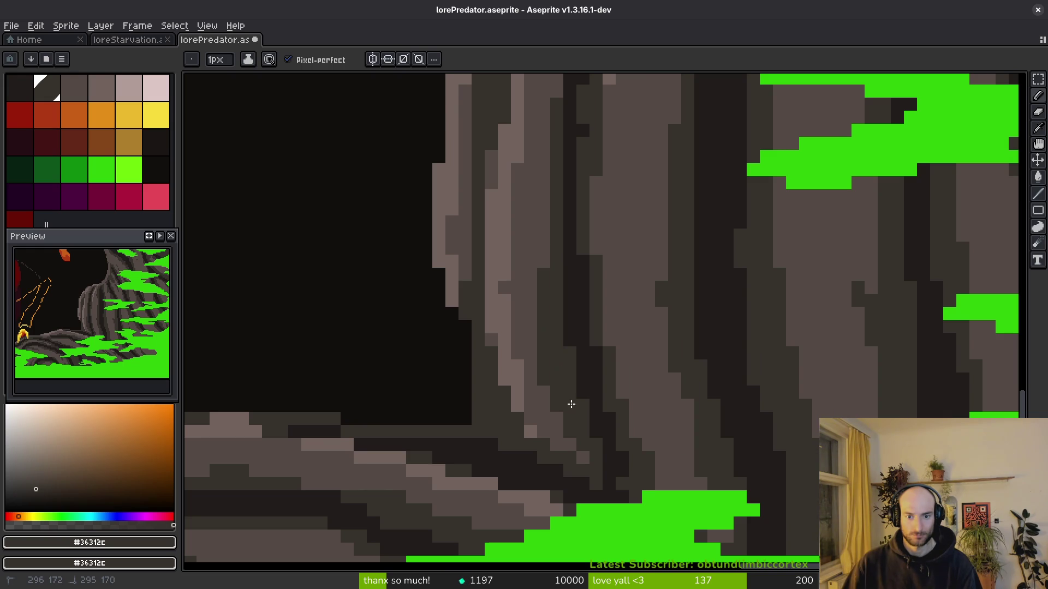
pyautogui.keyDown('alt'); pyautogui.click(523, 420); pyautogui.keyUp('alt')
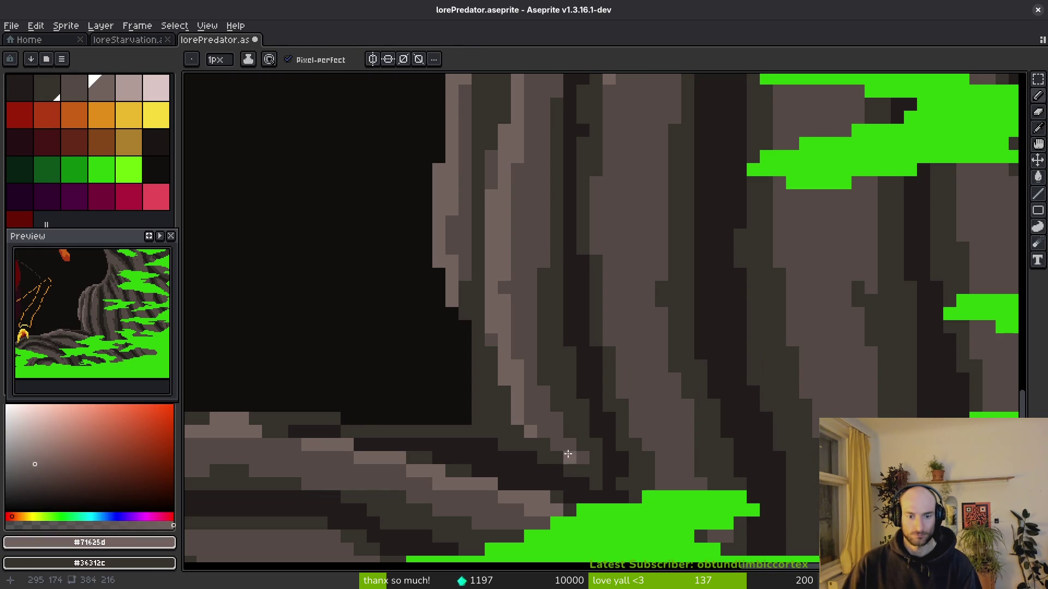
pyautogui.moveTo(507, 332); pyautogui.dragTo(616, 465)
pyautogui.keyDown('alt'); pyautogui.click(615, 366); pyautogui.keyUp('alt')
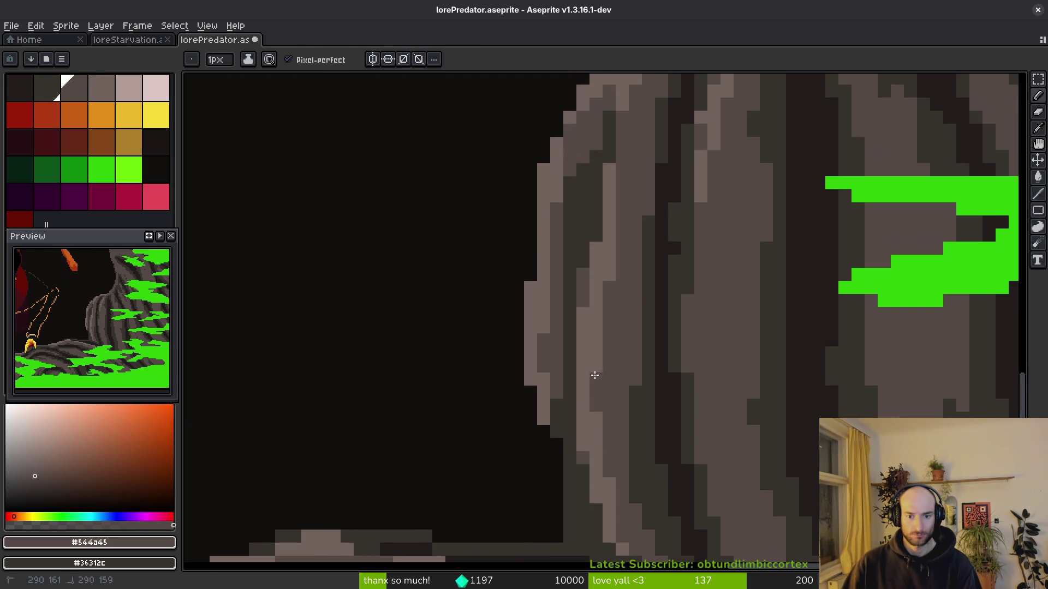
# Paint a dark stroke down the tall rock column and sample the near-black shade.
pyautogui.scroll(-3, 618, 373)
pyautogui.scroll(2, 611, 363)
pyautogui.scroll(1, 606, 357)
pyautogui.moveTo(606, 357); pyautogui.dragTo(554, 296)
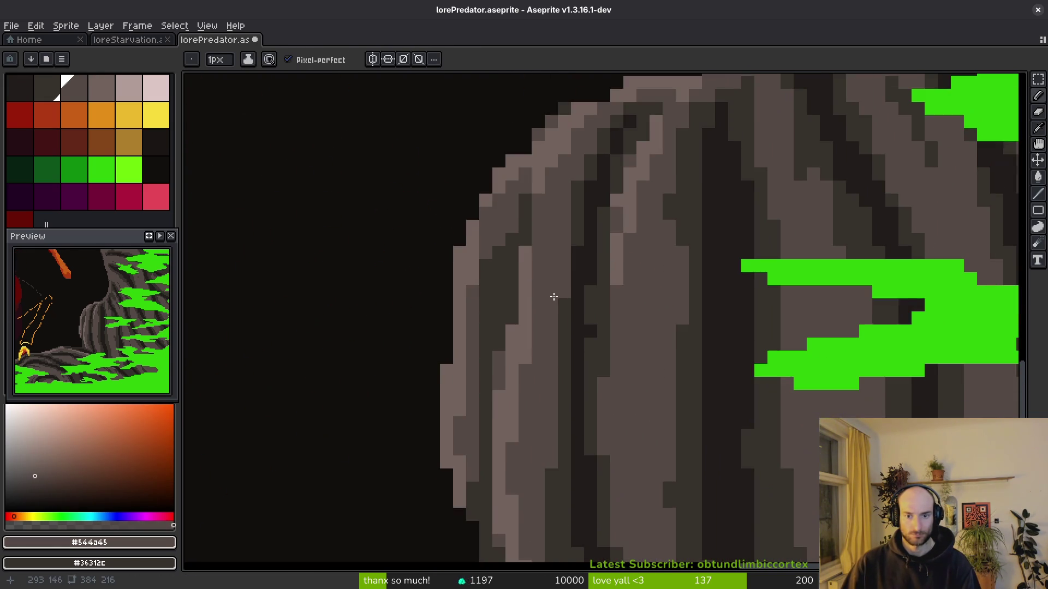
pyautogui.scroll(1, 626, 136)
pyautogui.keyDown('alt'); pyautogui.click(634, 167); pyautogui.keyUp('alt')
pyautogui.moveTo(636, 173); pyautogui.dragTo(620, 268)
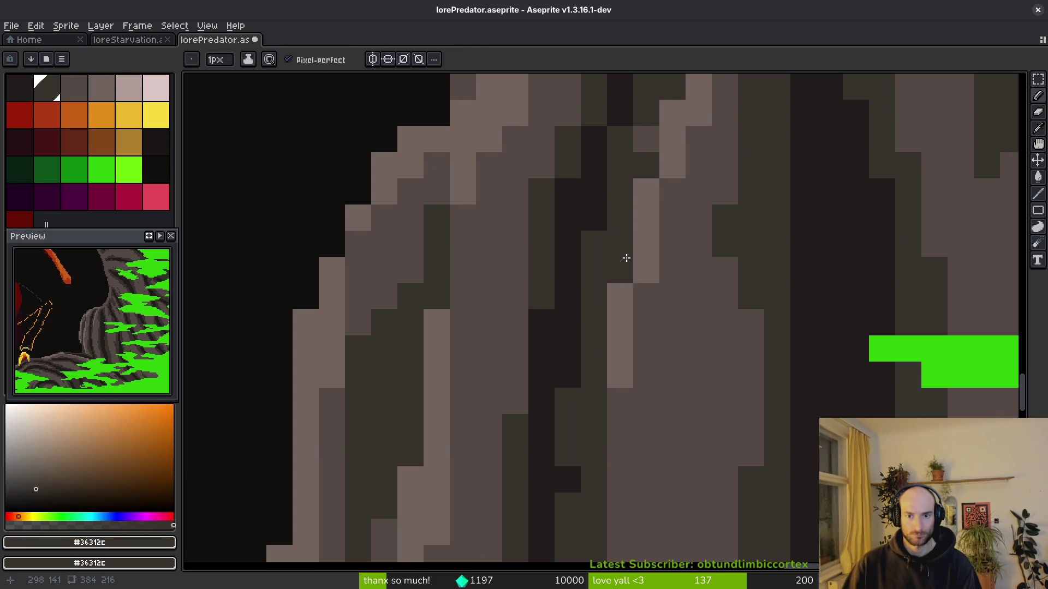
pyautogui.scroll(-3, 643, 139)
pyautogui.scroll(2, 654, 287)
pyautogui.keyDown('alt'); pyautogui.click(645, 265); pyautogui.keyUp('alt')
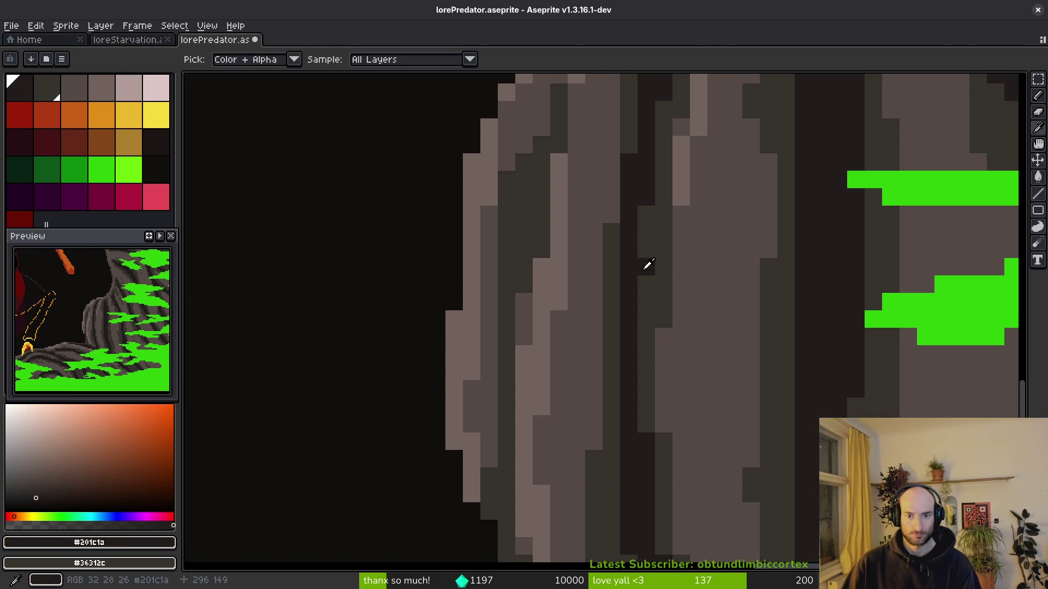
pyautogui.scroll(-3, 708, 355)
pyautogui.scroll(3, 620, 322)
# Paint a mid-grey stroke diagonally across the rock ledge among the moss.
pyautogui.press('alt')
pyautogui.scroll(-3, 611, 339)
pyautogui.scroll(2, 629, 358)
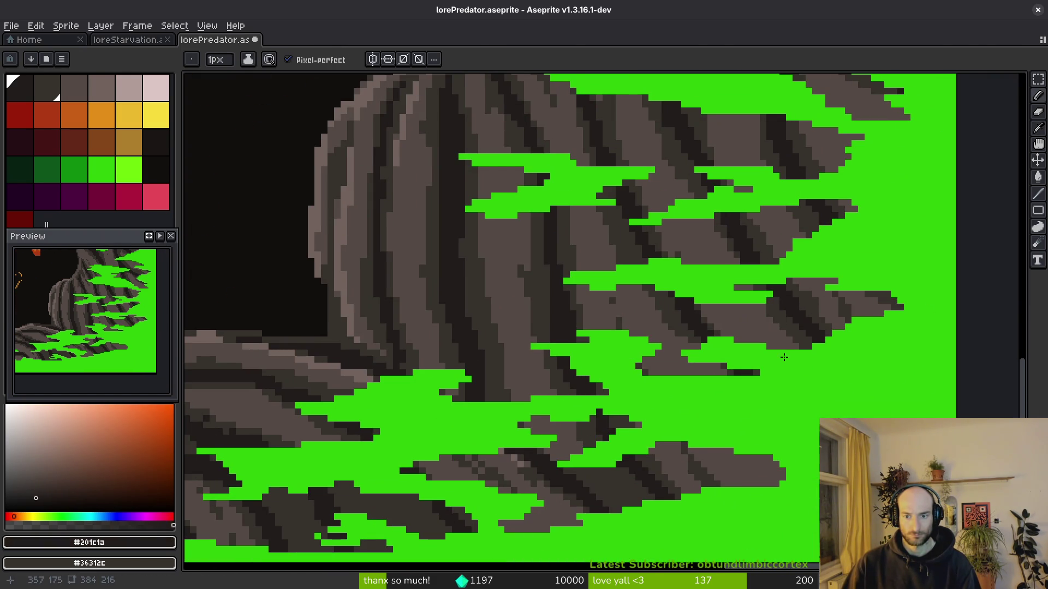
pyautogui.scroll(-3, 673, 475)
pyautogui.scroll(4, 535, 235)
pyautogui.keyDown('alt'); pyautogui.click(528, 227); pyautogui.keyUp('alt')
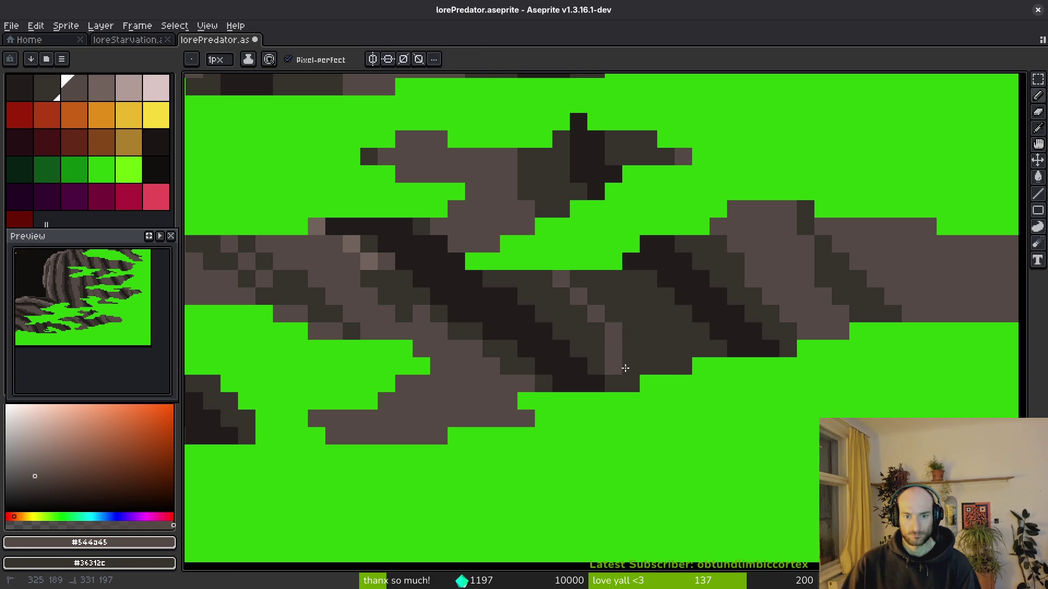
pyautogui.moveTo(615, 357); pyautogui.dragTo(586, 301)
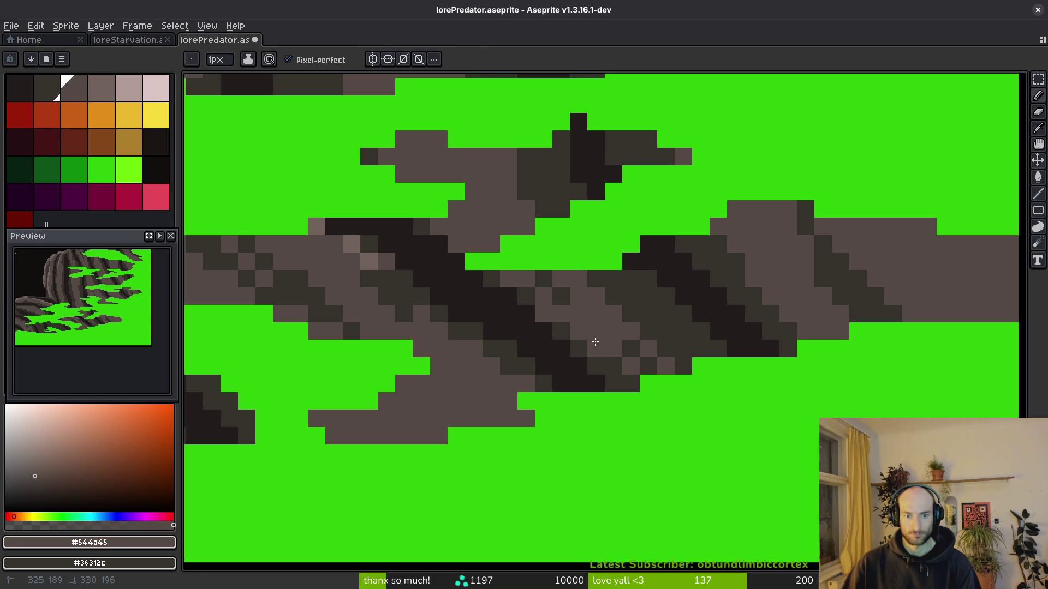
pyautogui.scroll(-3, 546, 284)
pyautogui.scroll(3, 535, 346)
pyautogui.keyDown('alt'); pyautogui.click(469, 271); pyautogui.keyUp('alt')
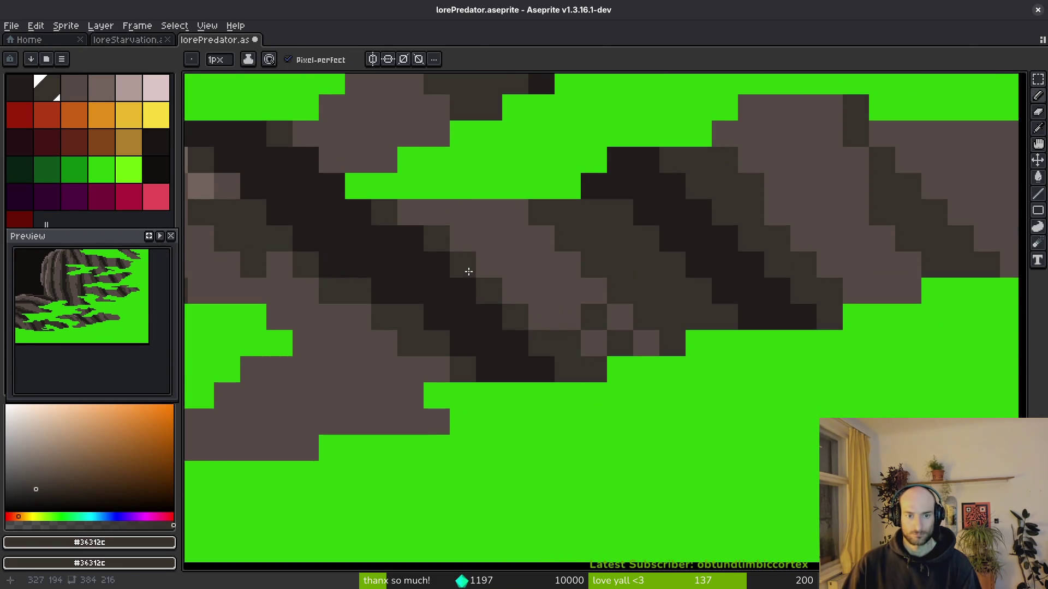
pyautogui.scroll(-2, 585, 375)
pyautogui.scroll(-2, 585, 376)
# Lighten the column's dark pixel bands with mid-grey strokes, restoring one dark stroke.
pyautogui.moveTo(647, 350); pyautogui.dragTo(709, 382)
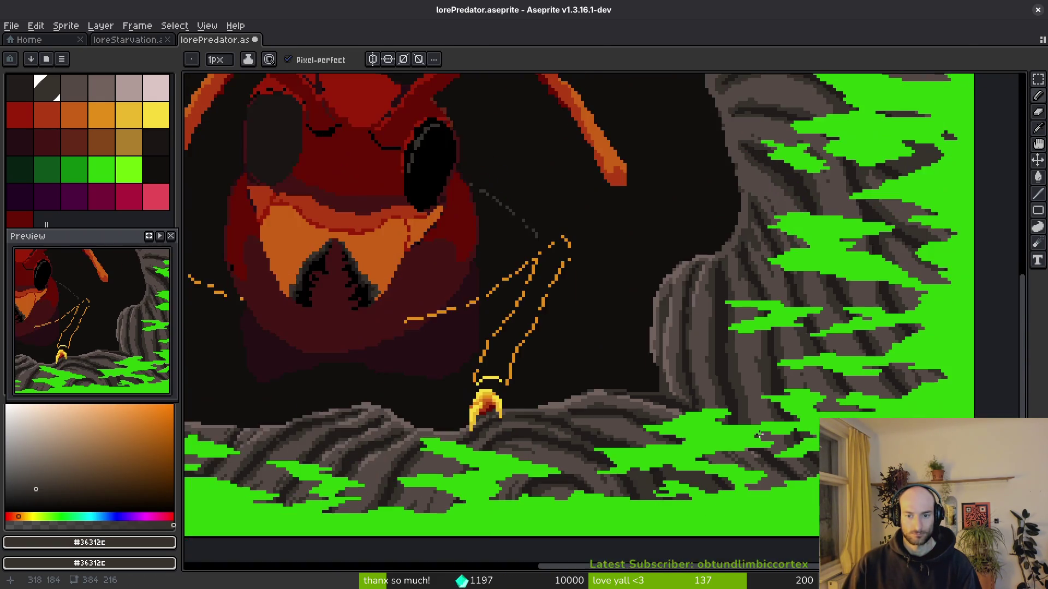
pyautogui.scroll(3, 739, 372)
pyautogui.keyDown('alt'); pyautogui.click(659, 230); pyautogui.keyUp('alt')
pyautogui.moveTo(659, 244); pyautogui.dragTo(695, 411)
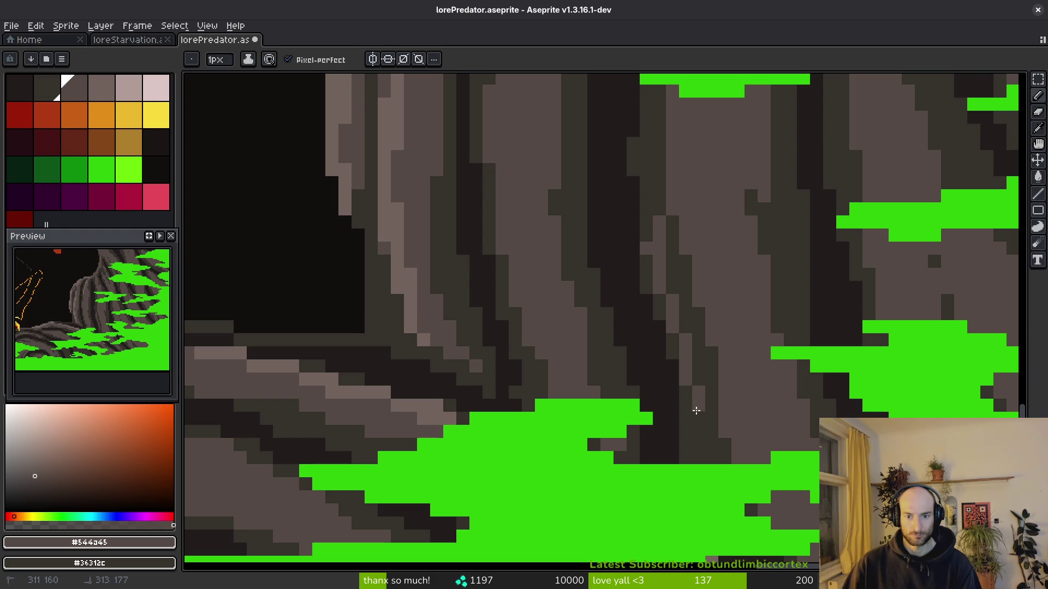
pyautogui.moveTo(692, 343)
pyautogui.mouseDown()
pyautogui.moveTo(669, 232)
pyautogui.moveTo(669, 329)
pyautogui.mouseUp()
pyautogui.keyDown('alt'); pyautogui.click(650, 224); pyautogui.keyUp('alt')
pyautogui.keyDown('alt'); pyautogui.click(682, 246); pyautogui.keyUp('alt')
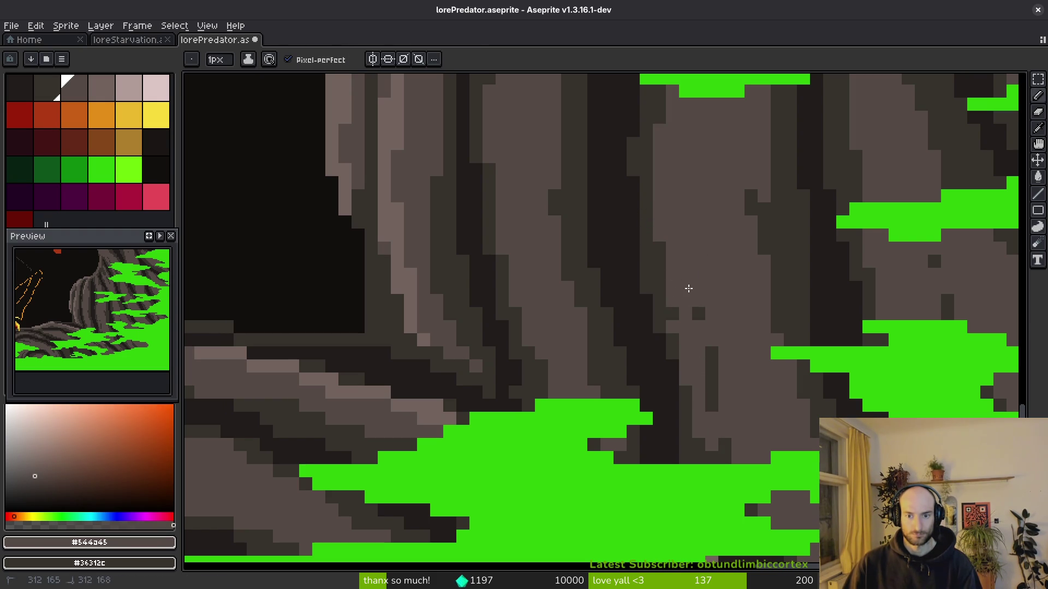
pyautogui.scroll(-4, 732, 423)
pyautogui.scroll(4, 732, 424)
pyautogui.moveTo(729, 374); pyautogui.dragTo(730, 418)
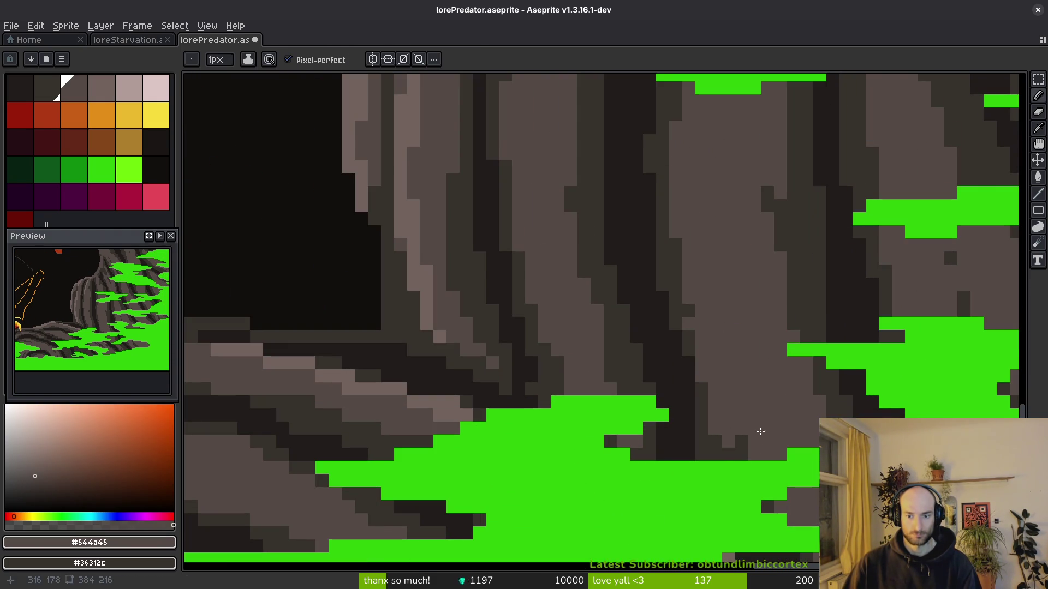
# Sample the dark rock shade and view the whole ant and cave scene.
pyautogui.scroll(-4, 737, 393)
pyautogui.scroll(5, 749, 422)
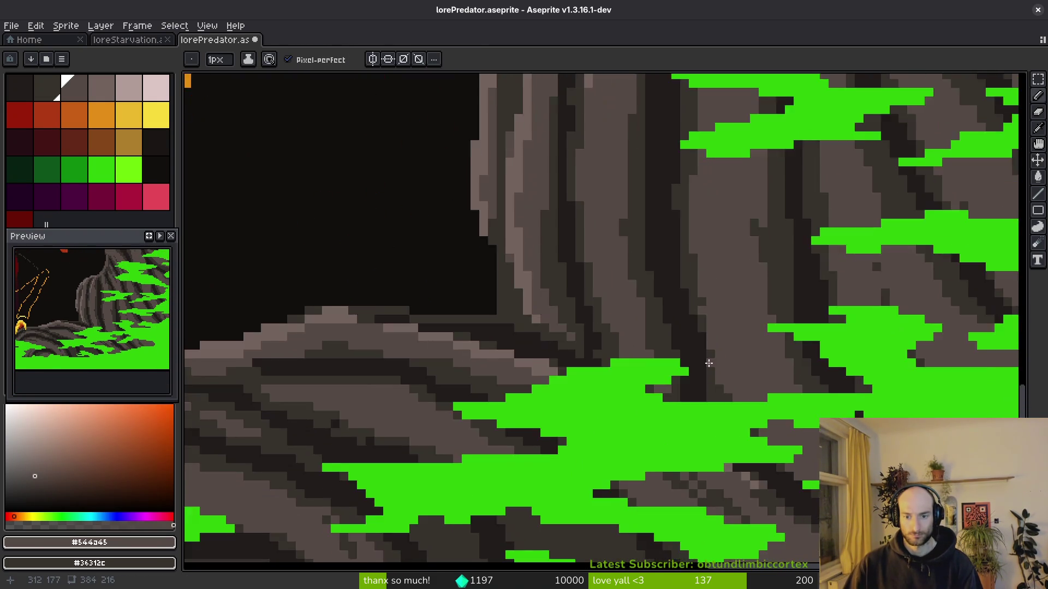
pyautogui.keyDown('alt'); pyautogui.click(713, 355); pyautogui.keyUp('alt')
pyautogui.scroll(-3, 744, 424)
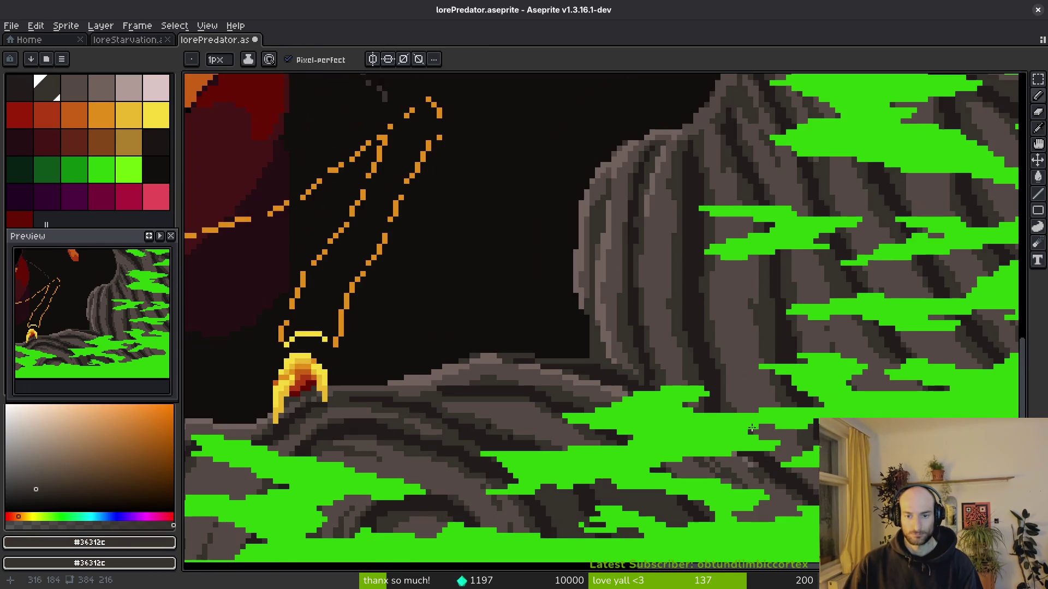
pyautogui.scroll(3, 748, 334)
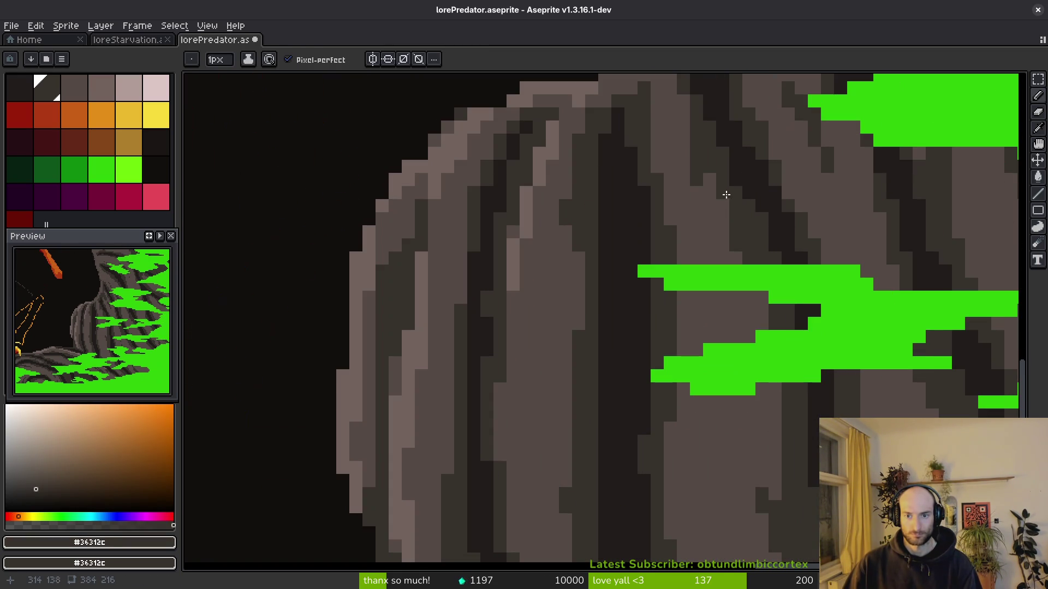
pyautogui.scroll(-4, 723, 193)
pyautogui.scroll(-1, 763, 342)
pyautogui.moveTo(679, 342)
pyautogui.mouseDown()
pyautogui.moveTo(652, 389)
pyautogui.moveTo(770, 445)
pyautogui.mouseUp()
pyautogui.scroll(2, 771, 445)
pyautogui.scroll(2, 725, 309)
pyautogui.press('alt')
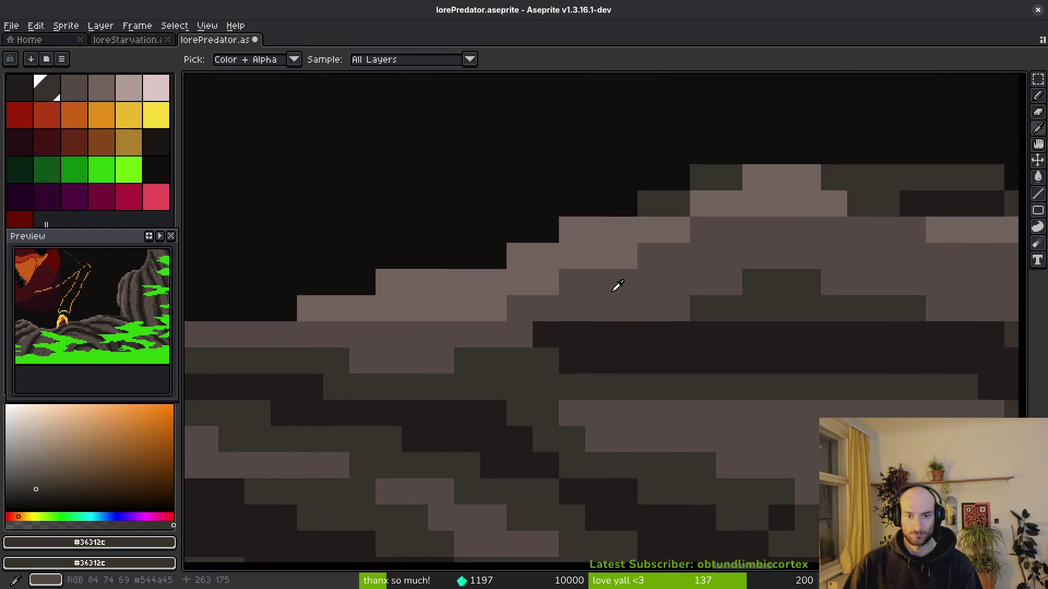
# Pick the mid-grey and light grey rock colours, paint highlights along the rock top and edge, and save.
pyautogui.rightClick(613, 283)
pyautogui.click(636, 250)
pyautogui.scroll(-3, 700, 306)
pyautogui.scroll(2, 609, 382)
pyautogui.moveTo(346, 381)
pyautogui.mouseDown()
pyautogui.moveTo(620, 386)
pyautogui.moveTo(697, 406)
pyautogui.mouseUp()
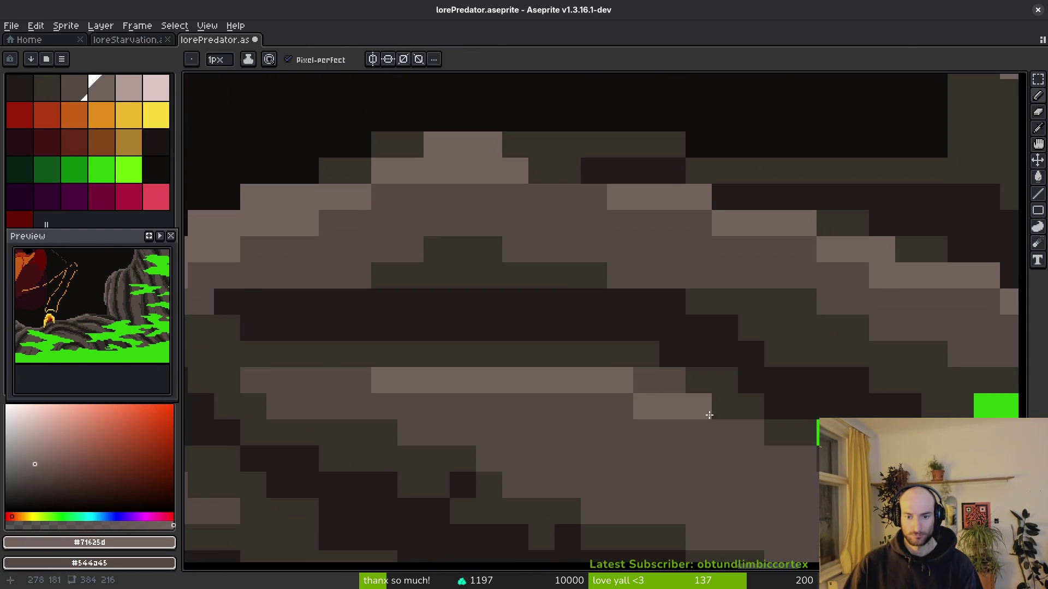
pyautogui.hscroll(3, 568, 379)
pyautogui.moveTo(551, 378)
pyautogui.mouseDown()
pyautogui.moveTo(682, 430)
pyautogui.moveTo(708, 458)
pyautogui.mouseUp()
pyautogui.rightClick(708, 458)
pyautogui.click(623, 425)
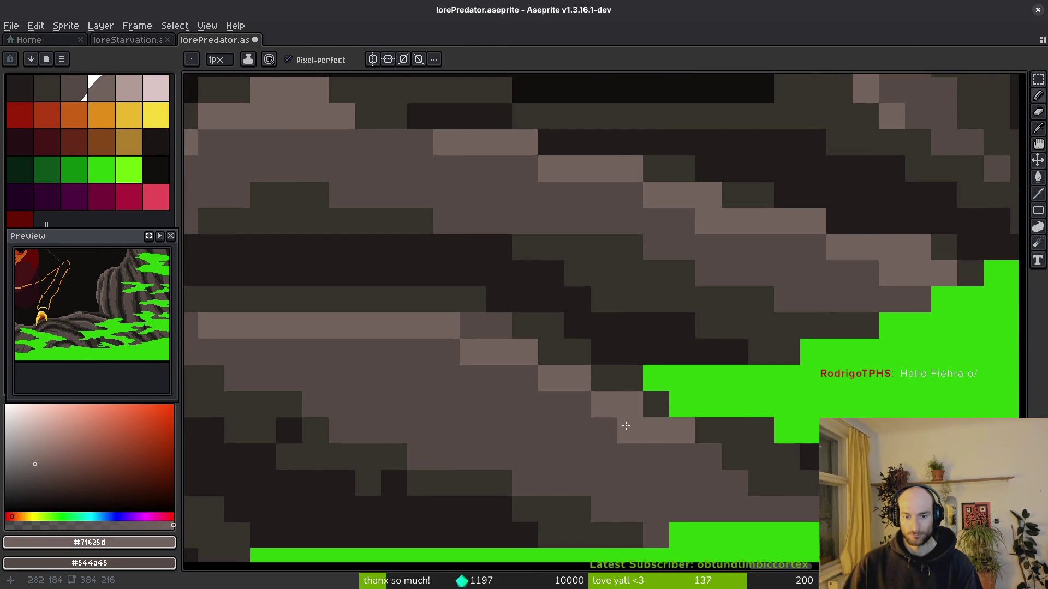
pyautogui.hotkey('ctrl', 's')
# Add more light highlight pixels and diagonal strokes along the rock edge, then save the artwork.
pyautogui.scroll(-3, 703, 408)
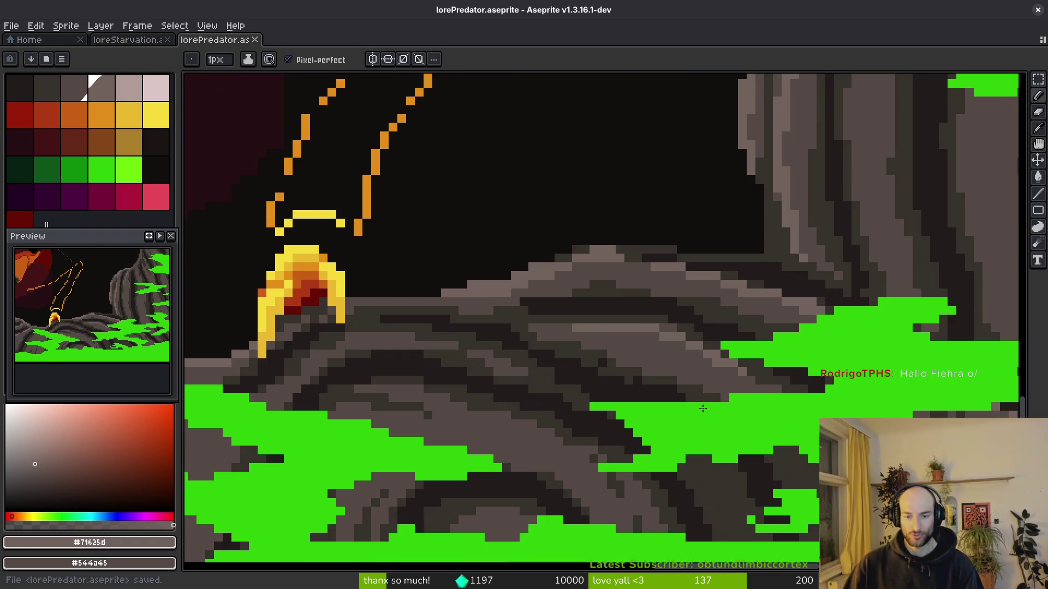
pyautogui.scroll(6, 530, 385)
pyautogui.click(461, 250)
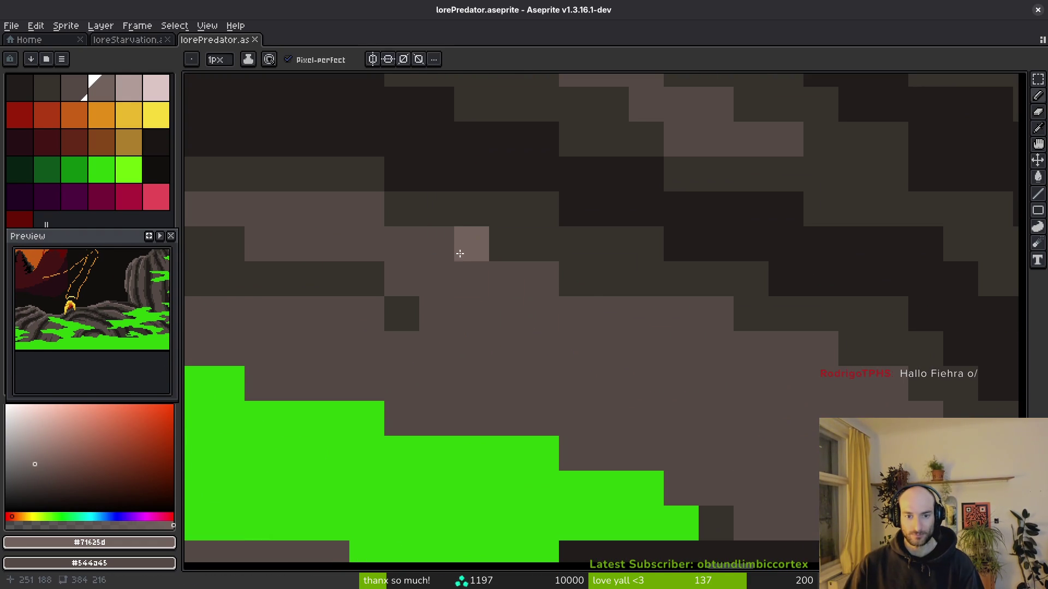
pyautogui.moveTo(502, 278); pyautogui.dragTo(573, 313)
pyautogui.moveTo(332, 209); pyautogui.dragTo(362, 211)
pyautogui.click(421, 240)
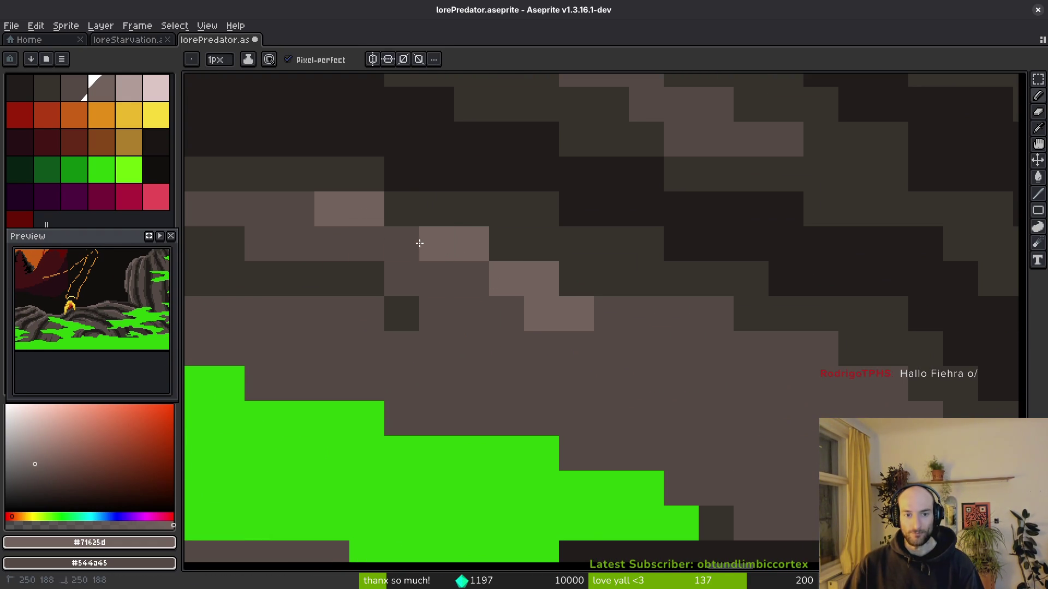
pyautogui.hscroll(2, 557, 335)
pyautogui.moveTo(513, 290)
pyautogui.mouseDown()
pyautogui.moveTo(731, 341)
pyautogui.moveTo(731, 363)
pyautogui.mouseUp()
pyautogui.scroll(-8, 725, 377)
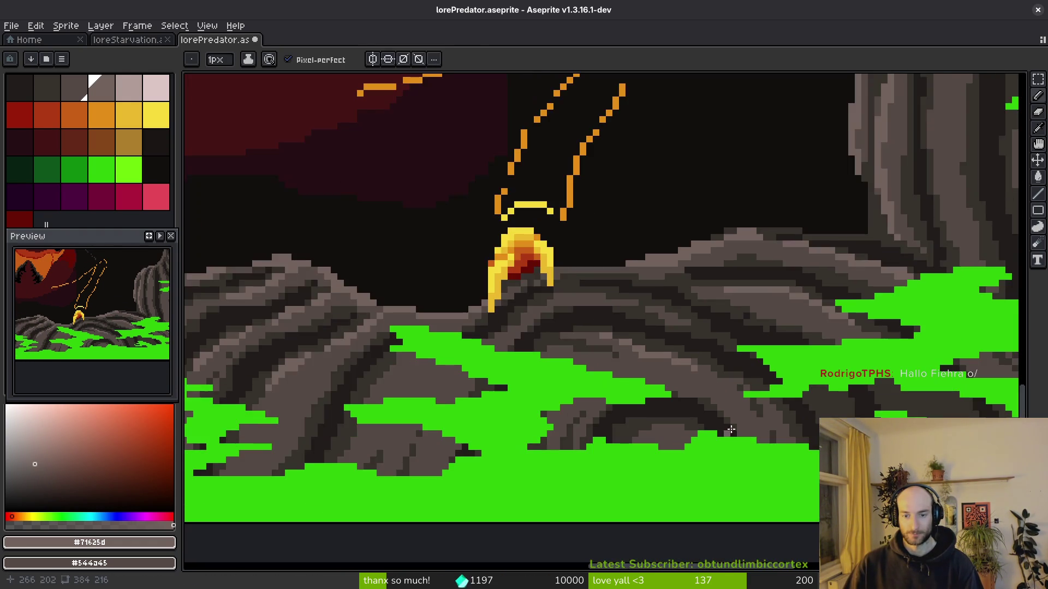
pyautogui.scroll(6, 720, 386)
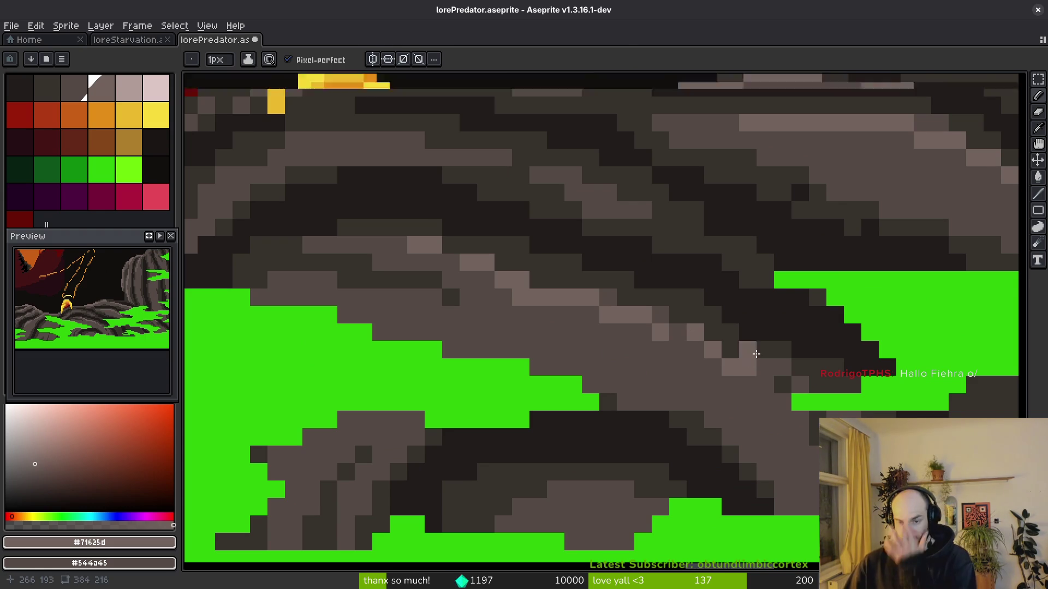
pyautogui.scroll(-4, 755, 354)
pyautogui.scroll(4, 758, 350)
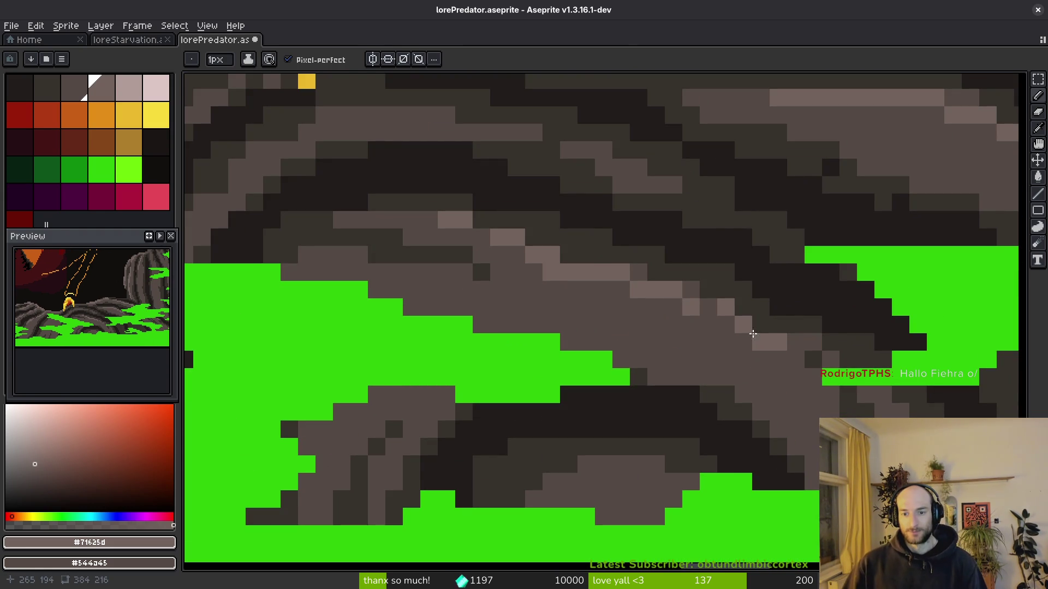
pyautogui.scroll(-5, 682, 322)
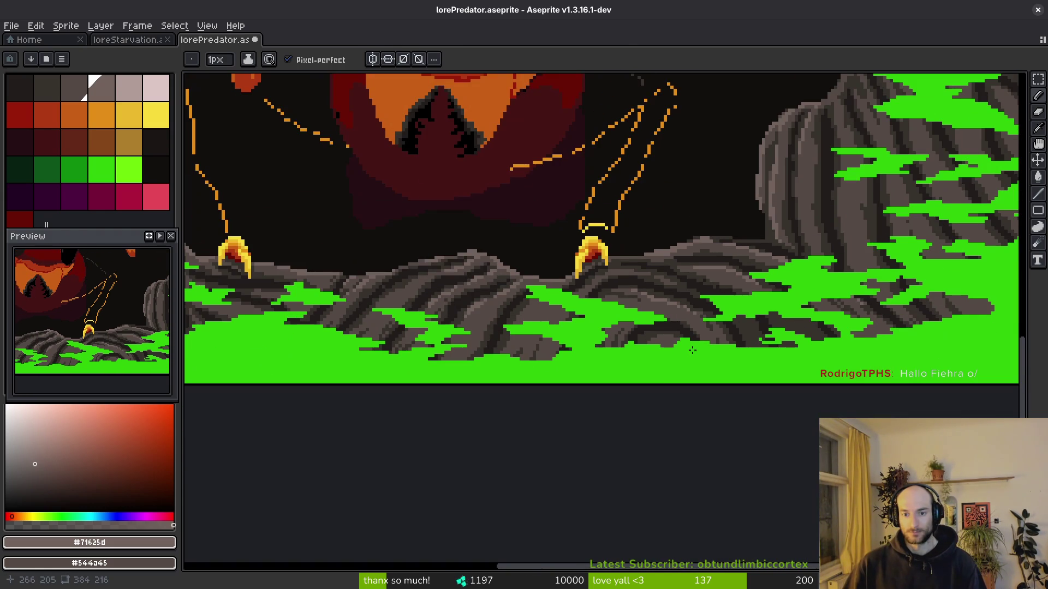
pyautogui.scroll(5, 559, 311)
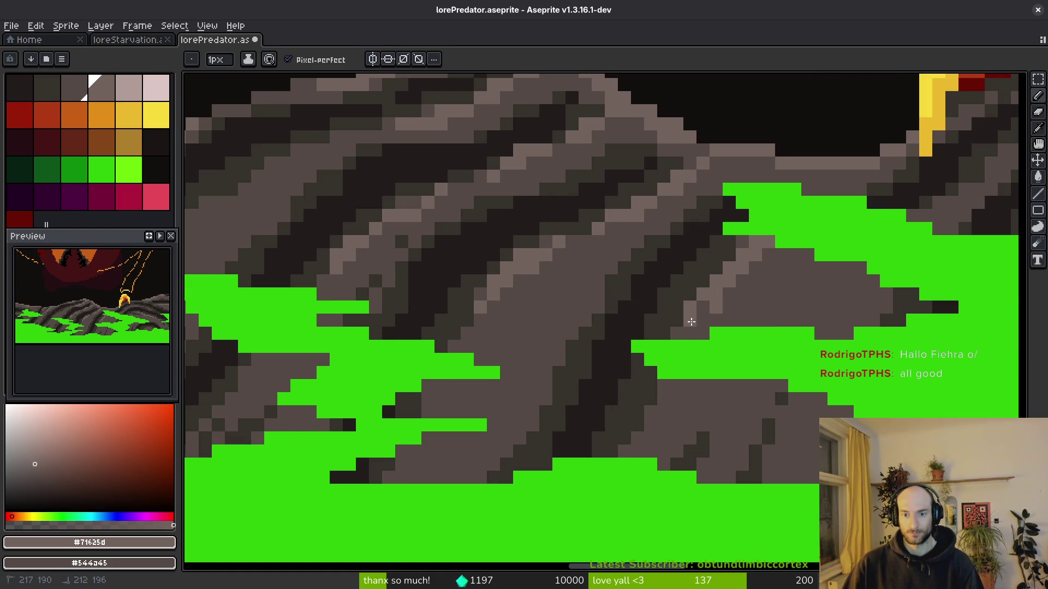
pyautogui.hotkey('ctrl', 's')
# Trace a stepped light-grey #71625d rim diagonally across and down the rock edge beside the cave opening.
pyautogui.scroll(-3, 778, 381)
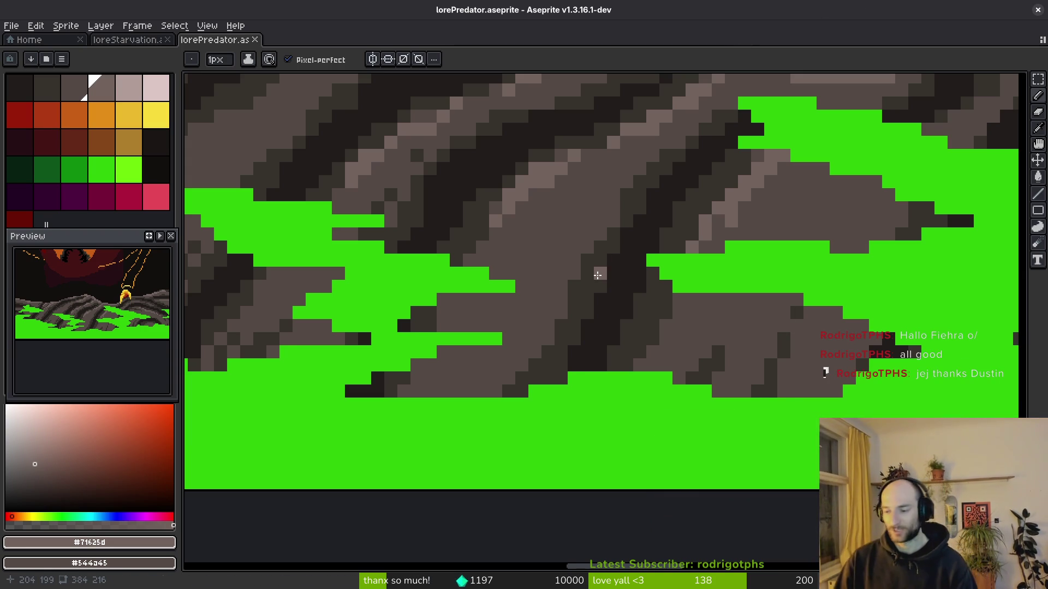
pyautogui.scroll(-2, 637, 324)
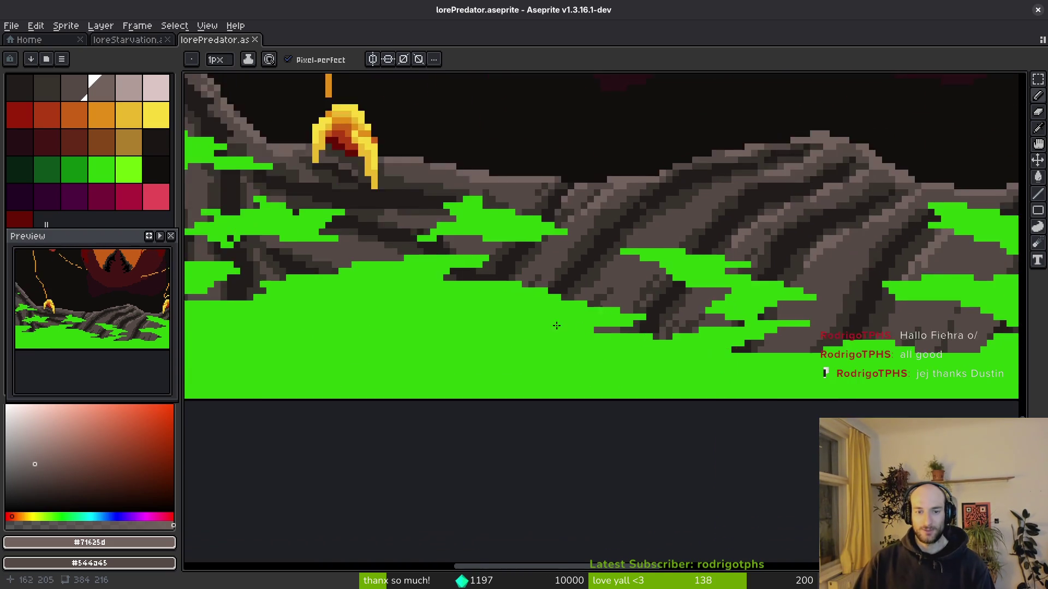
pyautogui.scroll(3, 718, 257)
pyautogui.moveTo(727, 205)
pyautogui.mouseDown()
pyautogui.moveTo(636, 281)
pyautogui.moveTo(645, 262)
pyautogui.moveTo(488, 371)
pyautogui.mouseUp()
pyautogui.scroll(-3, 573, 363)
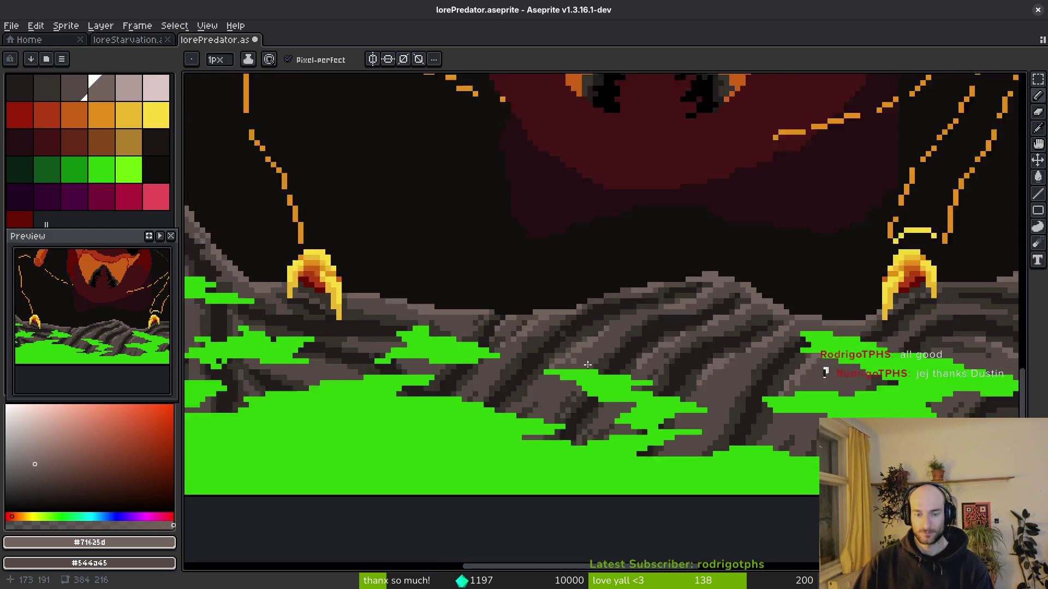
pyautogui.scroll(2, 740, 253)
pyautogui.scroll(-2, 740, 254)
pyautogui.scroll(3, 679, 259)
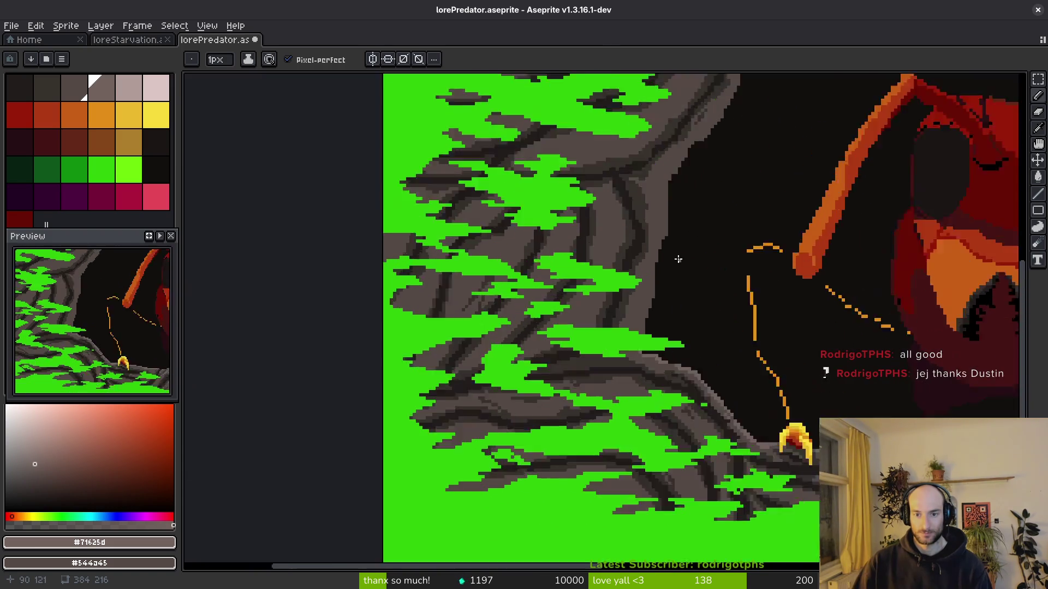
pyautogui.scroll(3, 678, 259)
pyautogui.moveTo(691, 96); pyautogui.dragTo(651, 198)
pyautogui.moveTo(667, 153); pyautogui.dragTo(670, 188)
pyautogui.moveTo(648, 259); pyautogui.dragTo(632, 352)
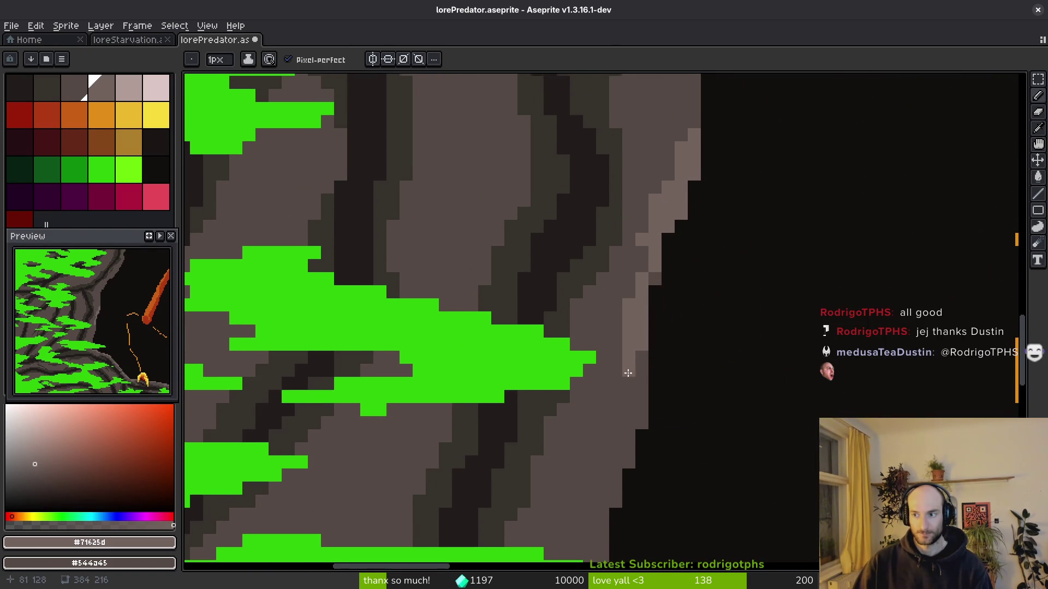
pyautogui.scroll(-3, 628, 371)
pyautogui.click(662, 390)
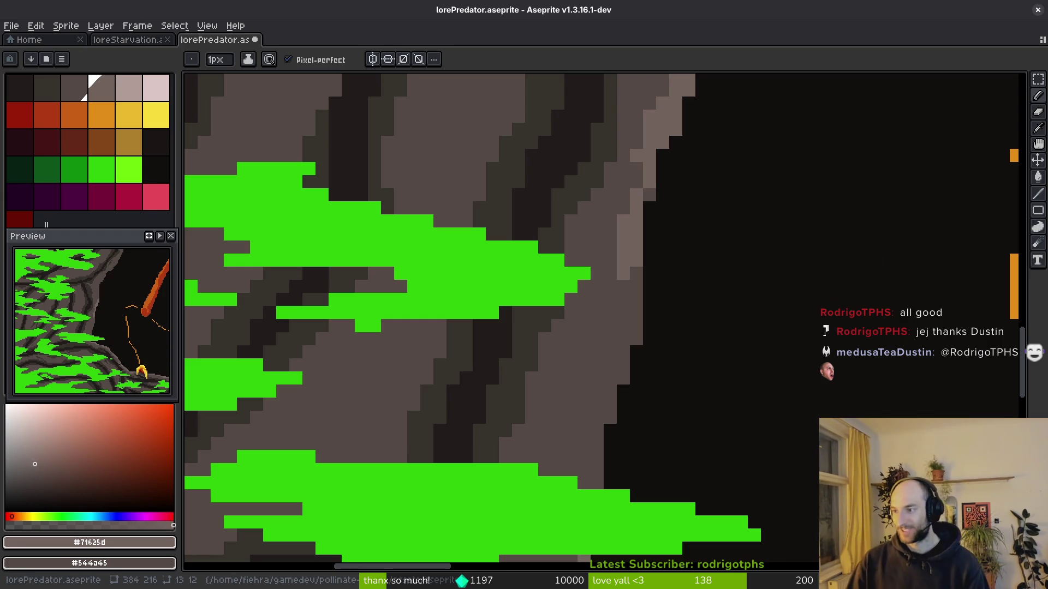
pyautogui.scroll(-5, 671, 364)
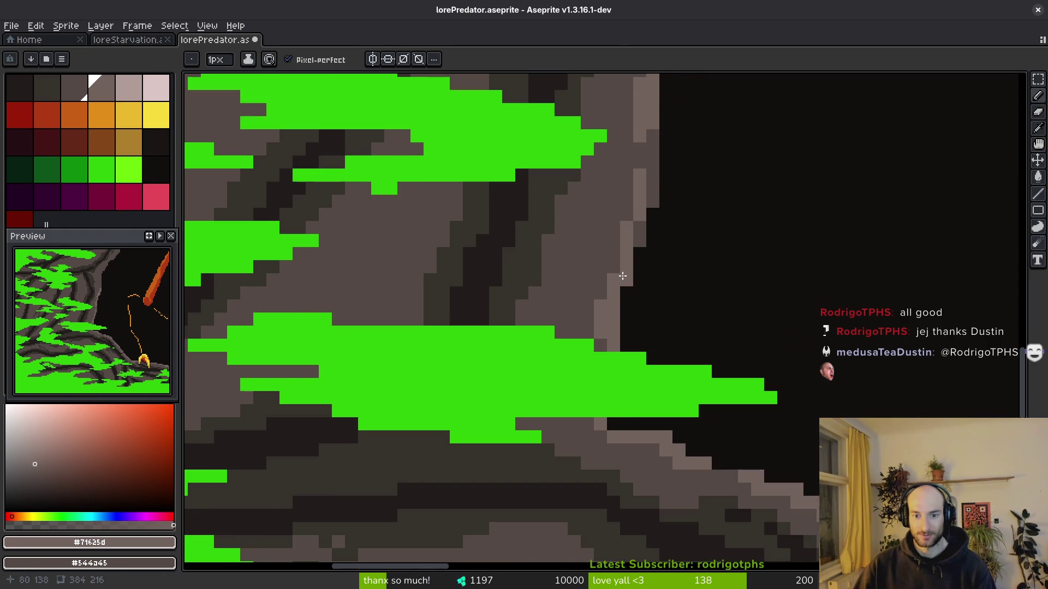
pyautogui.scroll(-3, 627, 276)
pyautogui.scroll(3, 634, 267)
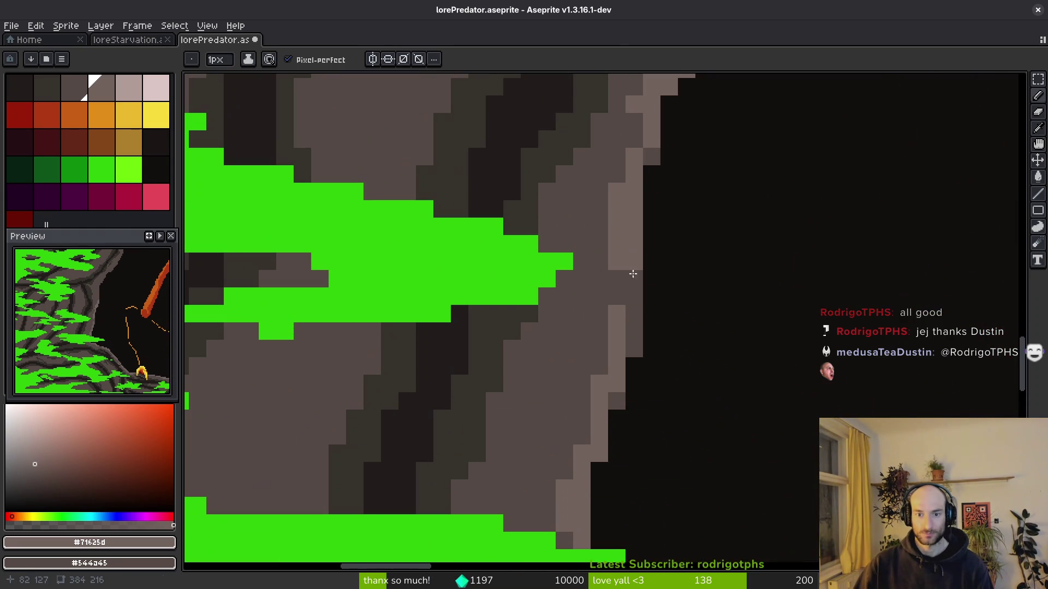
pyautogui.scroll(-3, 632, 250)
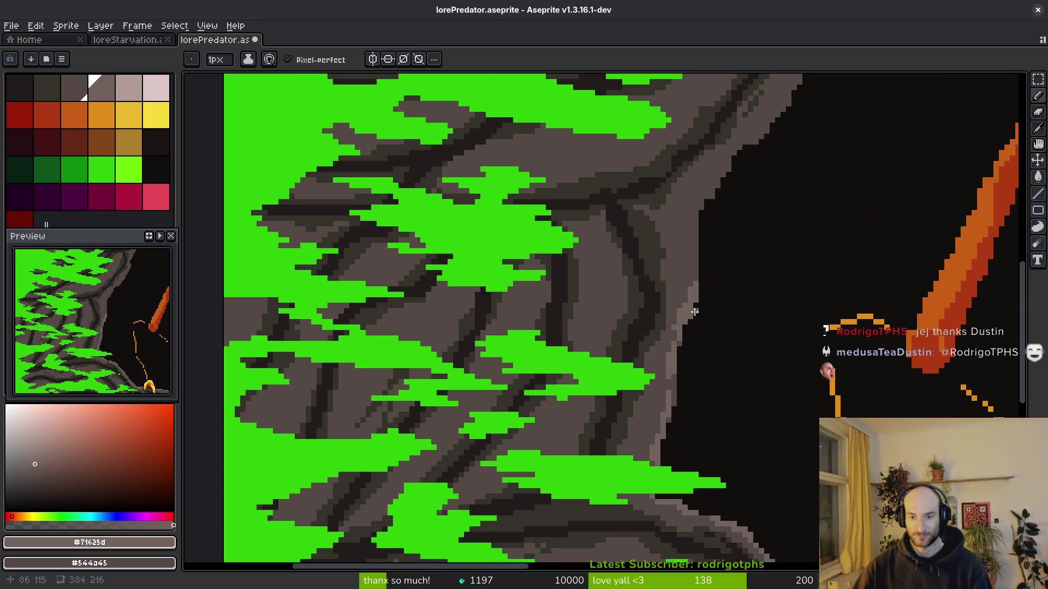
pyautogui.scroll(3, 694, 311)
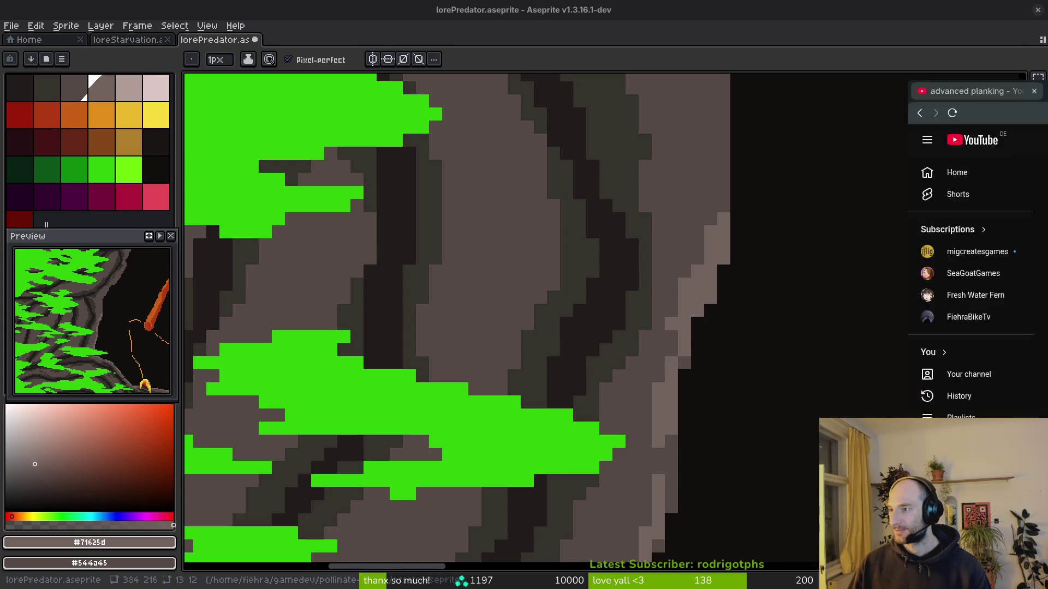
# Switch from Aseprite to the YouTube browser window with Alt+Tab.
pyautogui.hotkey('alt', 'Tab')
# Play the planking Short with the tab muted, skip ahead, then return to the advanced planking results.
pyautogui.click(436, 411)
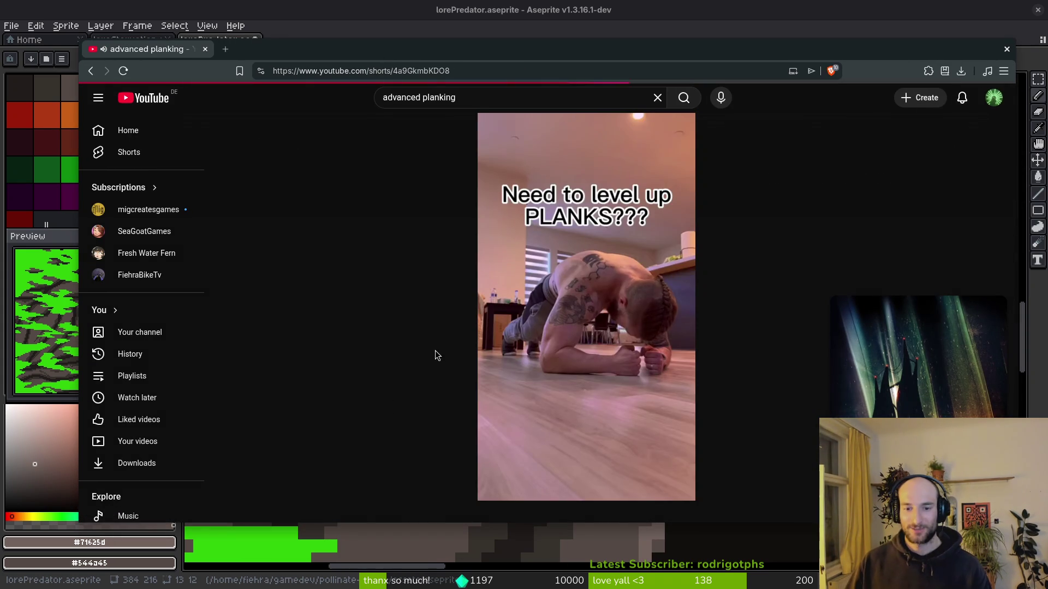
pyautogui.click(104, 51)
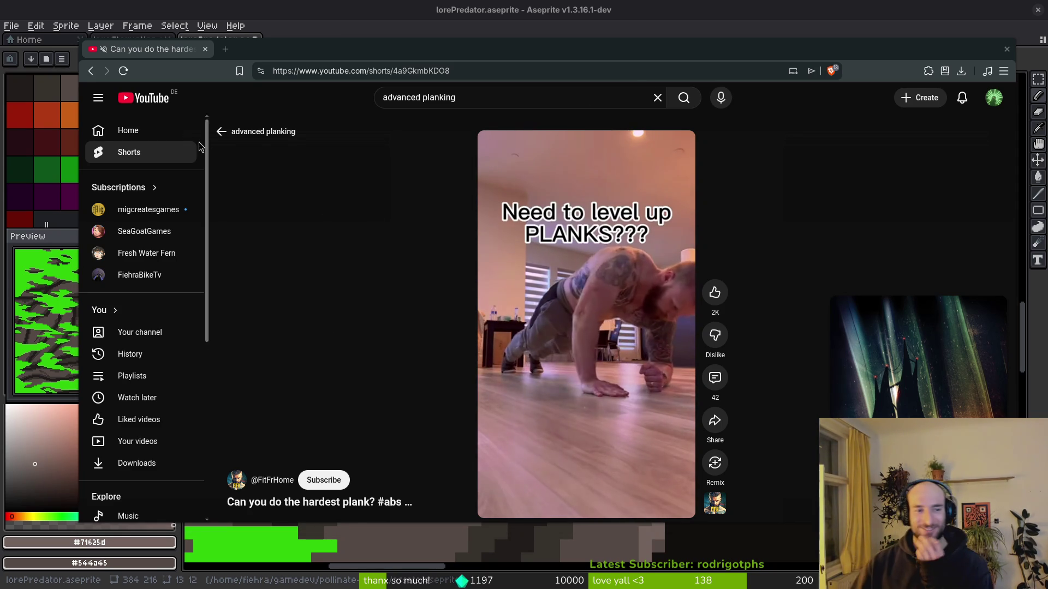
pyautogui.moveTo(526, 322)
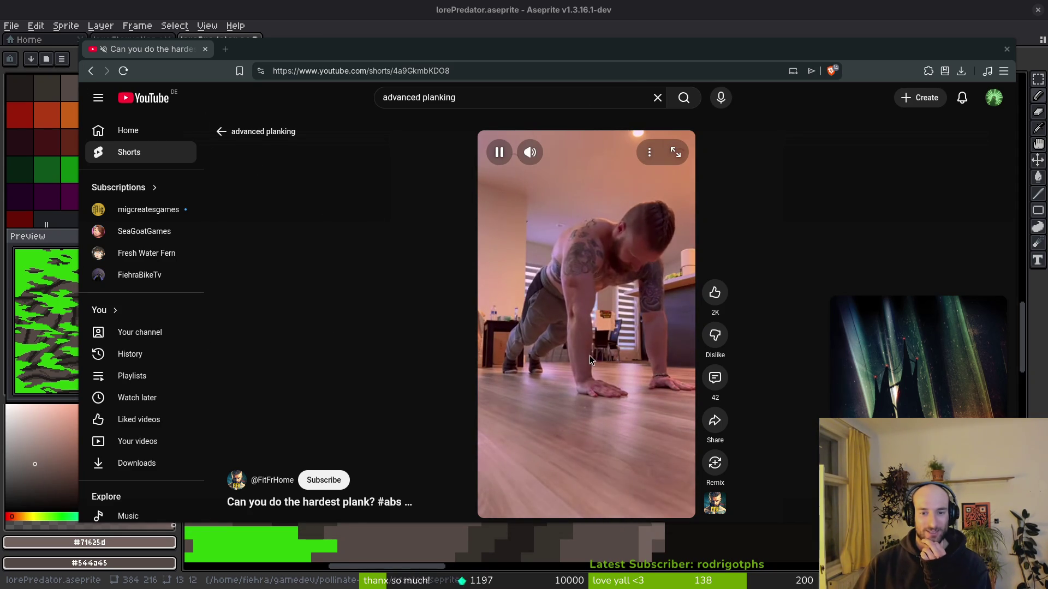
pyautogui.scroll(-2, 377, 322)
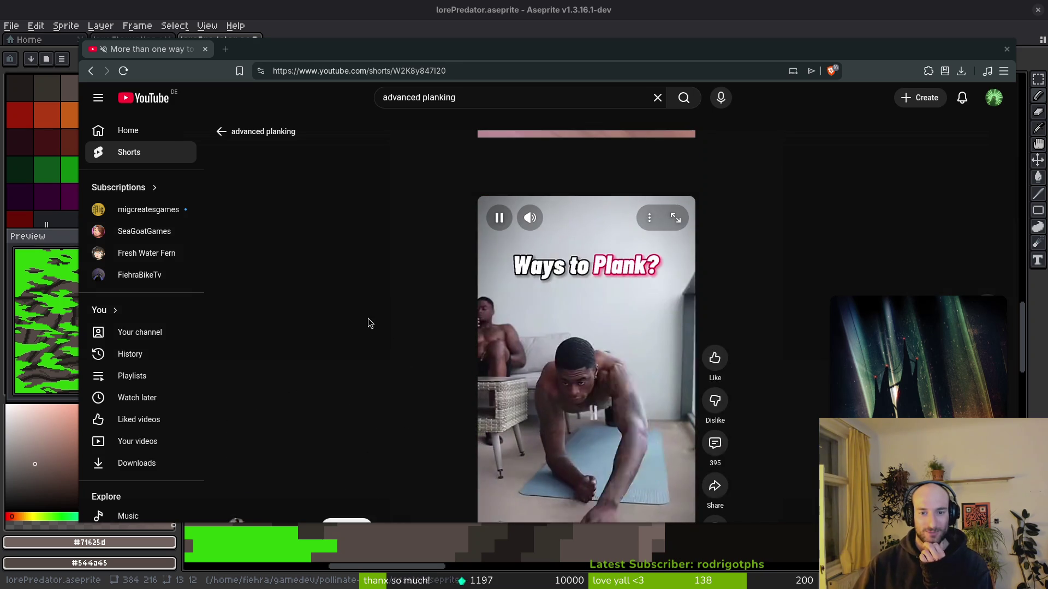
pyautogui.scroll(-1, 368, 319)
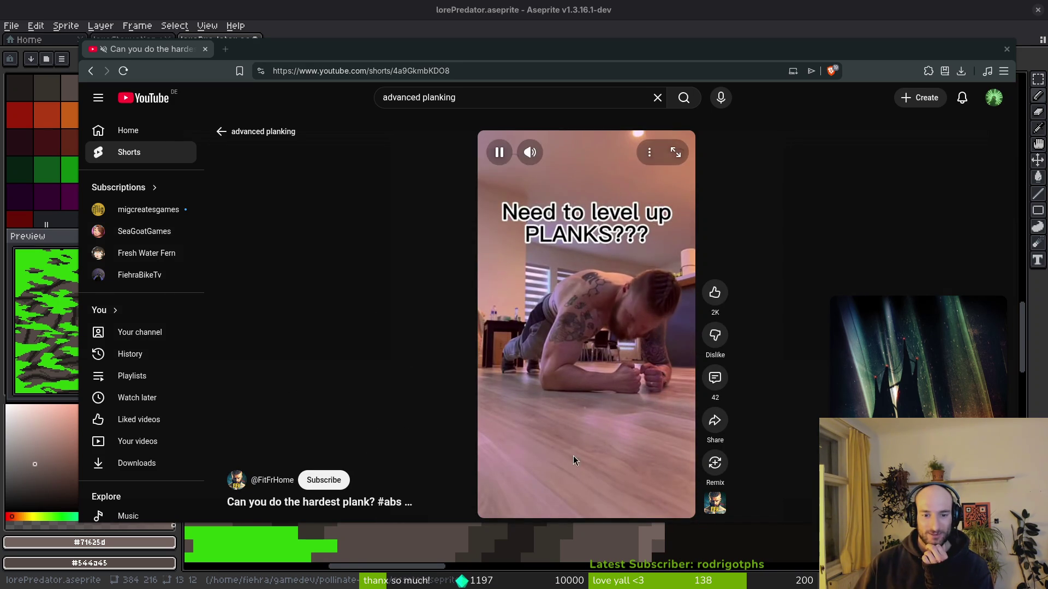
pyautogui.click(588, 518)
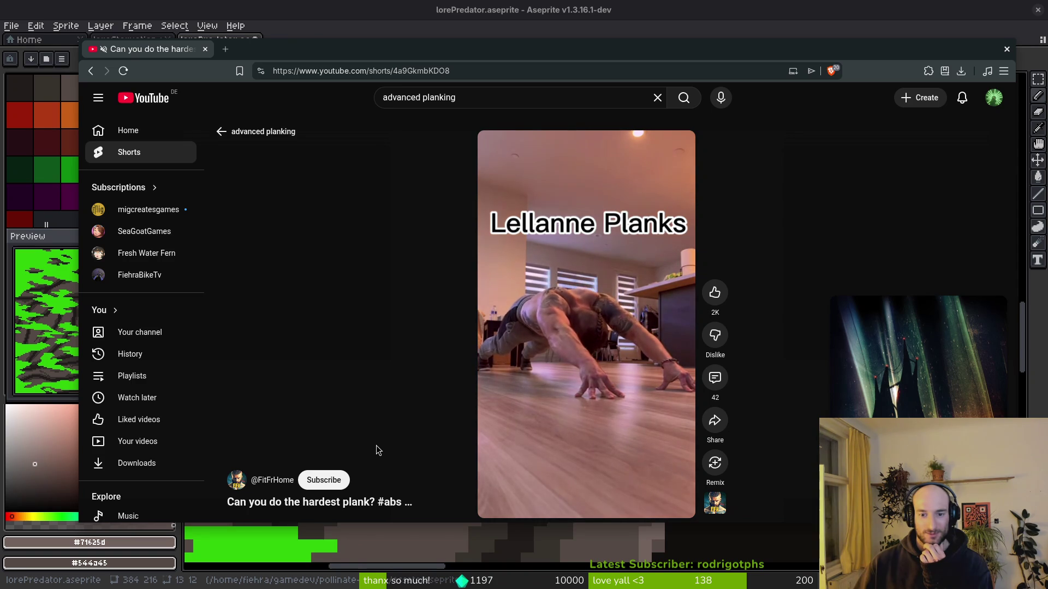
pyautogui.click(90, 71)
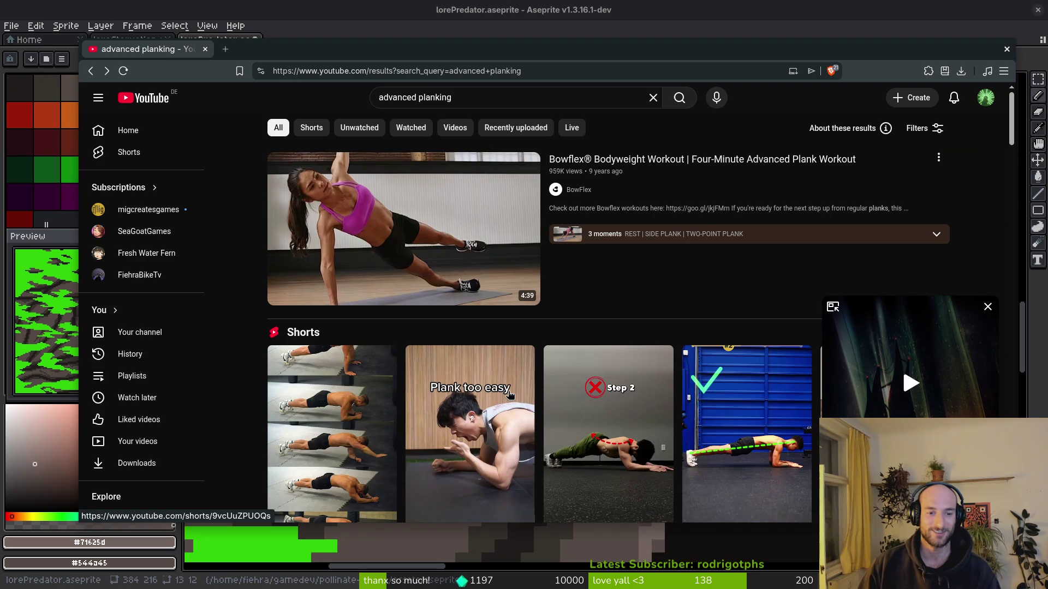
pyautogui.scroll(-2, 421, 438)
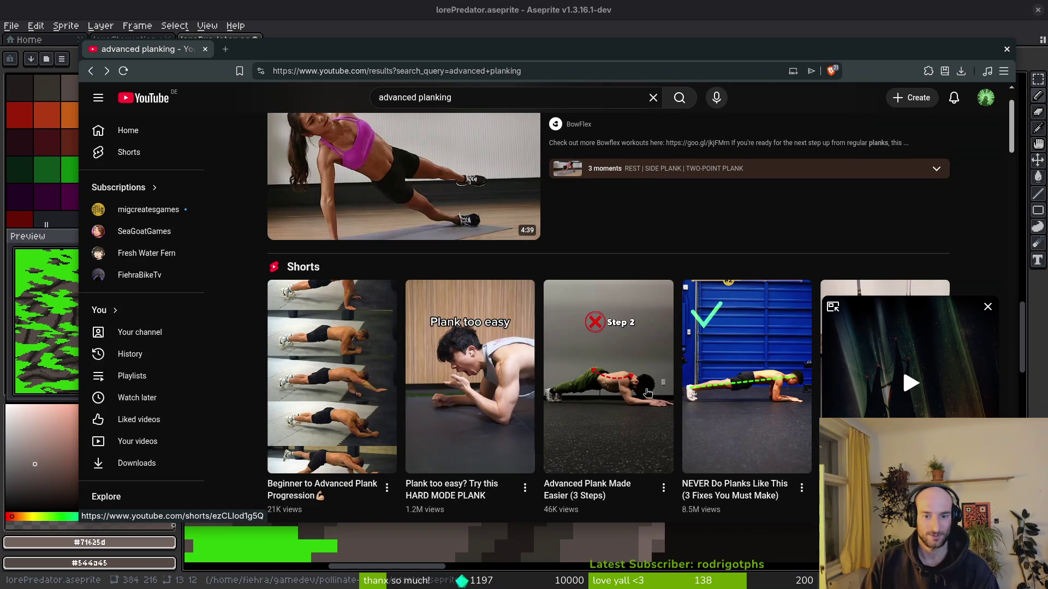
pyautogui.click(599, 395)
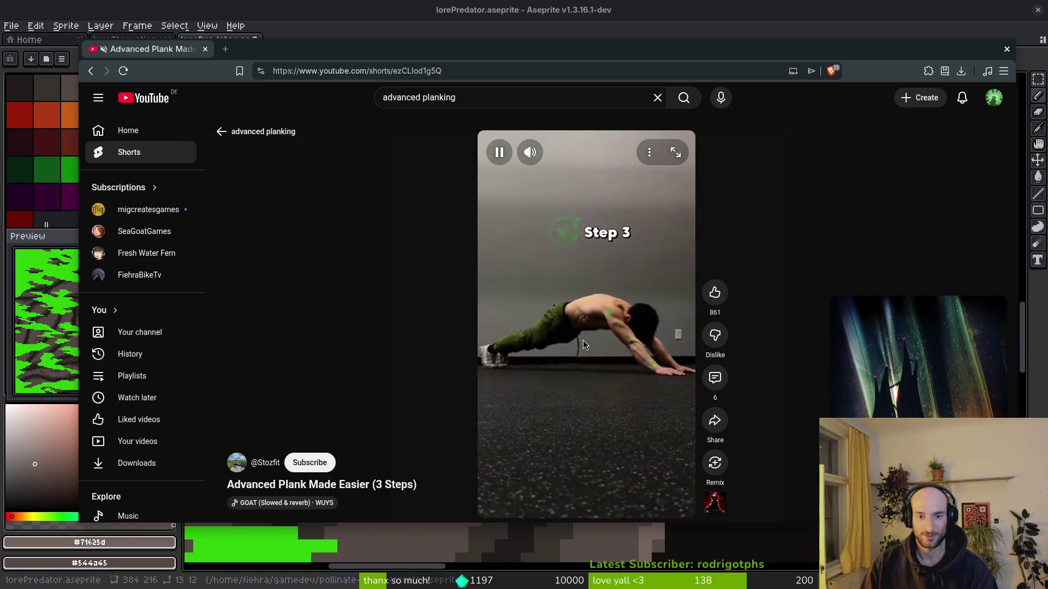
pyautogui.click(90, 71)
pyautogui.scroll(-5, 773, 318)
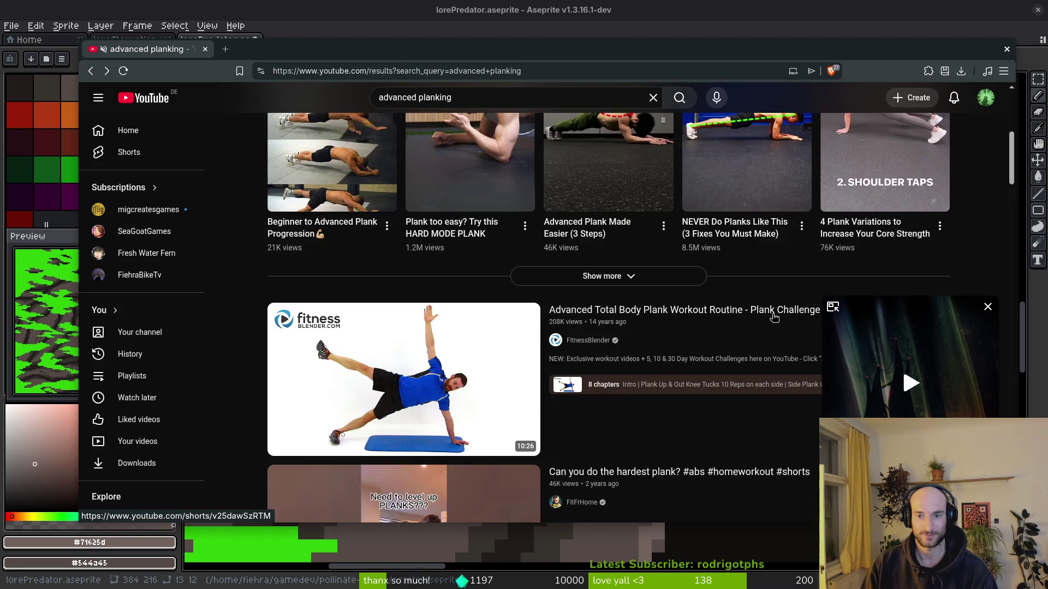
pyautogui.scroll(-10, 551, 357)
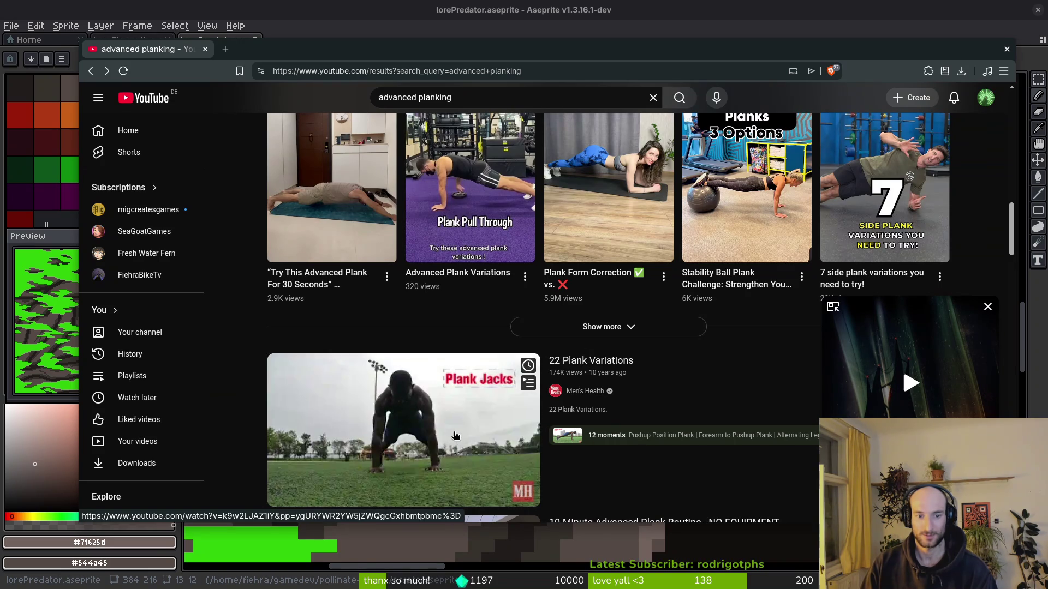
pyautogui.scroll(15, 546, 273)
pyautogui.click(474, 99)
pyautogui.hotkey('ctrl', 'a')
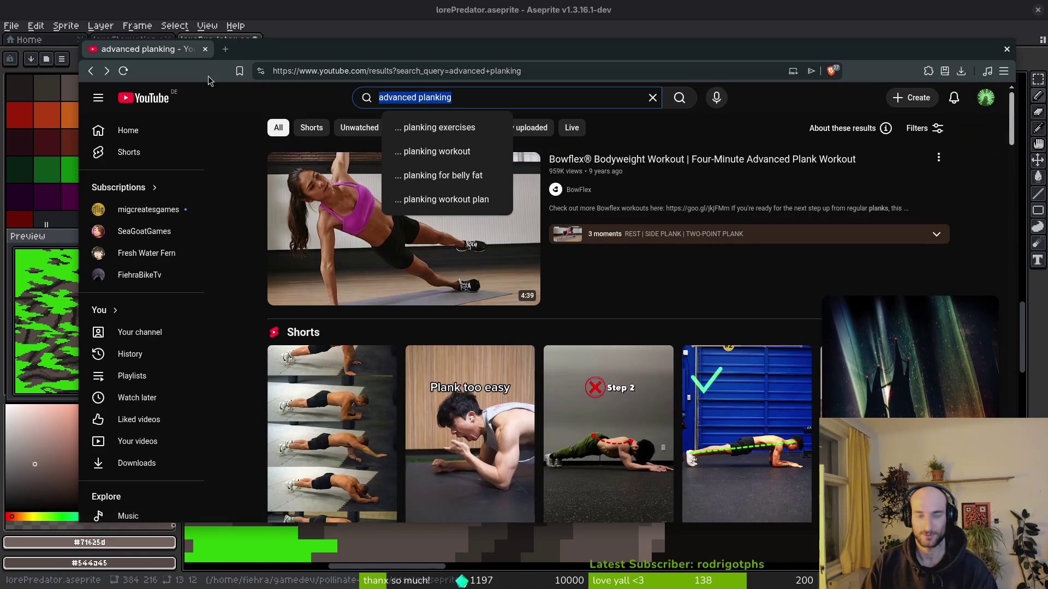
# Search YouTube for 'full plank', then 'handstand plank', and scroll through the results.
pyautogui.write('full plank')
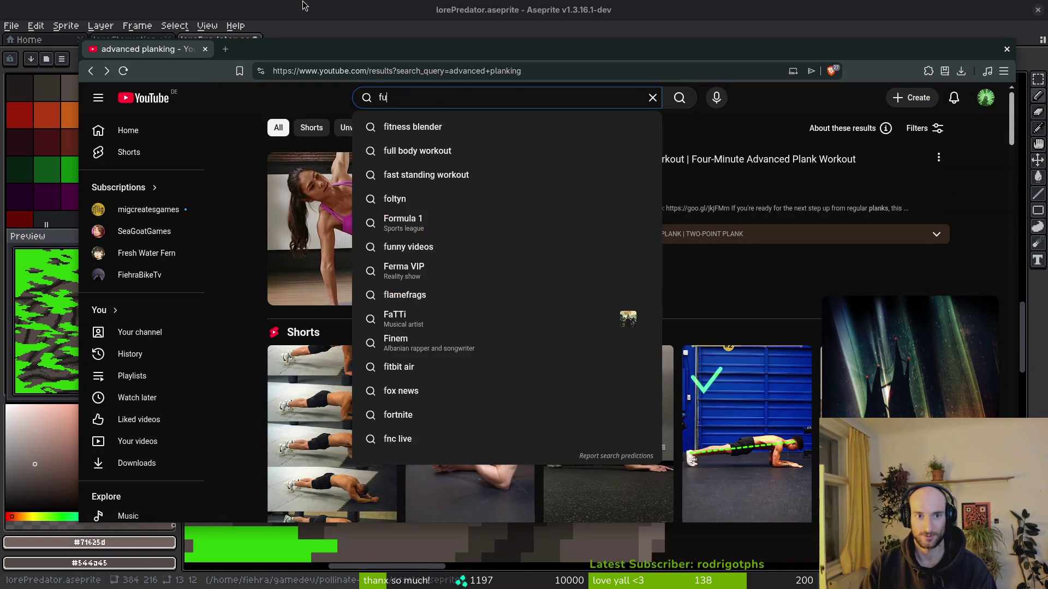
pyautogui.press('Return')
pyautogui.write('handstand plank')
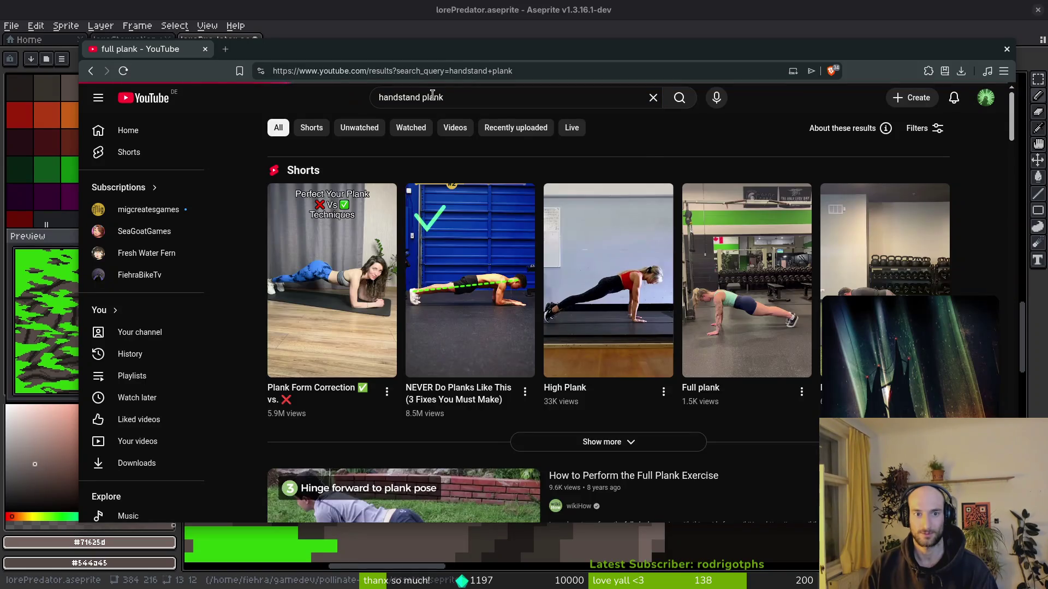
pyautogui.press('Return')
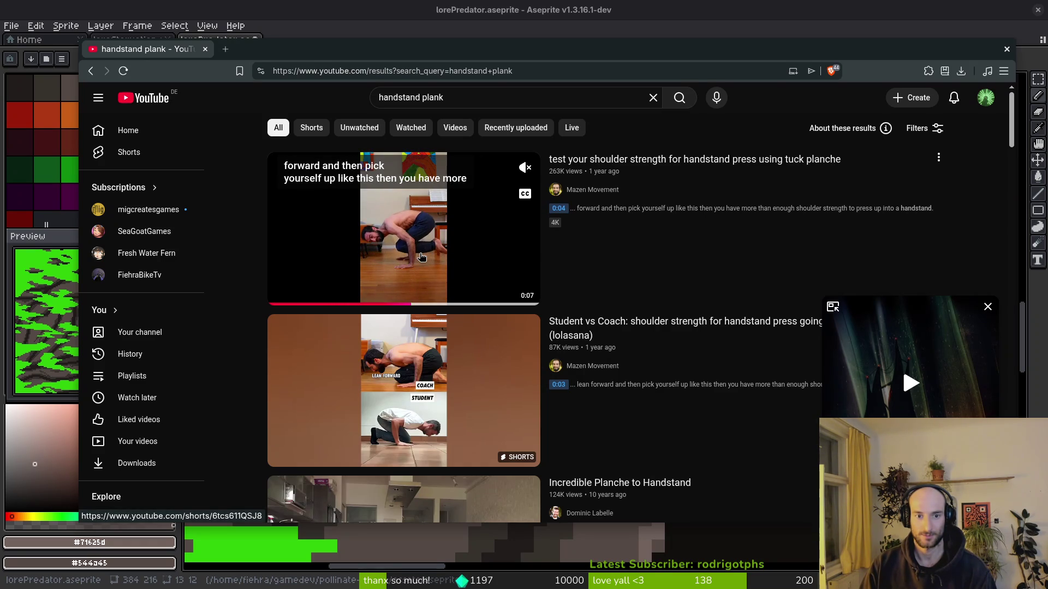
pyautogui.scroll(-2, 386, 443)
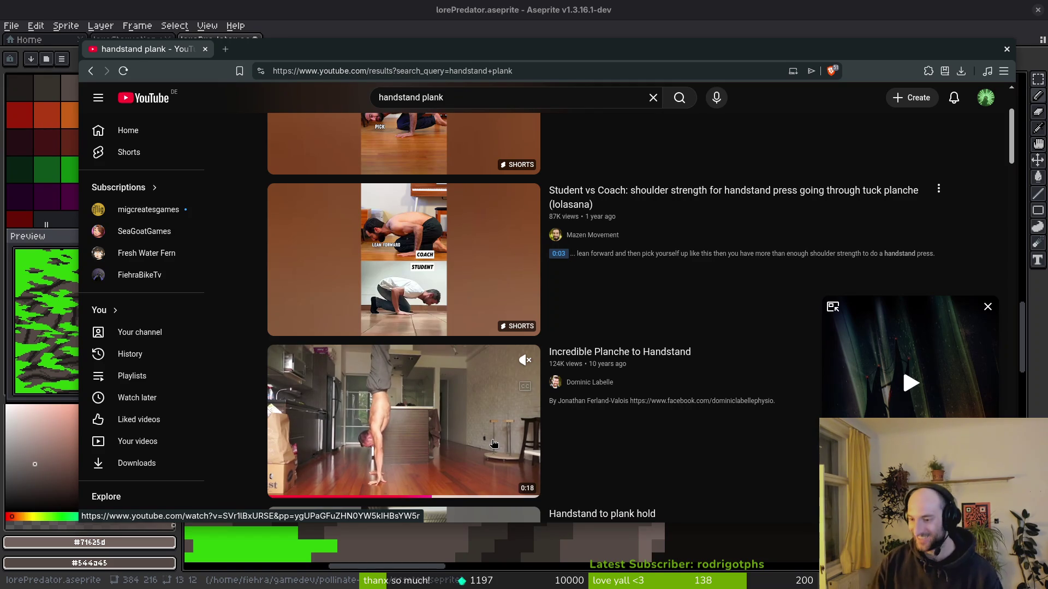
pyautogui.scroll(-3, 751, 374)
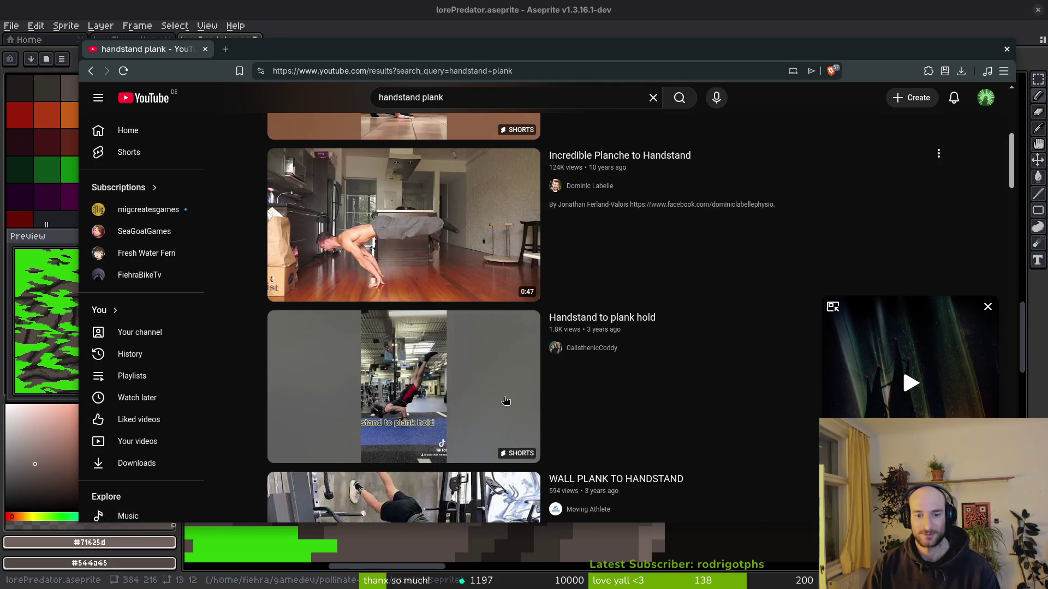
# Play the 'Handstand to plank hold' Short, then return to the handstand plank results.
pyautogui.click(538, 428)
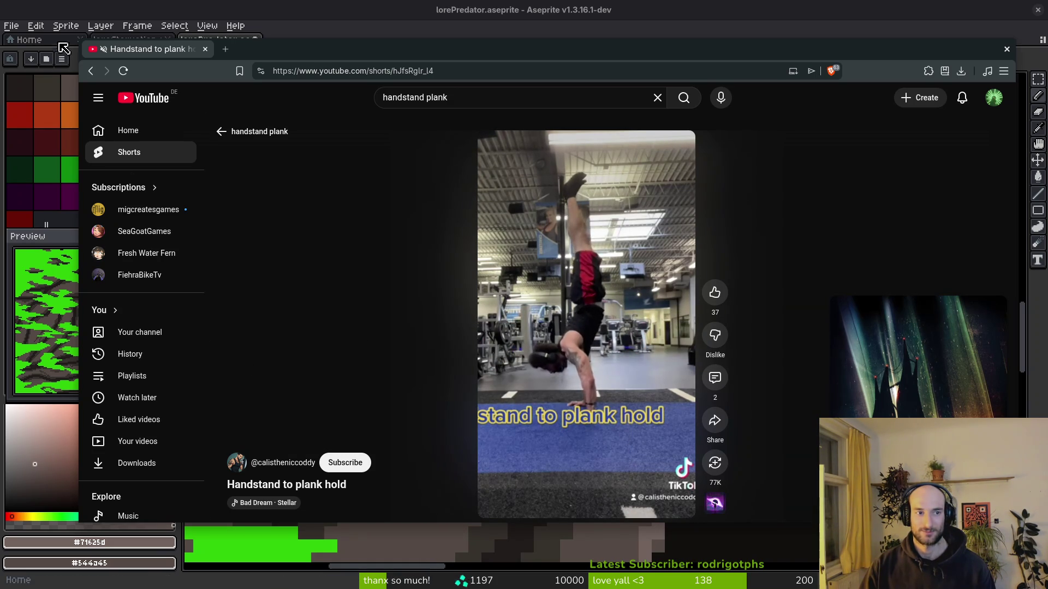
pyautogui.click(221, 131)
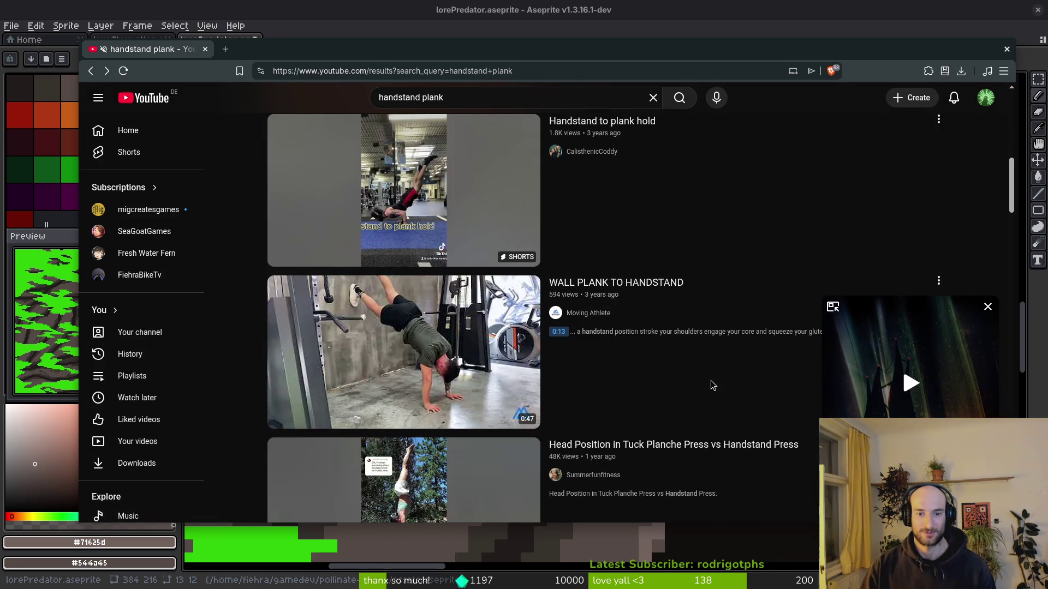
pyautogui.scroll(5, 716, 386)
# Search 'learn planche', fixing the typo, and scroll to the Learn Planche Progressions Shorts row.
pyautogui.write('/')
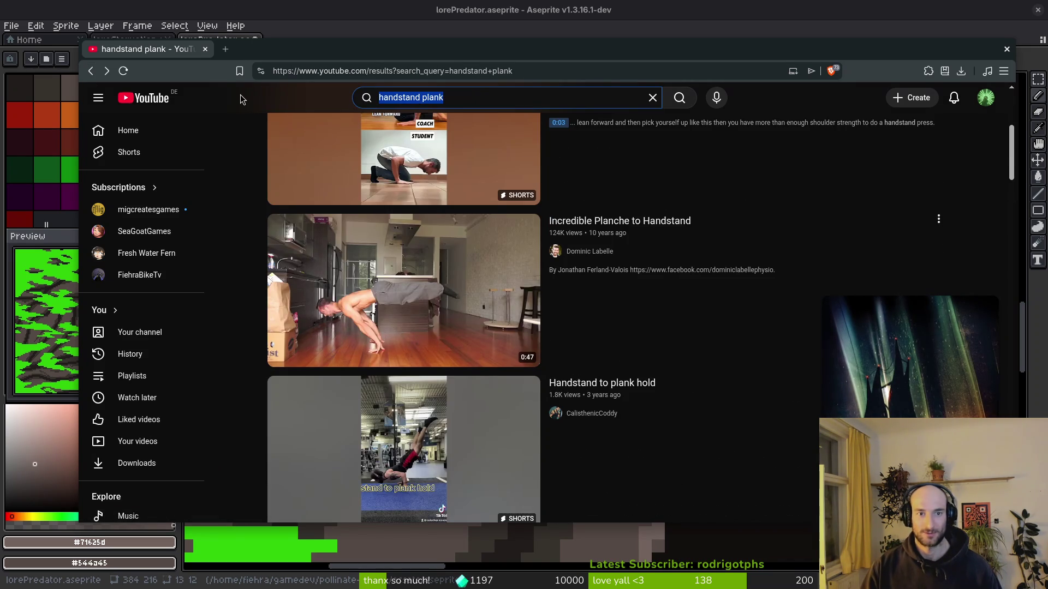
pyautogui.write('learn planch')
pyautogui.press('Return')
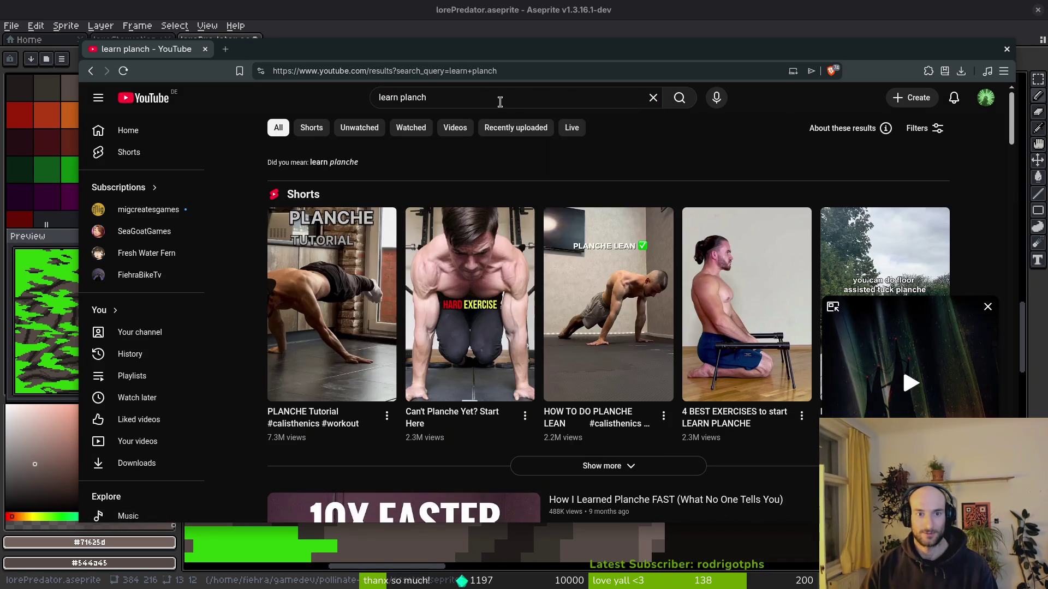
pyautogui.click(499, 98)
pyautogui.write('e')
pyautogui.press('Return')
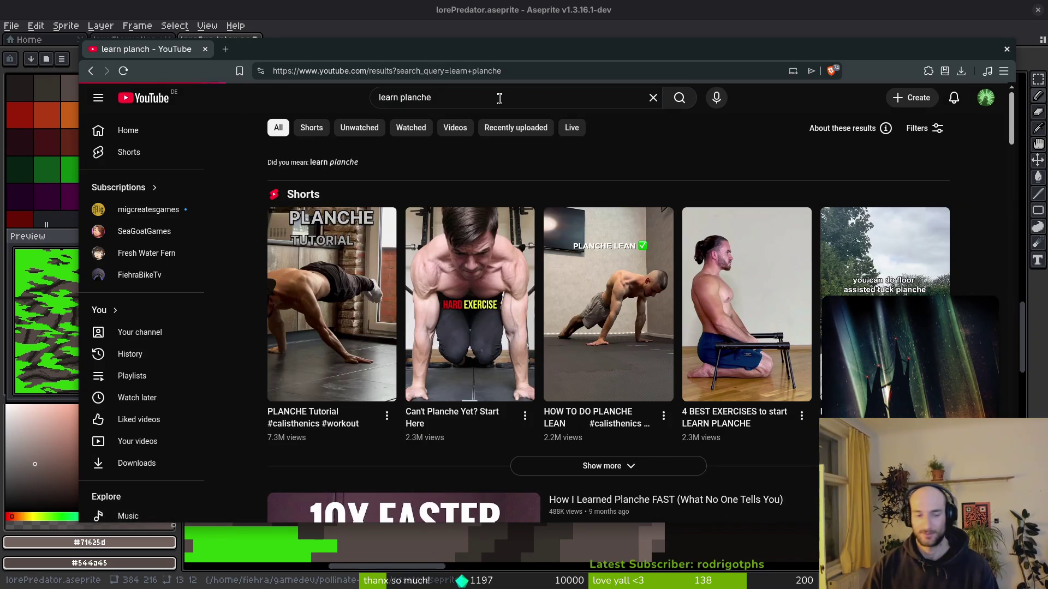
pyautogui.scroll(-3, 256, 426)
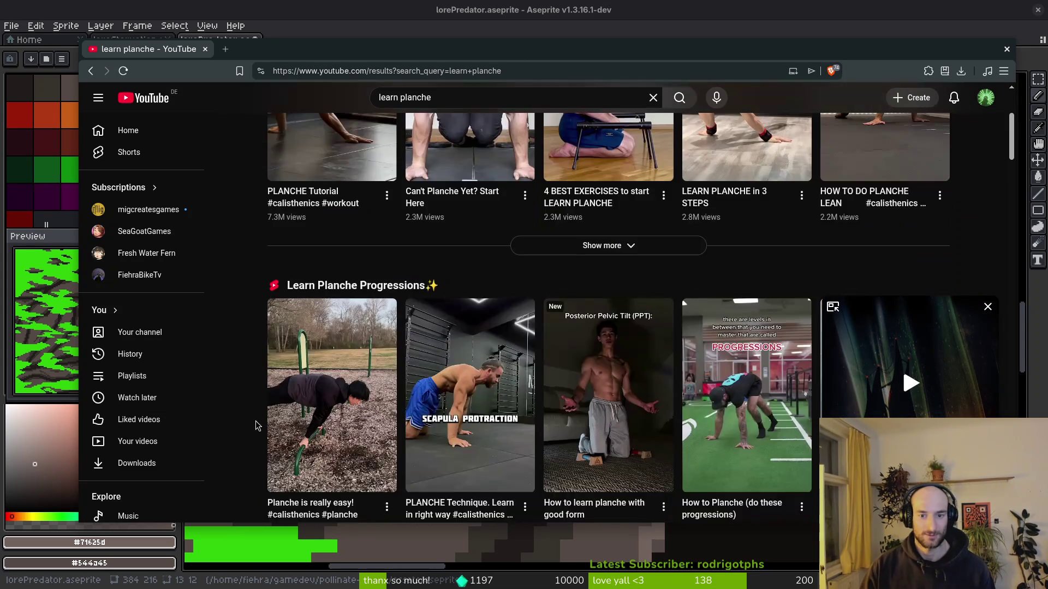
pyautogui.scroll(-2, 251, 410)
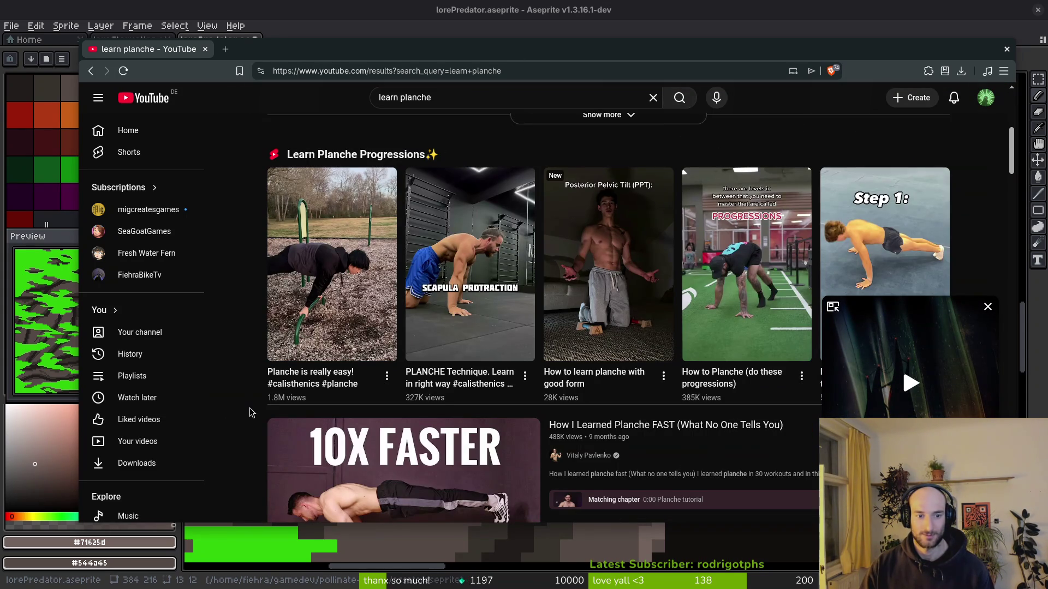
pyautogui.moveTo(342, 317)
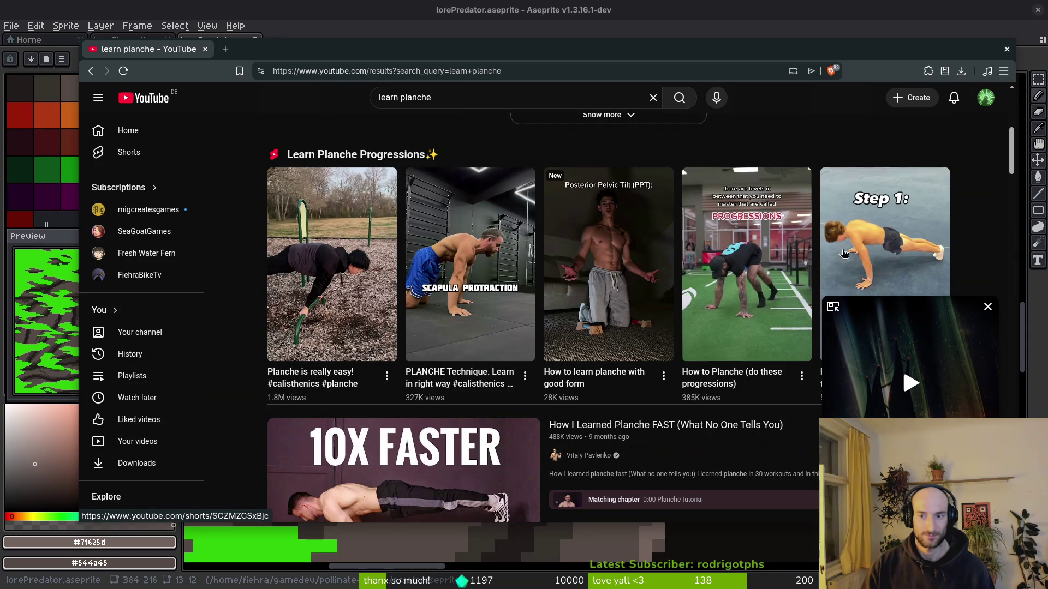
pyautogui.moveTo(576, 279)
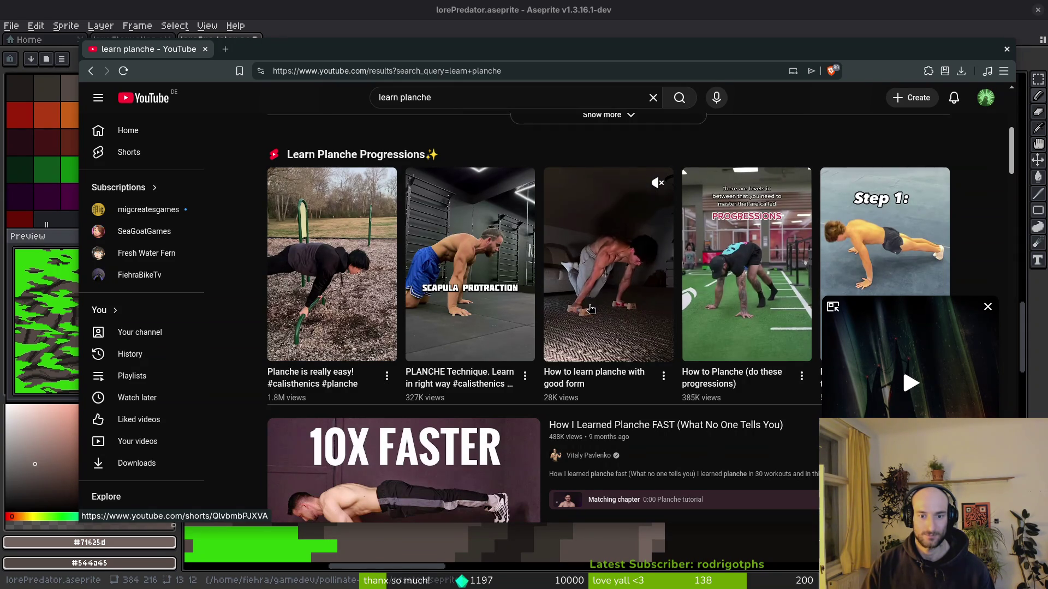
# Play 'How to learn planche with good form' and skip ahead along its progress bar to about 1:21.
pyautogui.click(590, 309)
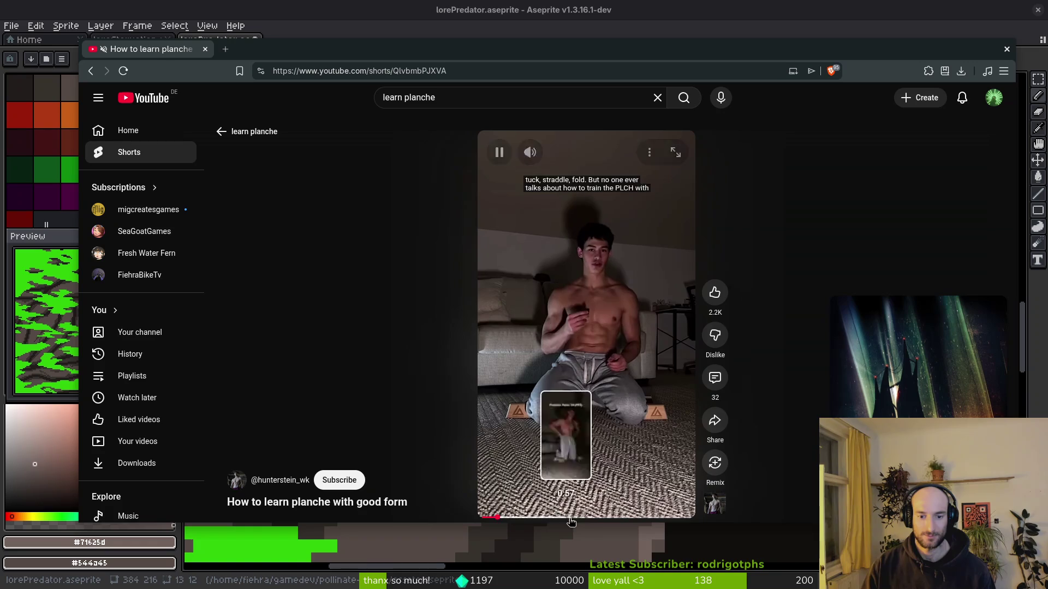
pyautogui.moveTo(510, 518); pyautogui.dragTo(570, 521)
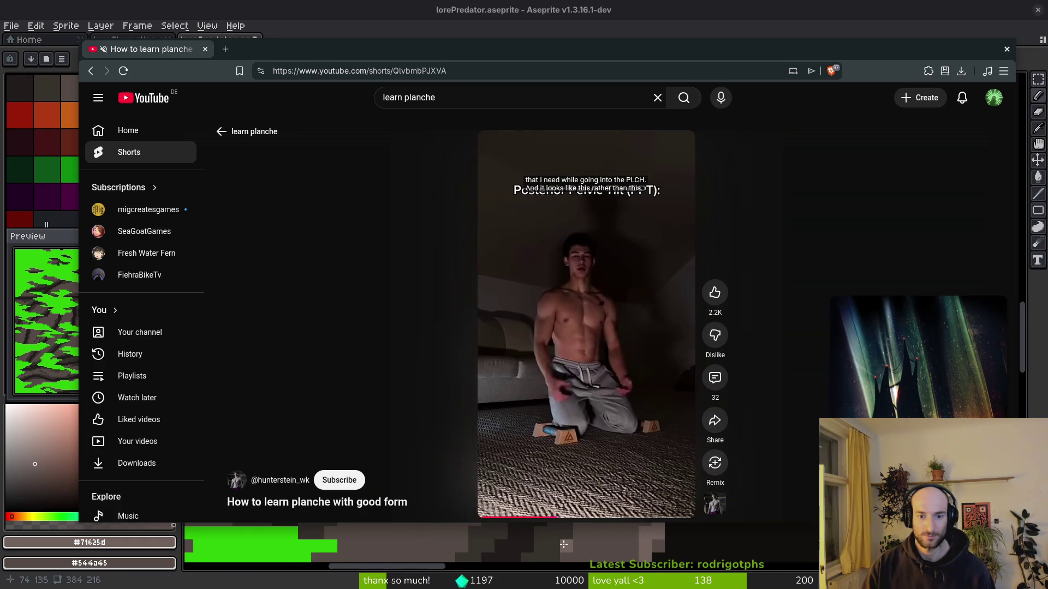
pyautogui.click(582, 519)
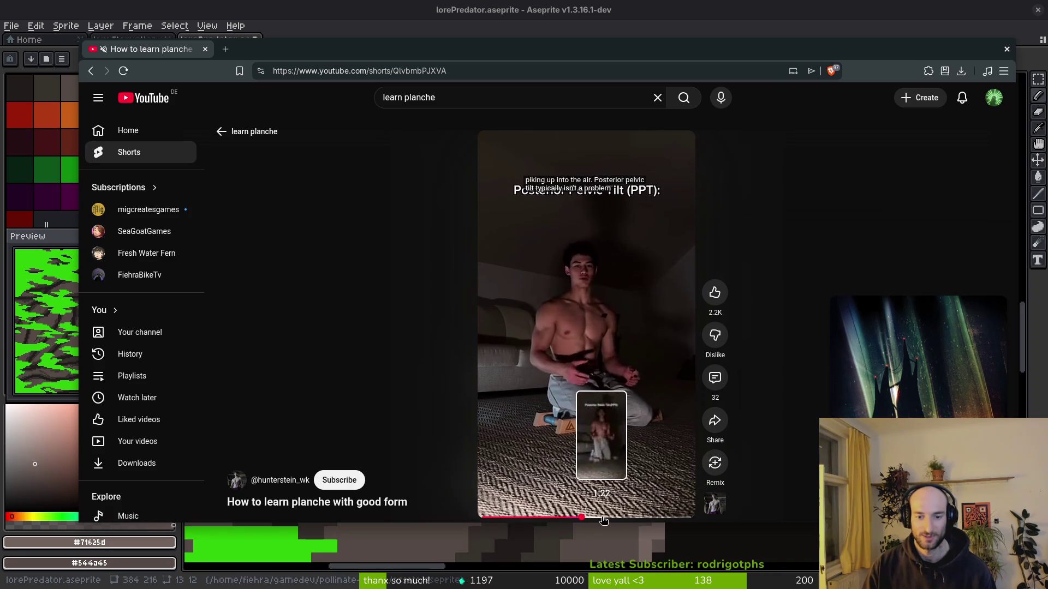
pyautogui.click(621, 517)
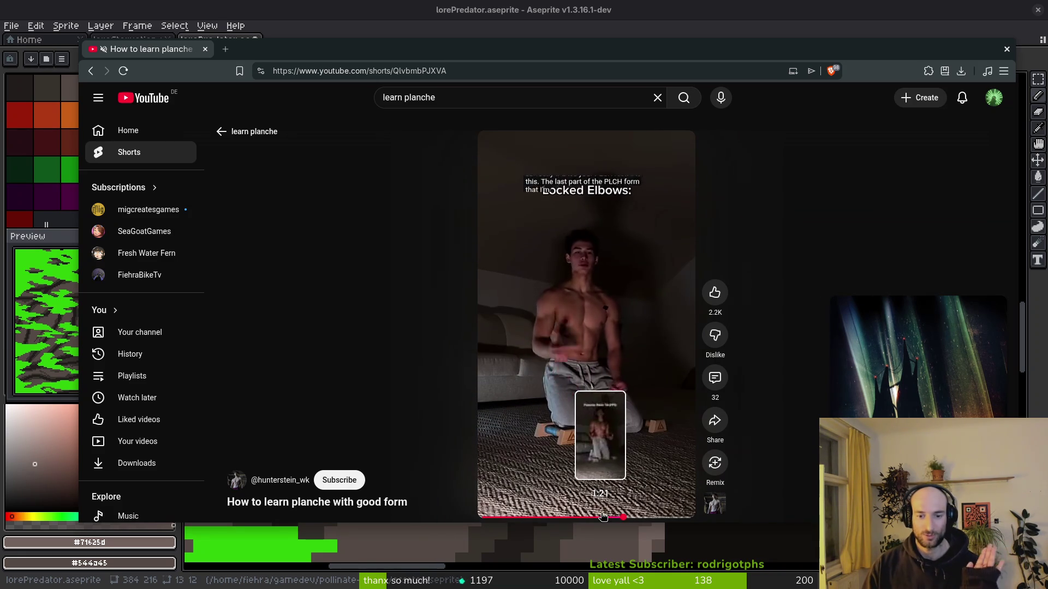
pyautogui.click(602, 516)
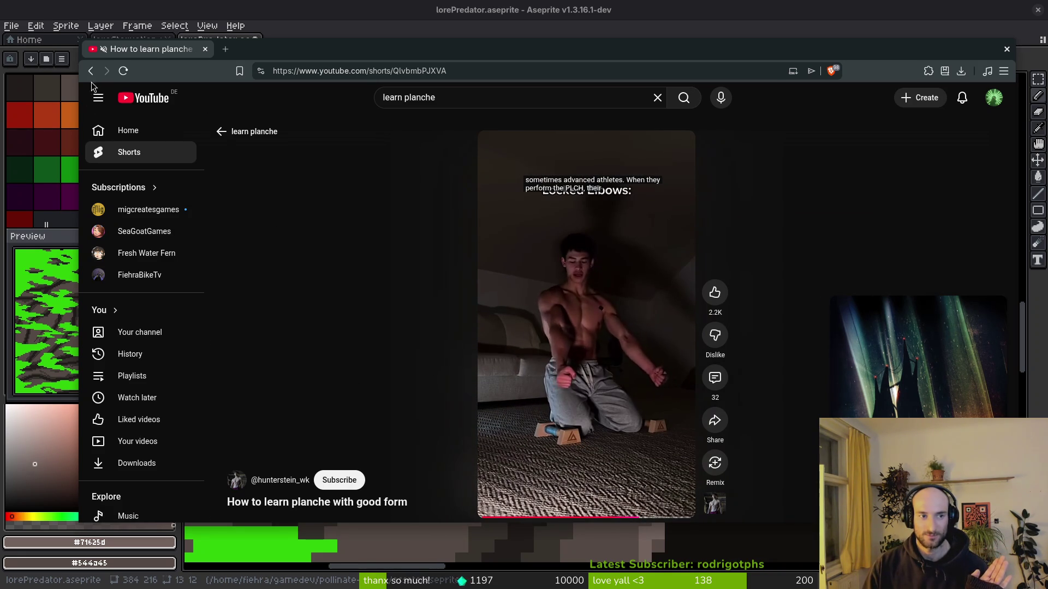
# Return to the learn planche results and open 'Planche Tutorial | How to start training Planche in 2024'.
pyautogui.click(91, 71)
pyautogui.scroll(-10, 622, 327)
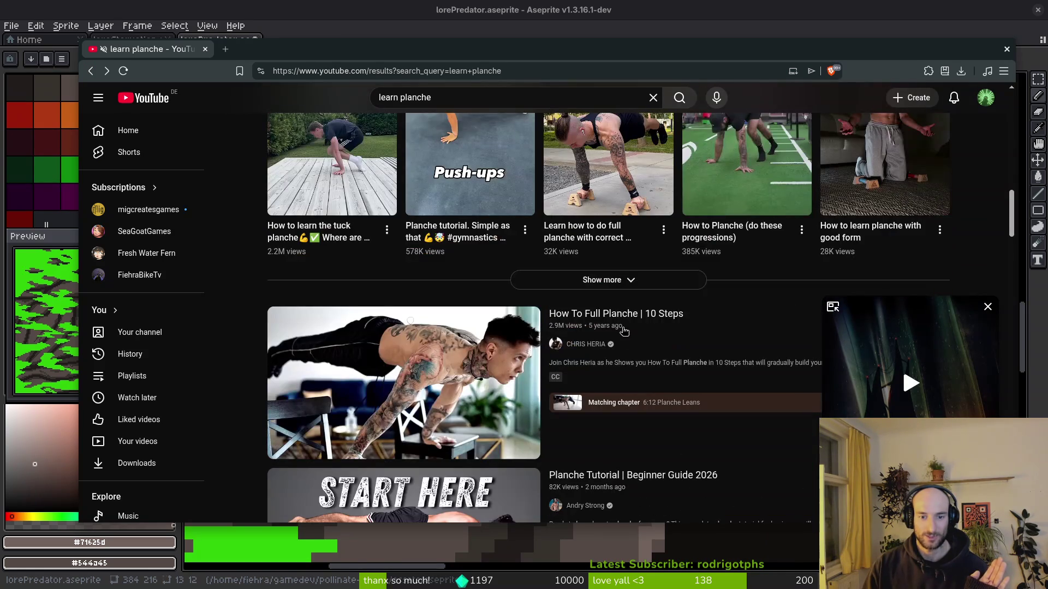
pyautogui.scroll(-7, 616, 409)
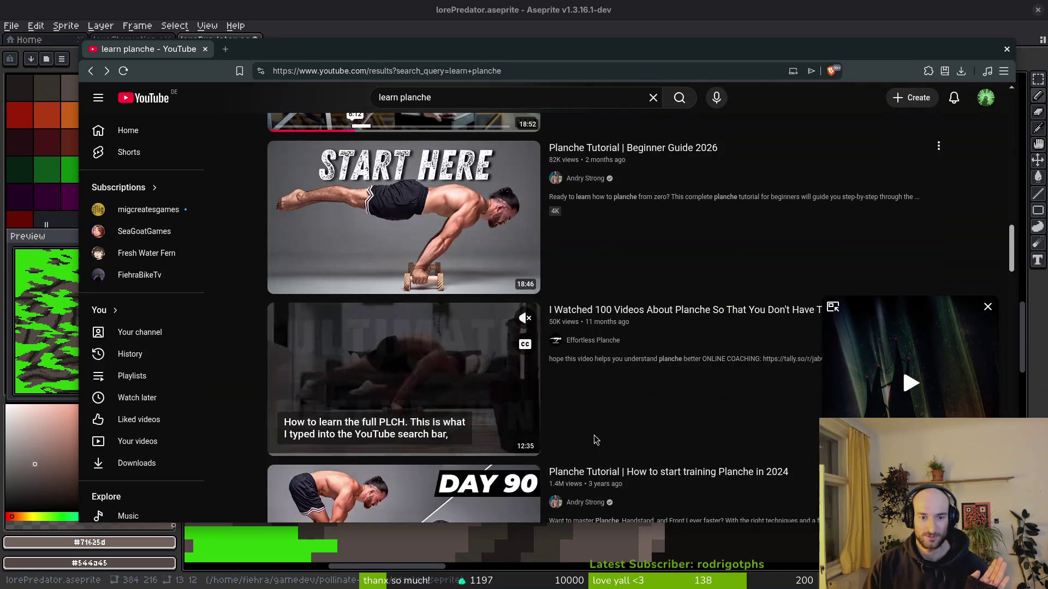
pyautogui.scroll(-1, 681, 389)
pyautogui.scroll(-2, 674, 446)
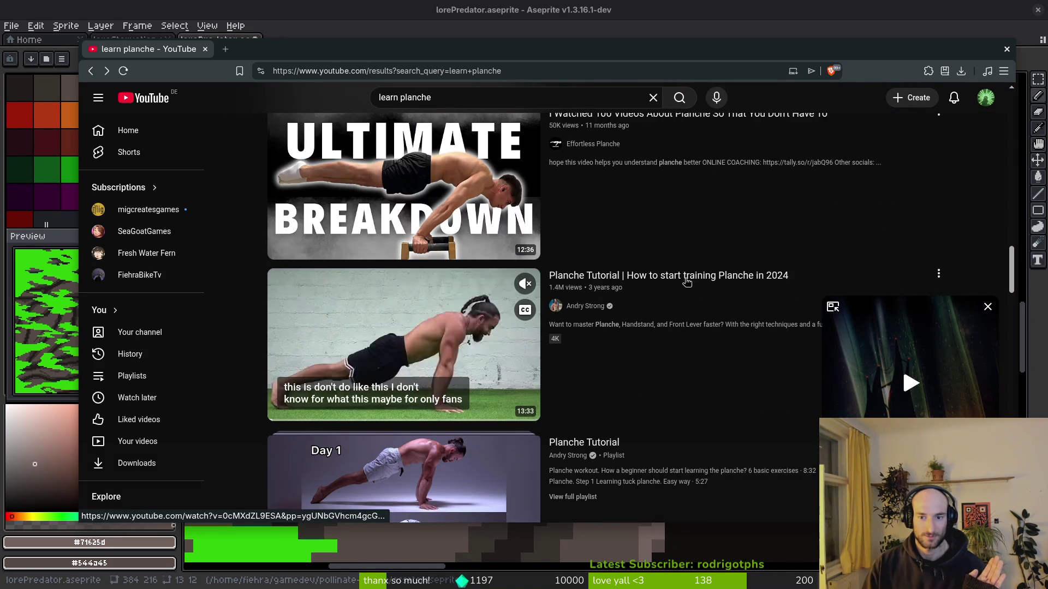
pyautogui.click(385, 418)
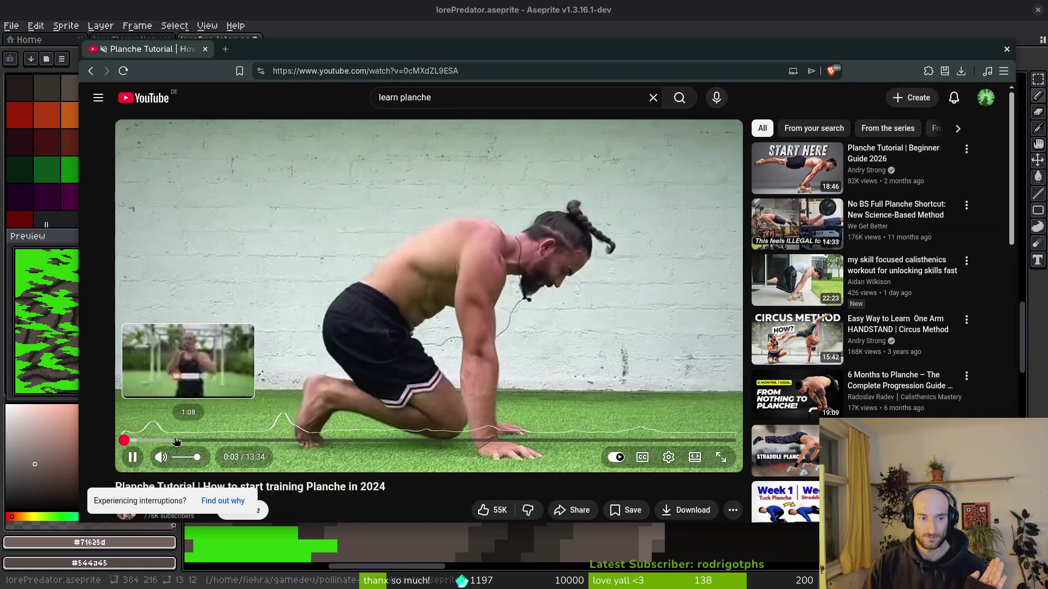
# Skip the Planche Tutorial to about 1:37, turn on captions, and rewind slightly to 1:36.
pyautogui.moveTo(175, 441); pyautogui.dragTo(199, 440)
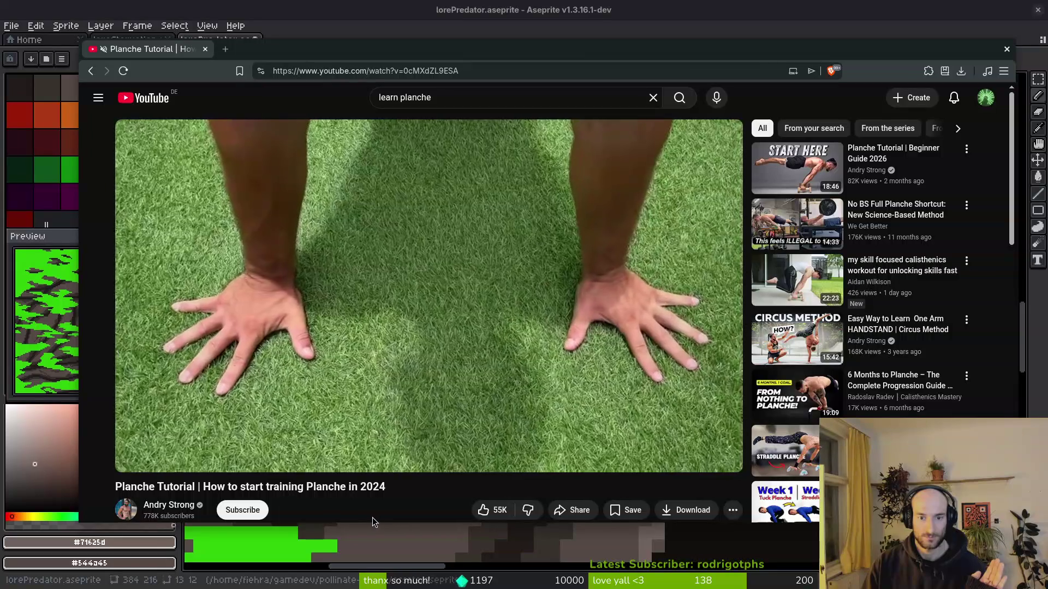
pyautogui.click(636, 458)
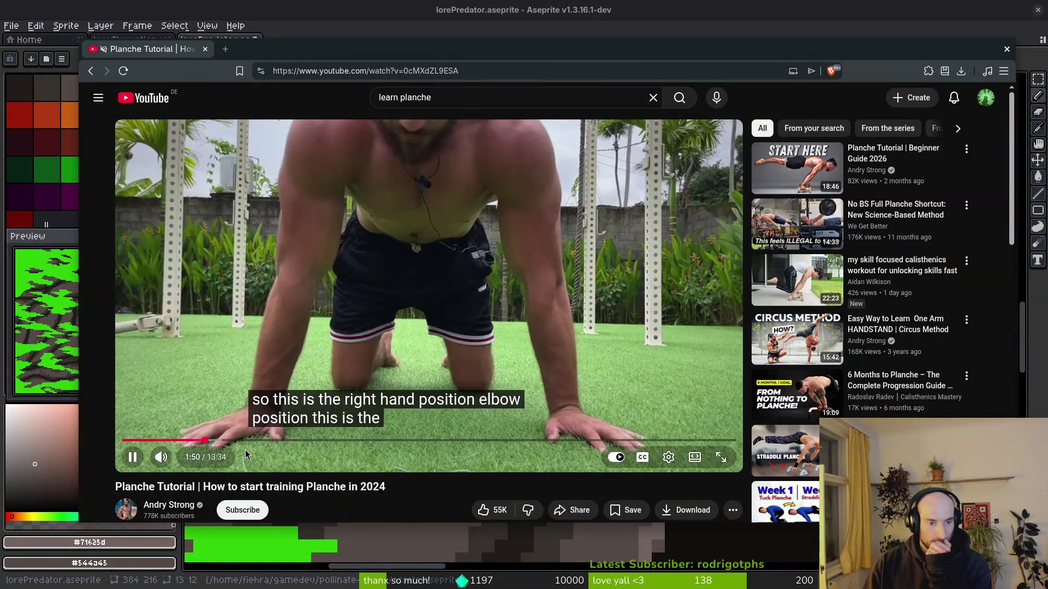
pyautogui.click(191, 439)
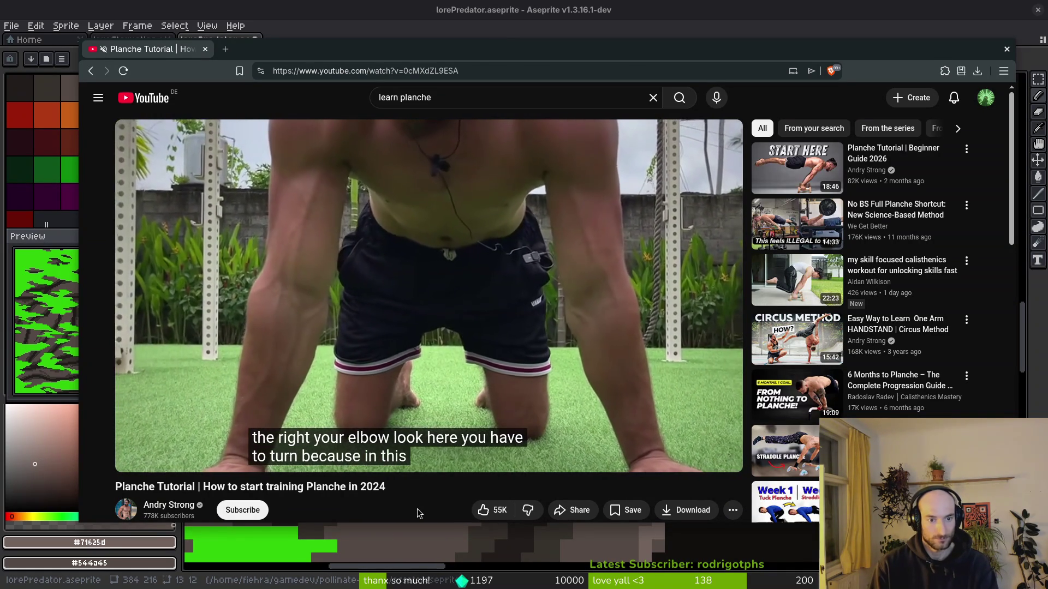
pyautogui.moveTo(421, 464)
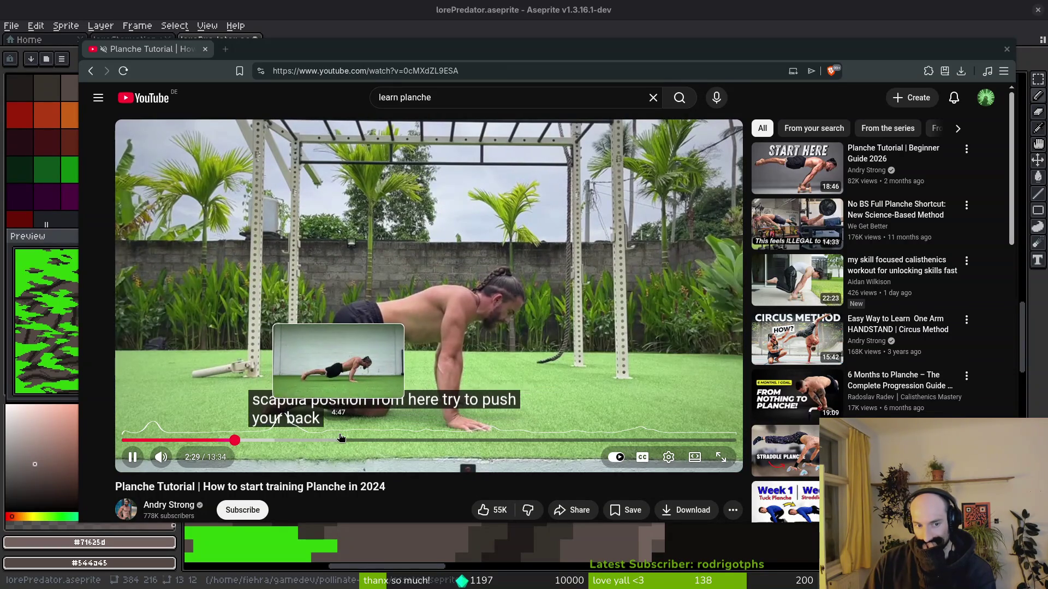
# Seek the tutorial to 4:48, back to 4:28, then ahead to about 6:26.
pyautogui.click(337, 440)
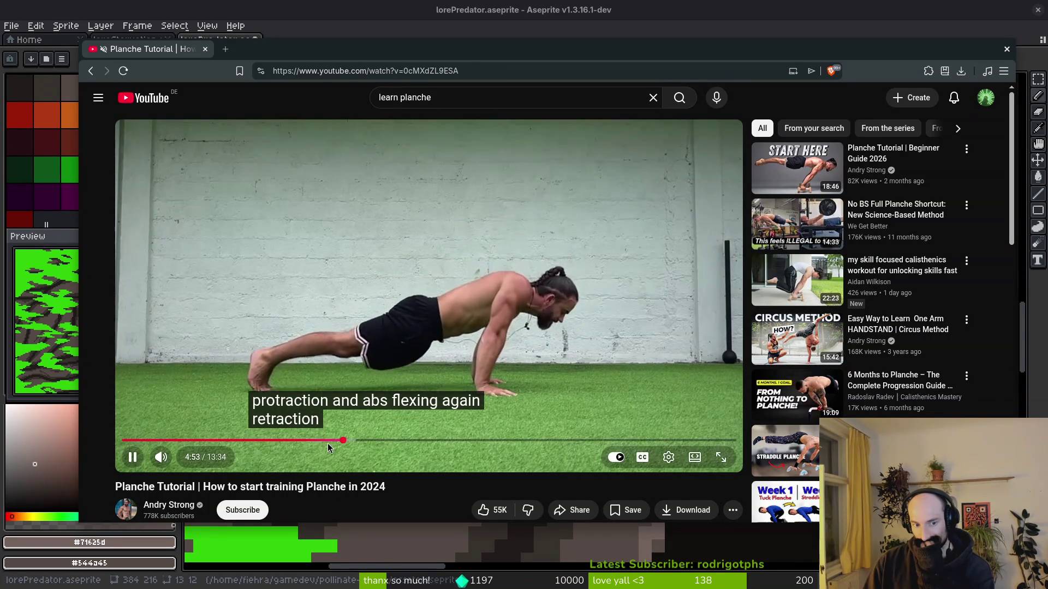
pyautogui.click(323, 440)
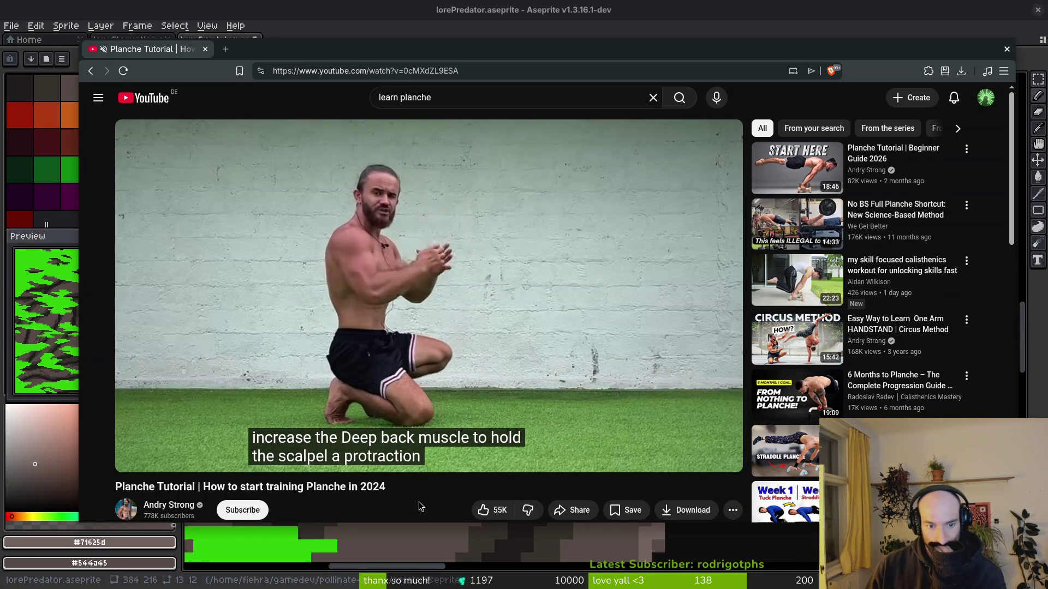
pyautogui.moveTo(382, 437)
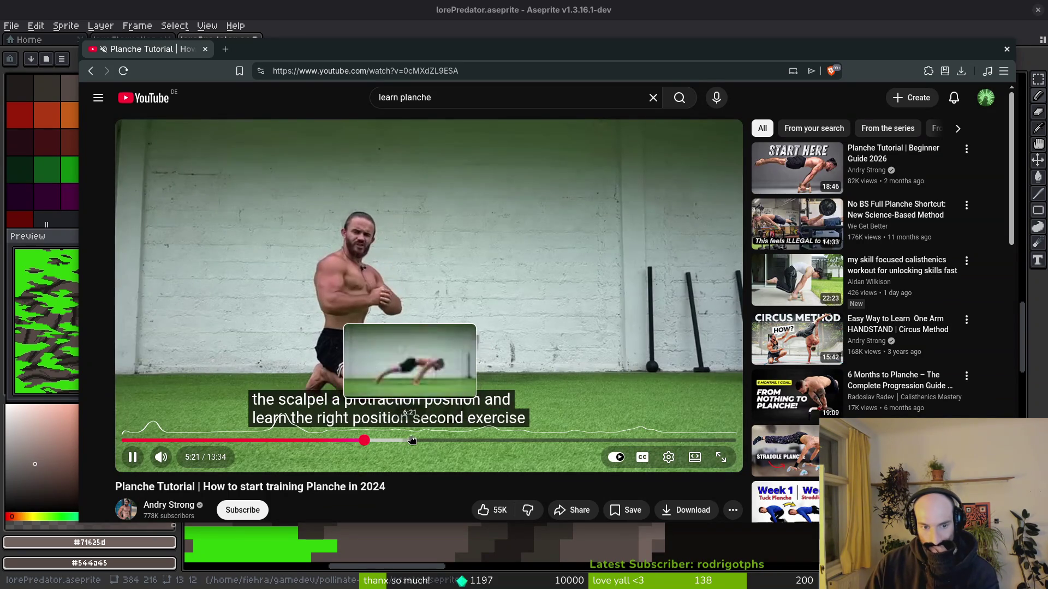
pyautogui.click(415, 440)
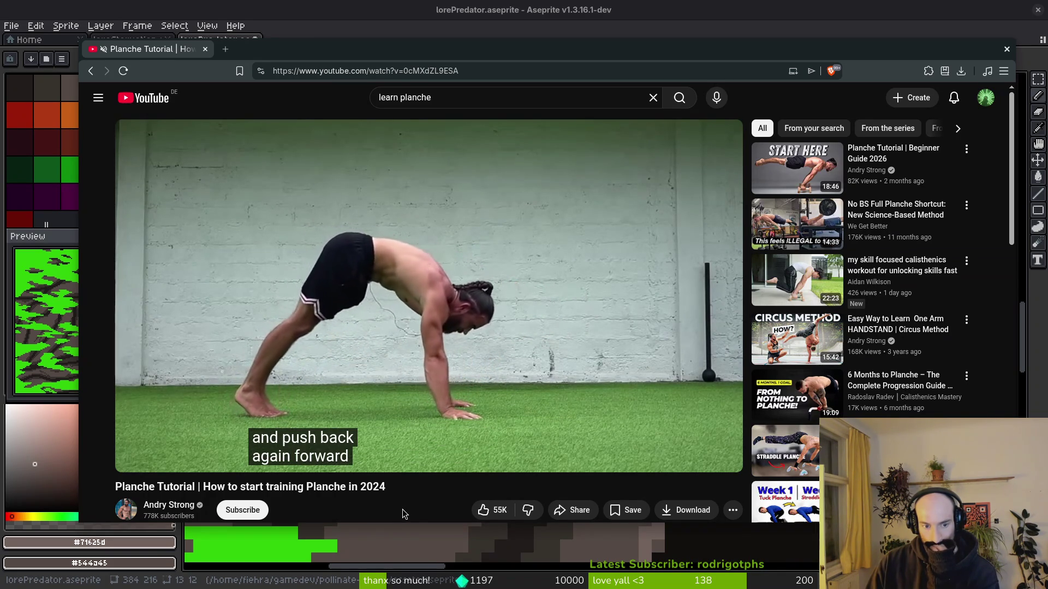
pyautogui.click(447, 98)
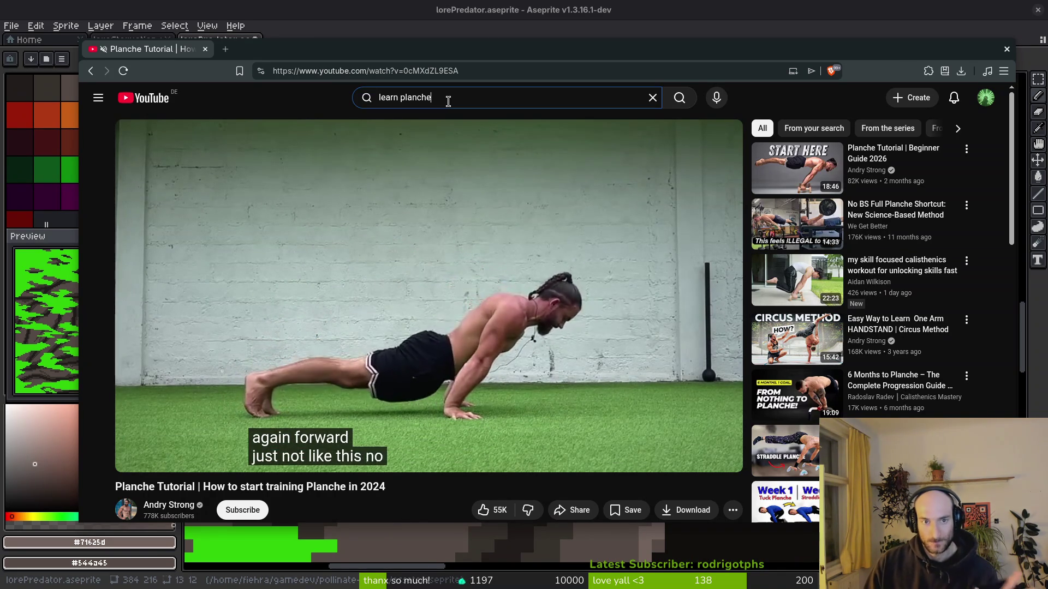
# Search 'wrist calisthenics' and open 'How to Build Stronger Wrists with Calisthenics (and Prevent Injuries)'.
pyautogui.write('wrist ')
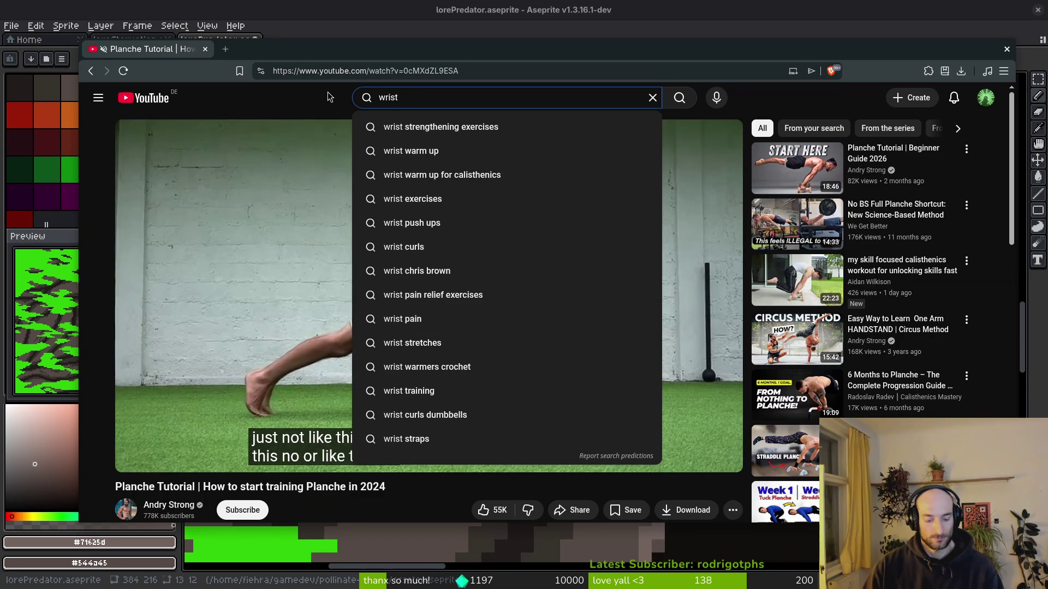
pyautogui.write('calli')
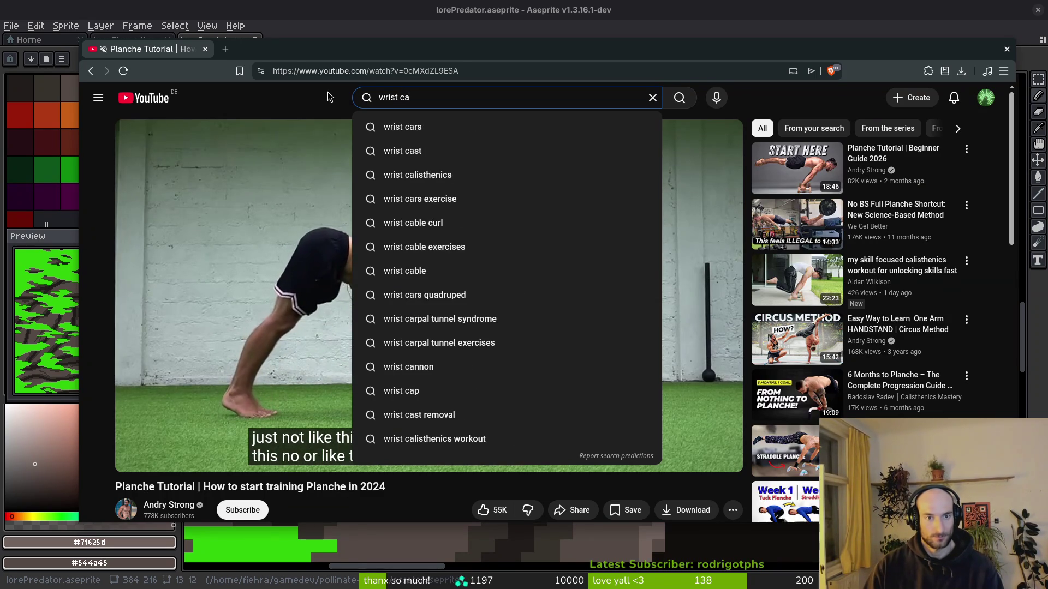
pyautogui.press('BackSpace')
pyautogui.press('BackSpace')
pyautogui.write('i')
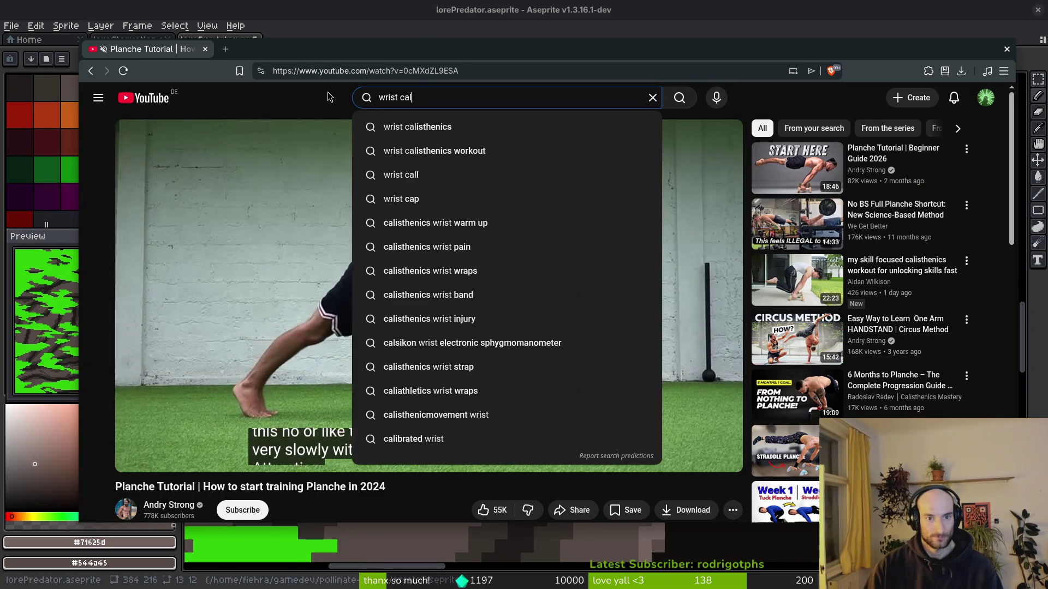
pyautogui.press('Down')
pyautogui.press('Return')
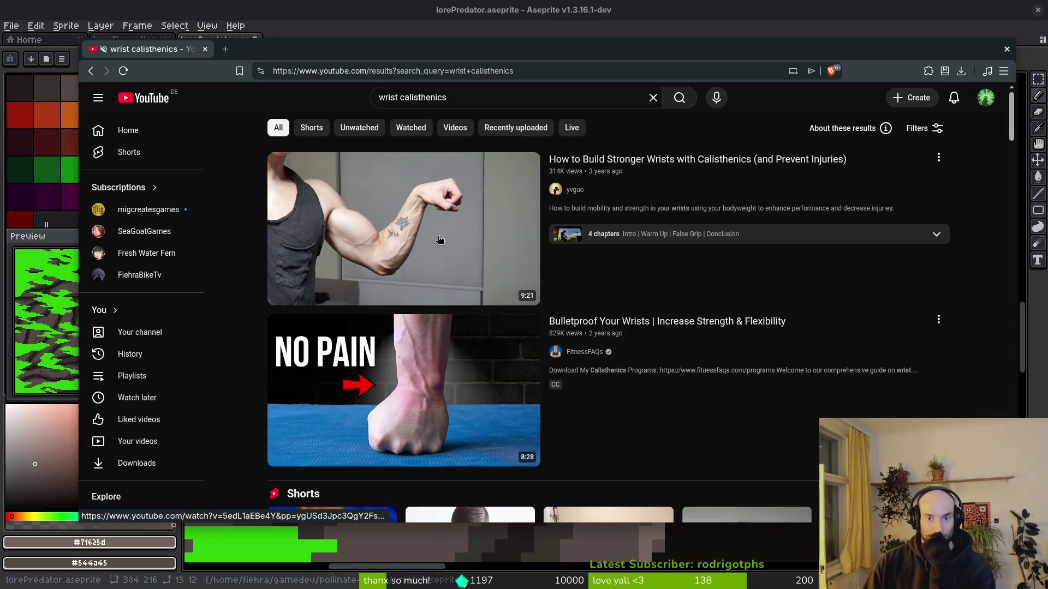
pyautogui.moveTo(434, 236)
pyautogui.click(402, 220)
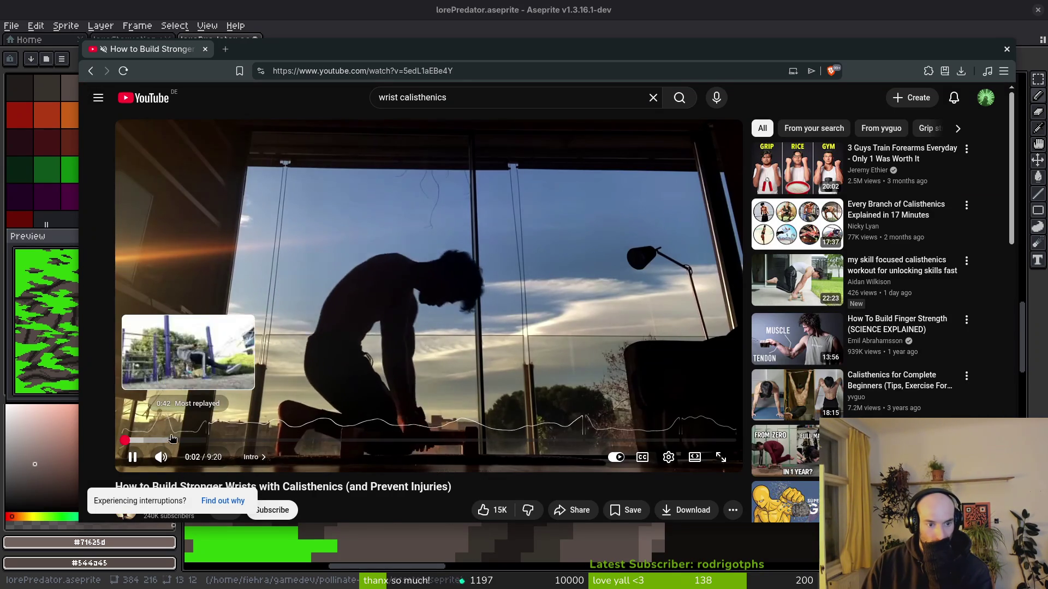
# Skip the wrist video to 0:28, turn captions on with C, and jump forward five seconds.
pyautogui.click(154, 440)
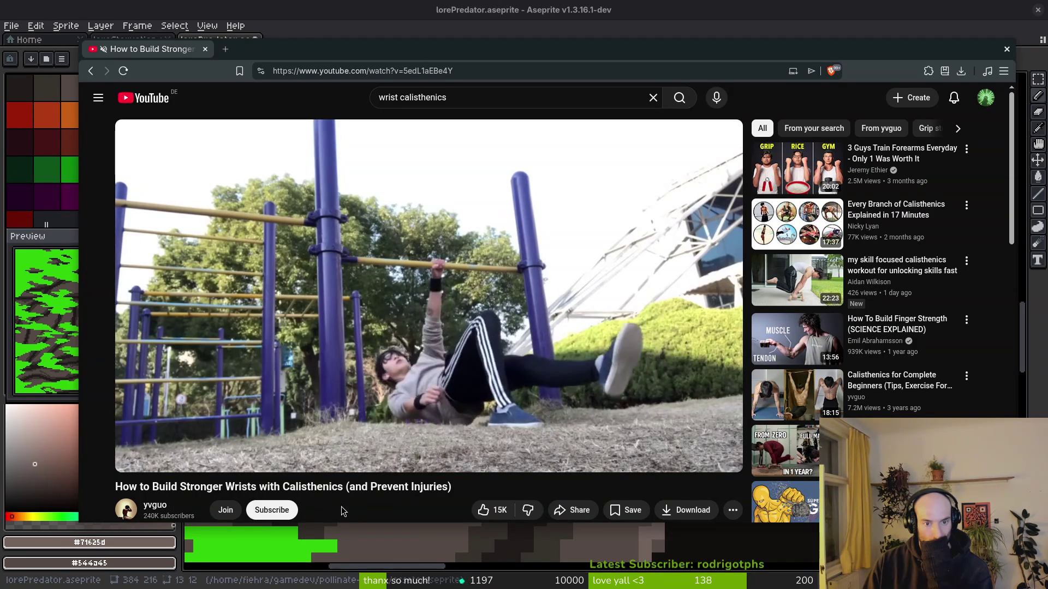
pyautogui.moveTo(238, 451)
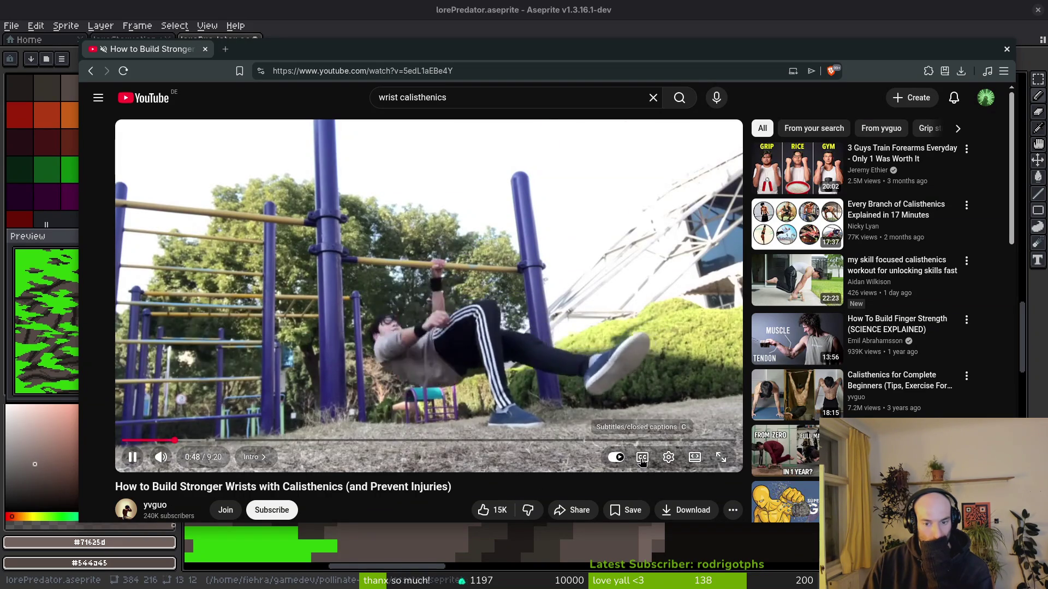
pyautogui.press('c')
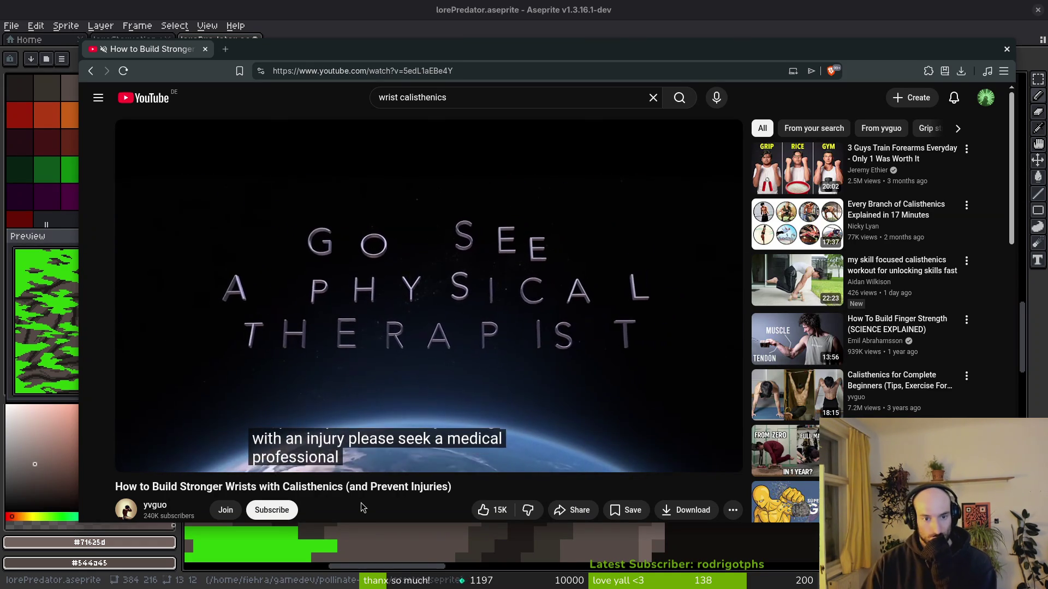
pyautogui.press('Right')
pyautogui.press('Right')
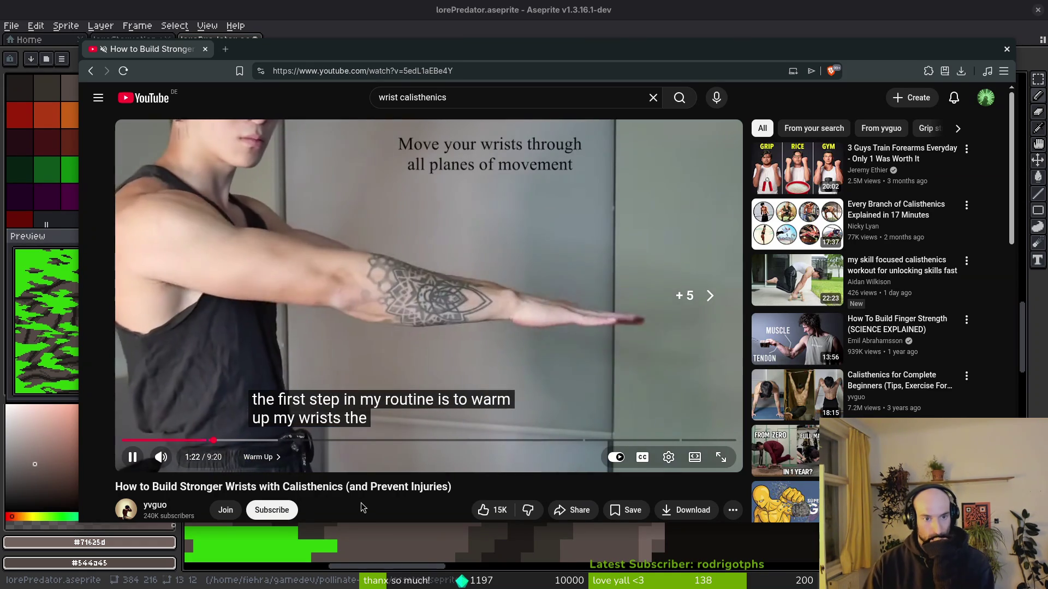
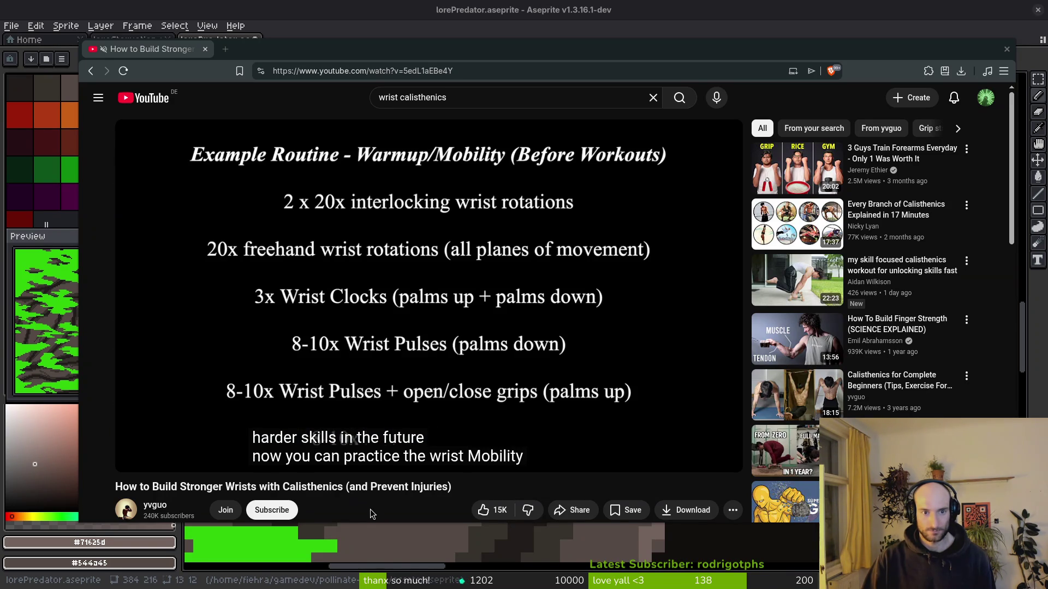
# Return to the wrist calisthenics search results and open the 'From wrist pain to whatever this is' short.
pyautogui.moveTo(236, 225)
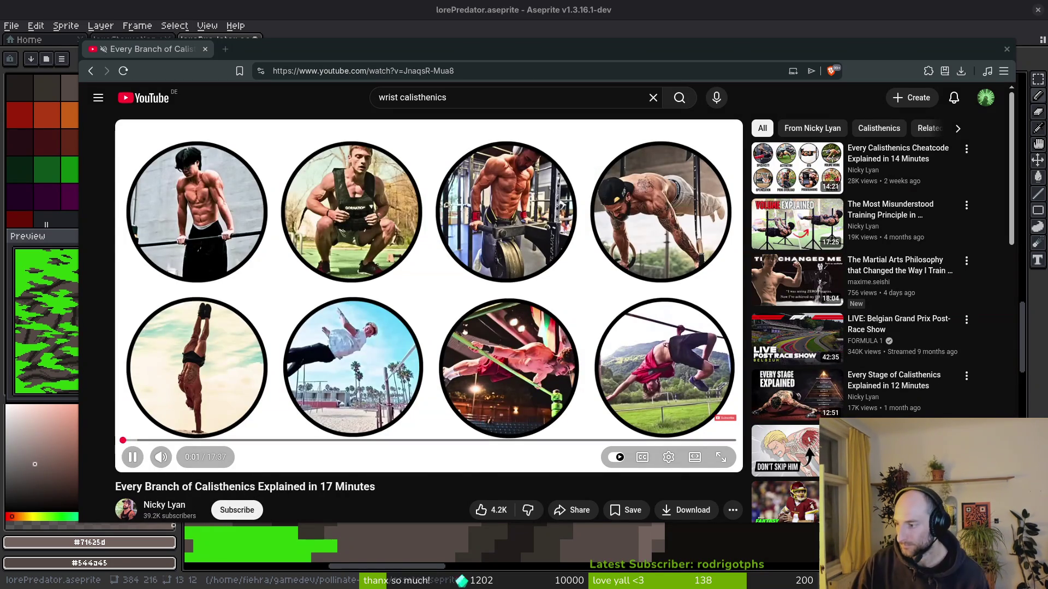
pyautogui.hotkey('alt', 'Left')
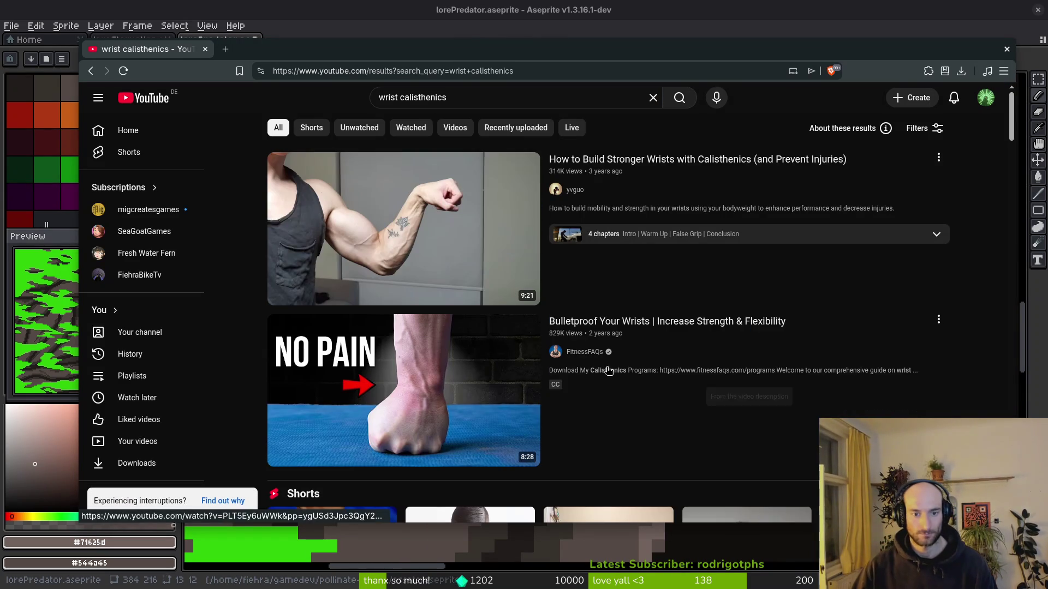
pyautogui.scroll(-9, 385, 380)
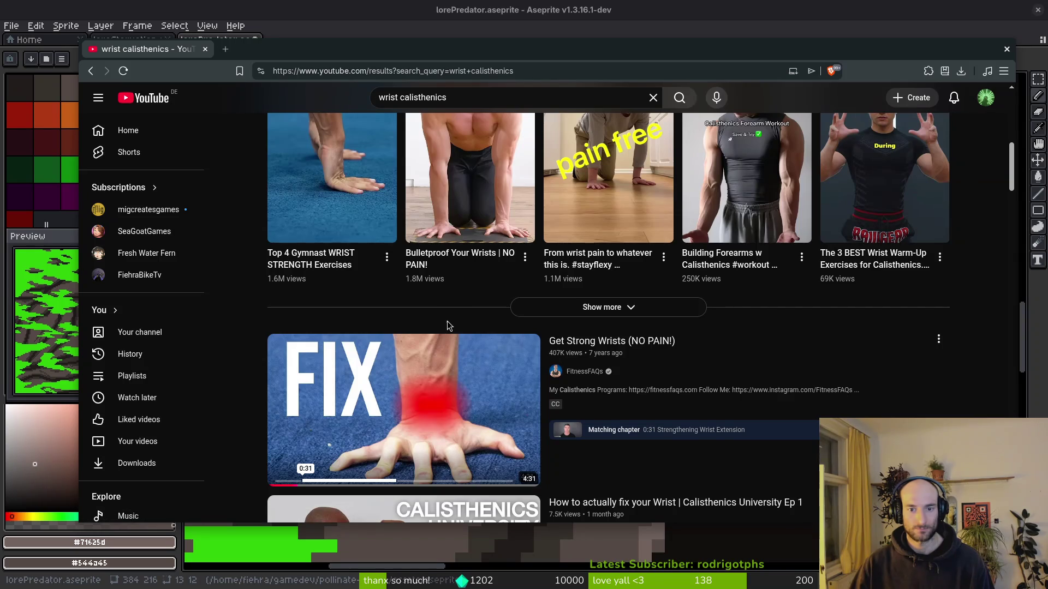
pyautogui.scroll(2, 573, 287)
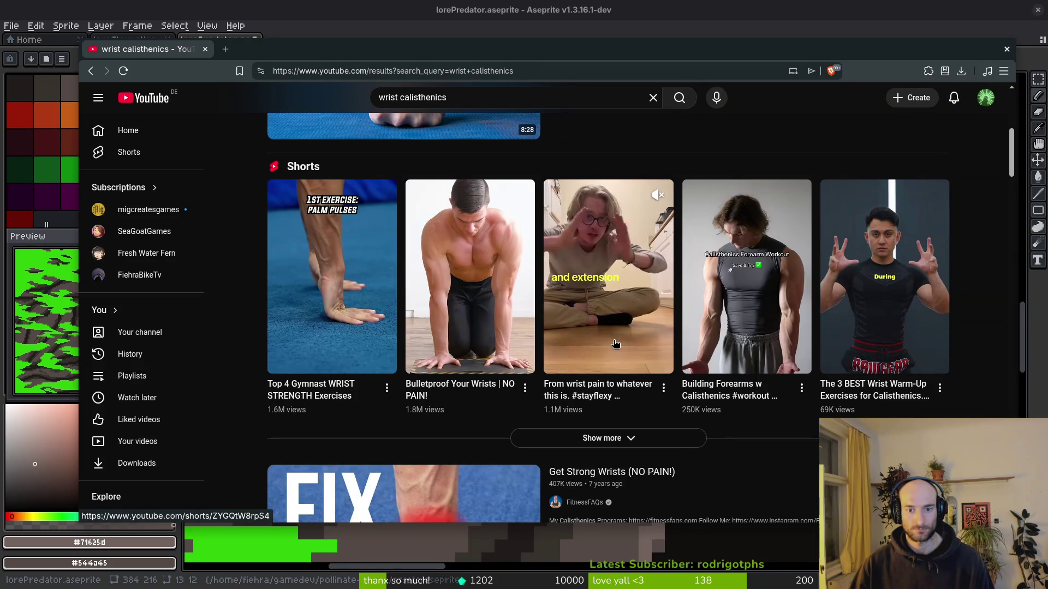
pyautogui.click(613, 345)
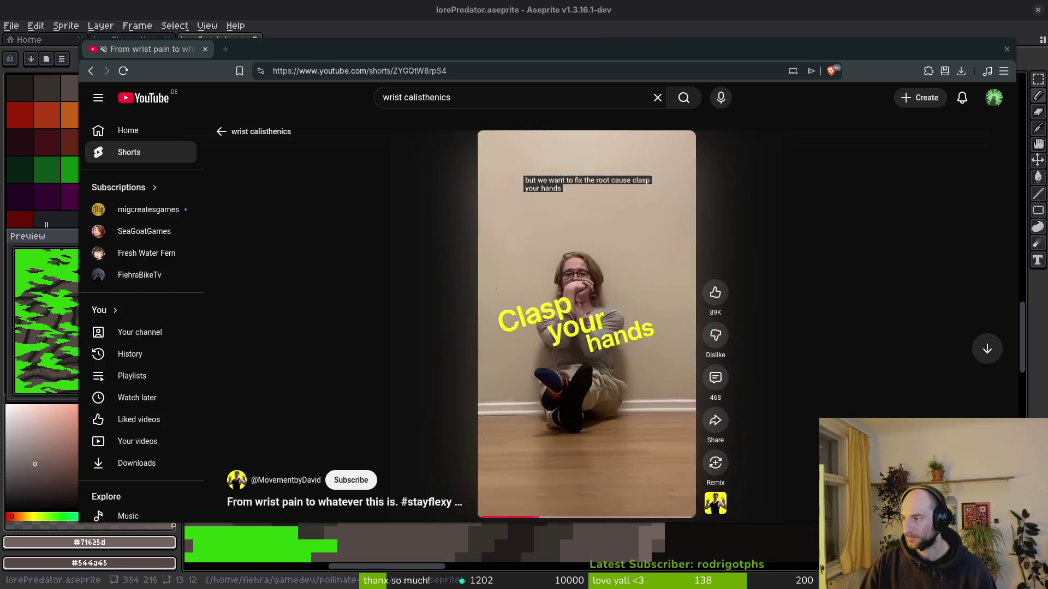
# Drag the browser window aside to uncover the lorePredator.aseprite canvas in Aseprite.
pyautogui.moveTo(244, 51)
pyautogui.mouseDown()
pyautogui.moveTo(139, 185)
pyautogui.moveTo(1047, 163)
pyautogui.moveTo(1047, 131)
pyautogui.mouseUp()
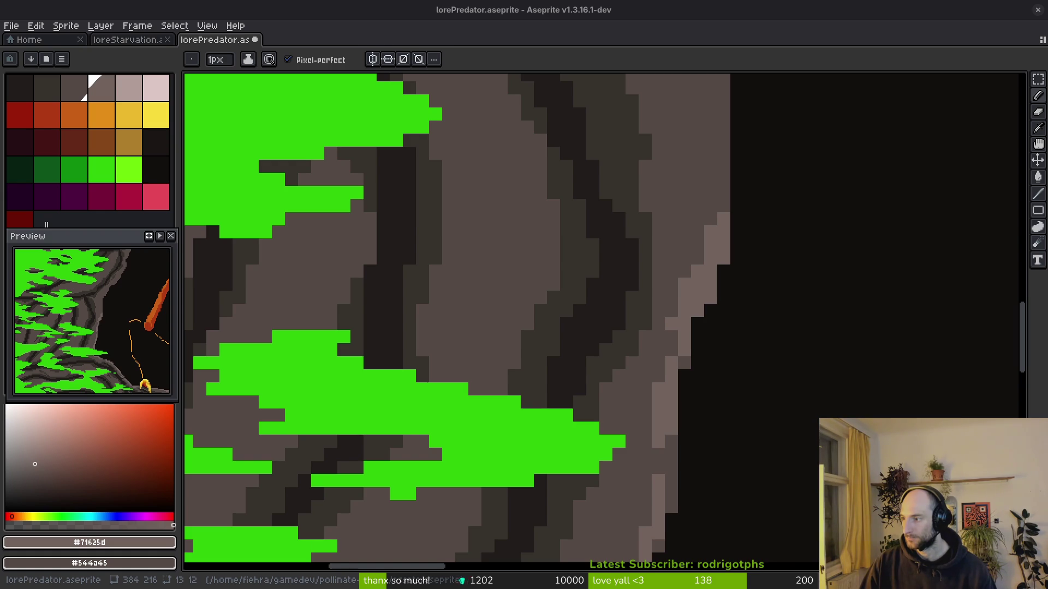
# Switch back to Aseprite and save lorePredator.aseprite with Ctrl+S.
pyautogui.hotkey('alt', 'Tab')
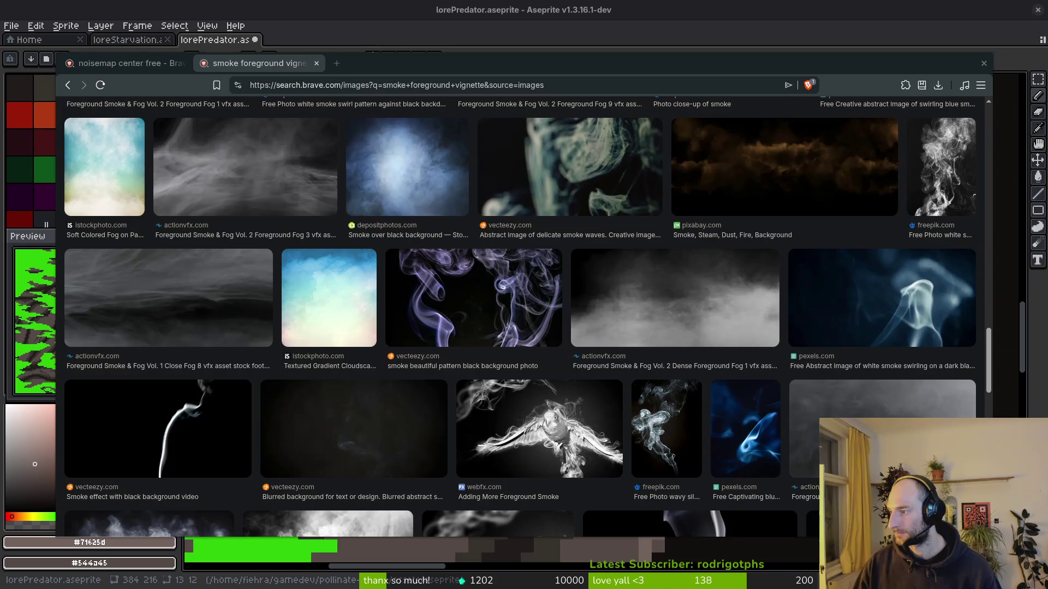
pyautogui.hotkey('alt', 'Tab')
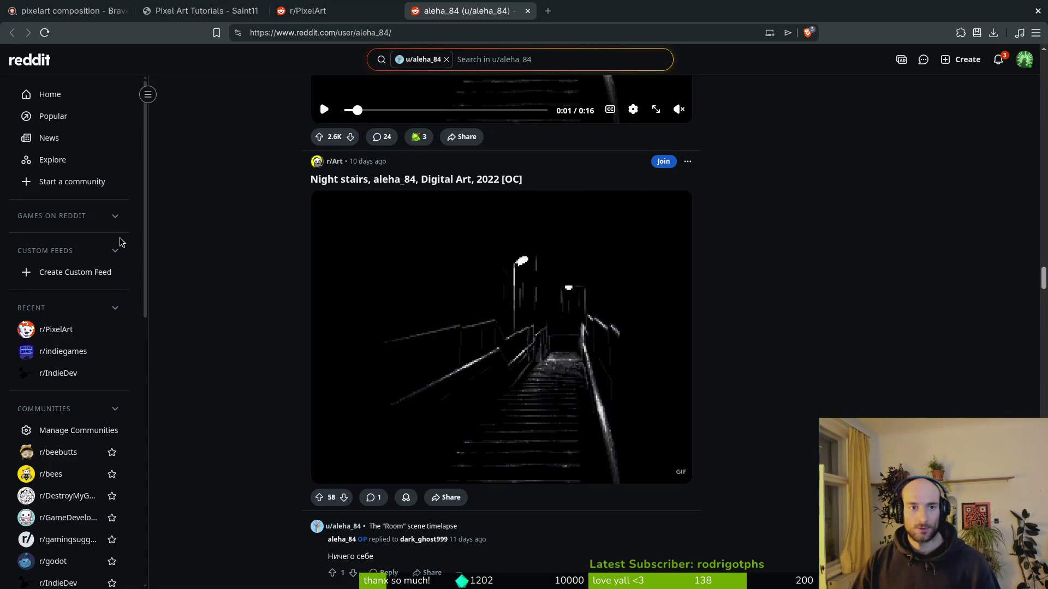
pyautogui.hotkey('alt', 'Left')
pyautogui.hotkey('ctrl', 'shift', 'Tab')
pyautogui.hotkey('ctrl', 'shift', 'Tab')
pyautogui.hotkey('alt', 'Tab')
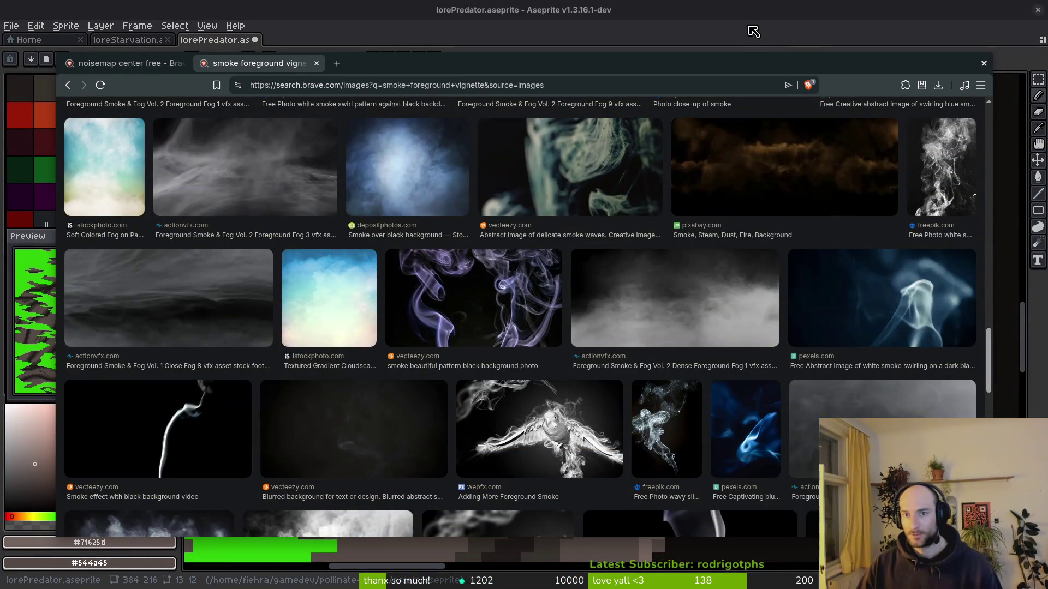
pyautogui.hotkey('ctrl', 'shift', 'Tab')
pyautogui.hotkey('alt', 'Tab')
pyautogui.scroll(-1, 742, 298)
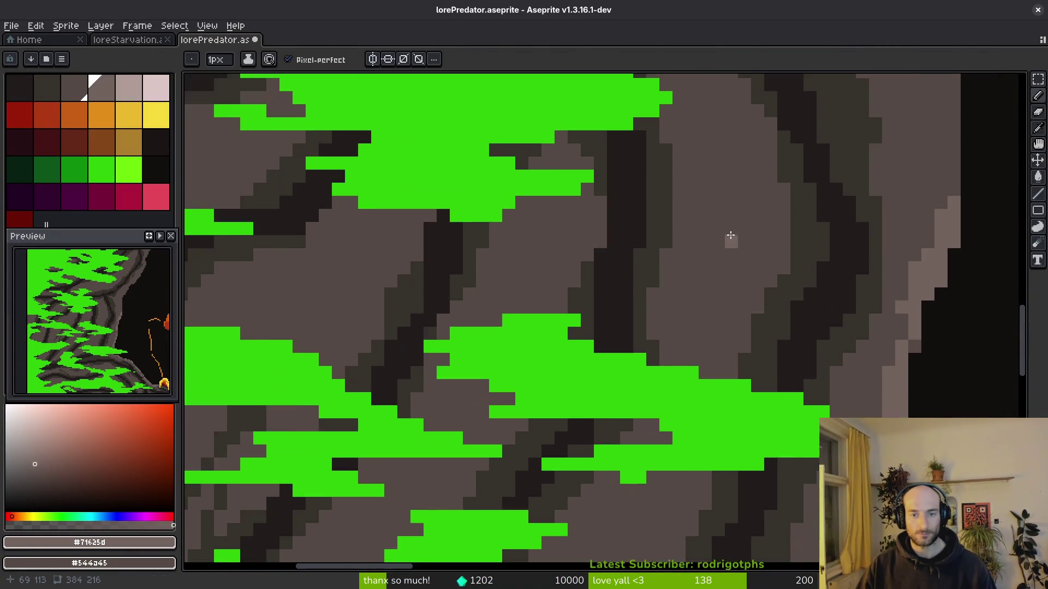
pyautogui.hotkey('ctrl', 's')
# With the Pencil, draw light highlight pixels along the rock's right edge.
pyautogui.press('b')
pyautogui.scroll(2, 775, 235)
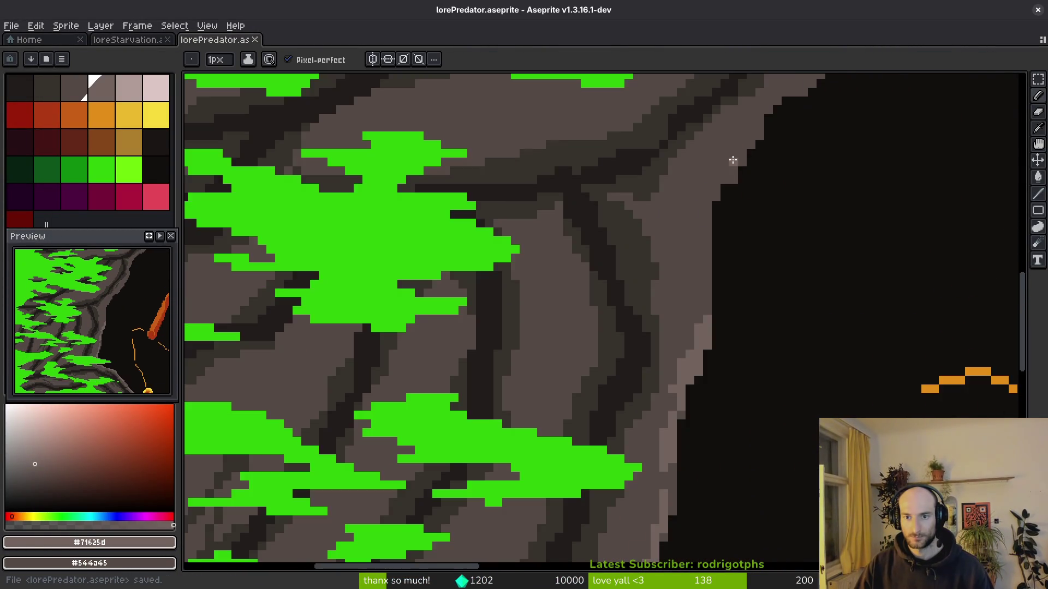
pyautogui.scroll(1, 732, 160)
pyautogui.moveTo(785, 103)
pyautogui.mouseDown()
pyautogui.moveTo(711, 220)
pyautogui.moveTo(738, 173)
pyautogui.moveTo(644, 407)
pyautogui.mouseUp()
pyautogui.scroll(-5, 645, 408)
pyautogui.moveTo(640, 234); pyautogui.dragTo(660, 304)
# Lighten a column along the right edge and add two single highlight pixels.
pyautogui.scroll(-3, 660, 304)
pyautogui.scroll(1, 668, 308)
pyautogui.moveTo(753, 112)
pyautogui.mouseDown()
pyautogui.moveTo(726, 210)
pyautogui.moveTo(654, 352)
pyautogui.moveTo(518, 441)
pyautogui.mouseUp()
pyautogui.scroll(-2, 518, 441)
pyautogui.scroll(3, 767, 297)
pyautogui.click(846, 226)
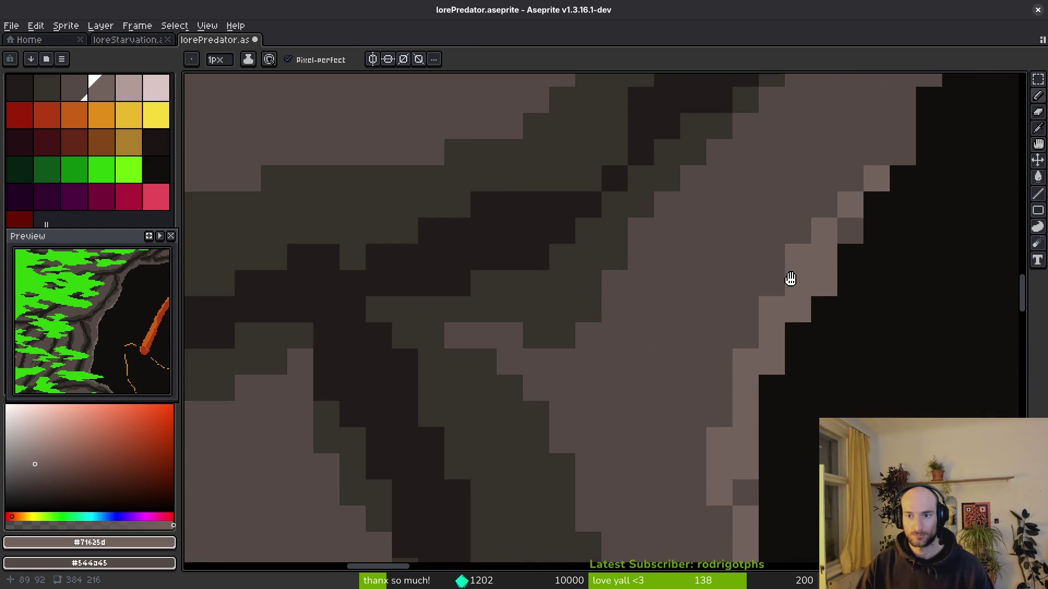
pyautogui.scroll(-1, 844, 215)
pyautogui.click(658, 303)
pyautogui.scroll(-4, 641, 328)
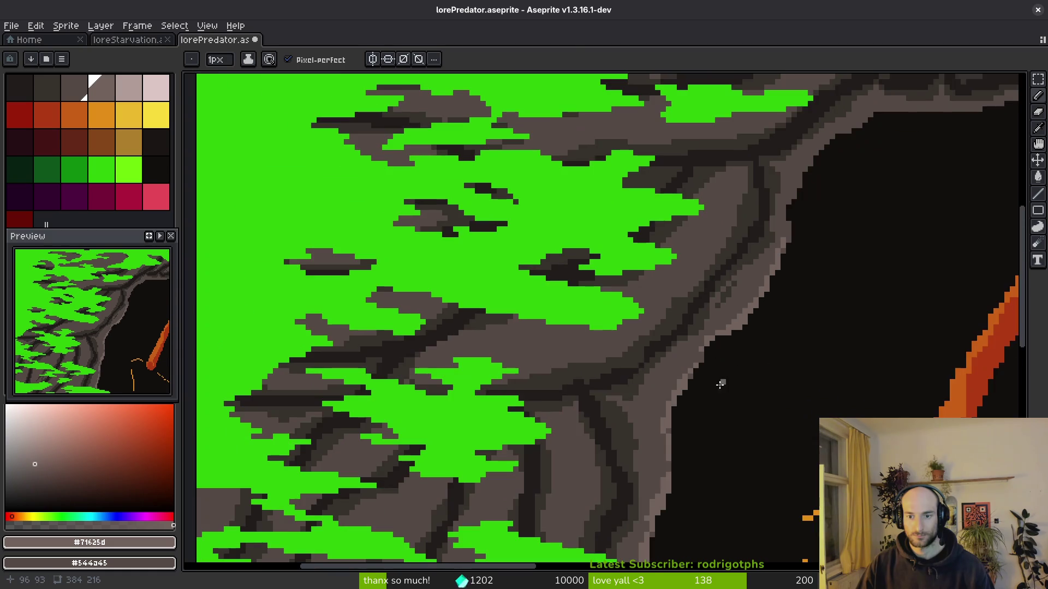
# Paint light highlight strokes along the rock's bottom edge, undoing the last stroke.
pyautogui.scroll(2, 633, 323)
pyautogui.scroll(3, 633, 322)
pyautogui.scroll(3, 323, 300)
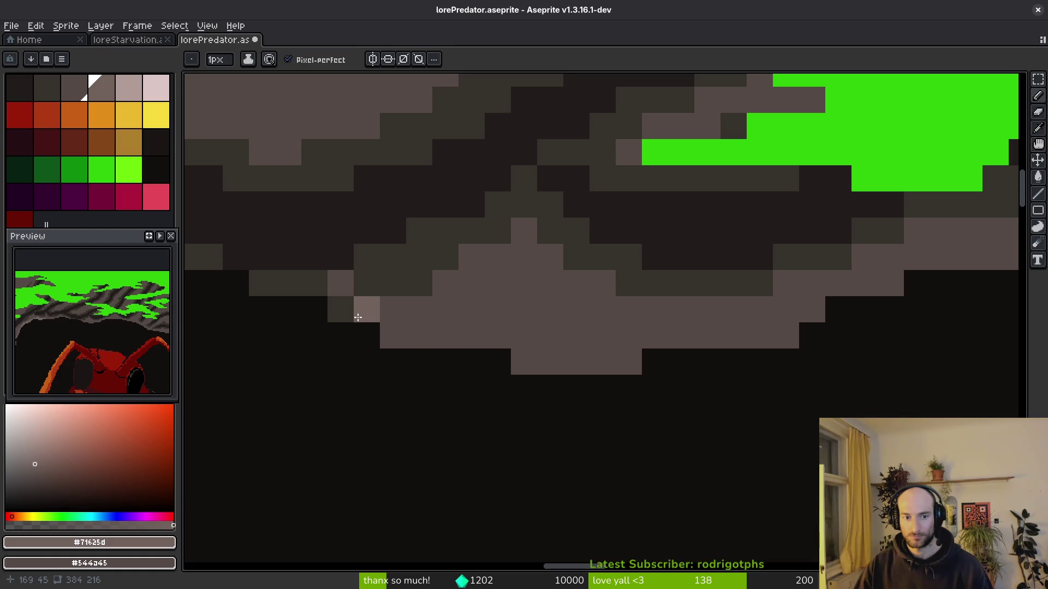
pyautogui.moveTo(367, 327)
pyautogui.mouseDown()
pyautogui.moveTo(561, 358)
pyautogui.moveTo(671, 345)
pyautogui.moveTo(807, 306)
pyautogui.moveTo(760, 334)
pyautogui.moveTo(610, 361)
pyautogui.moveTo(699, 306)
pyautogui.moveTo(931, 260)
pyautogui.moveTo(515, 335)
pyautogui.moveTo(592, 311)
pyautogui.mouseUp()
pyautogui.hscroll(5, 552, 342)
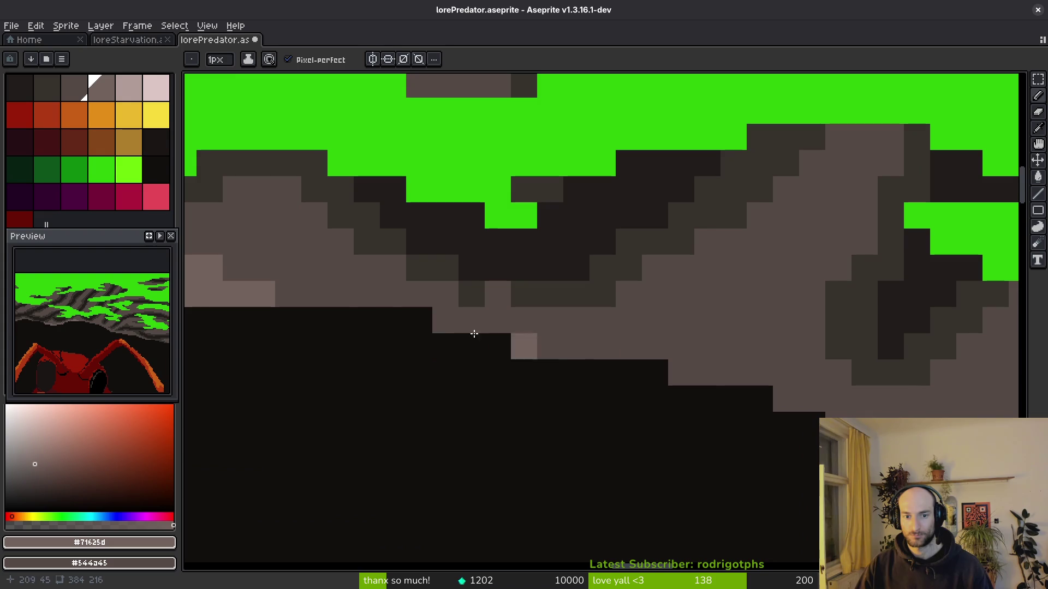
pyautogui.moveTo(367, 302)
pyautogui.mouseDown()
pyautogui.moveTo(731, 362)
pyautogui.moveTo(694, 363)
pyautogui.mouseUp()
pyautogui.hscroll(5, 644, 370)
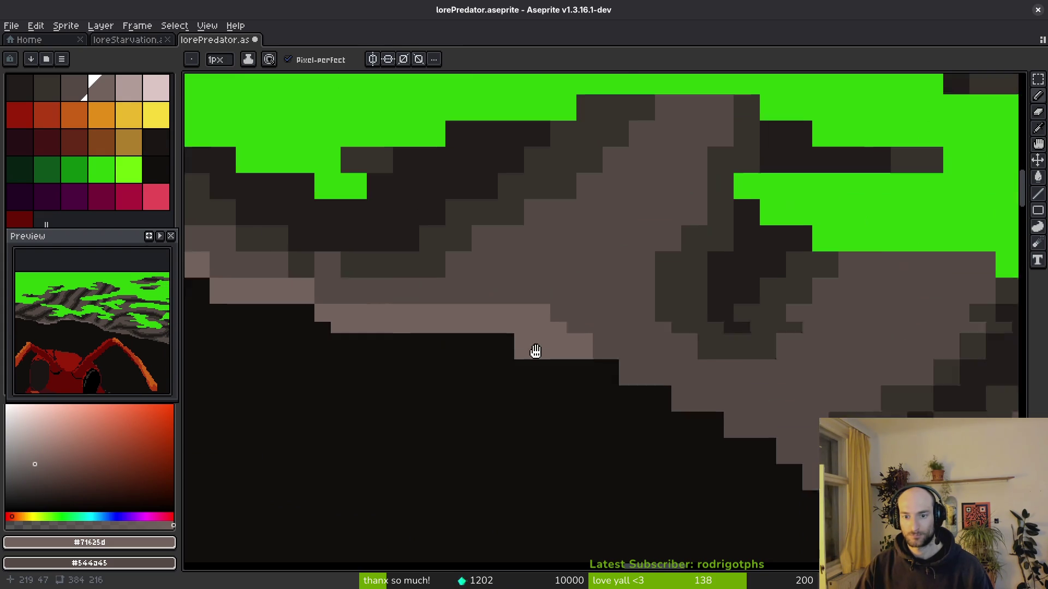
pyautogui.moveTo(446, 323)
pyautogui.mouseDown()
pyautogui.moveTo(499, 343)
pyautogui.moveTo(464, 345)
pyautogui.moveTo(503, 375)
pyautogui.moveTo(581, 405)
pyautogui.mouseUp()
pyautogui.hscroll(5, 519, 356)
pyautogui.scroll(-1, 582, 405)
pyautogui.hscroll(3, 562, 410)
pyautogui.moveTo(510, 371)
pyautogui.mouseDown()
pyautogui.moveTo(607, 397)
pyautogui.moveTo(580, 393)
pyautogui.moveTo(623, 376)
pyautogui.mouseUp()
pyautogui.scroll(3, 683, 410)
pyautogui.hotkey('ctrl', 'z')
# Add a short diagonal highlight, a single pixel, and light strokes across the rock's lower edge.
pyautogui.moveTo(561, 388); pyautogui.dragTo(627, 351)
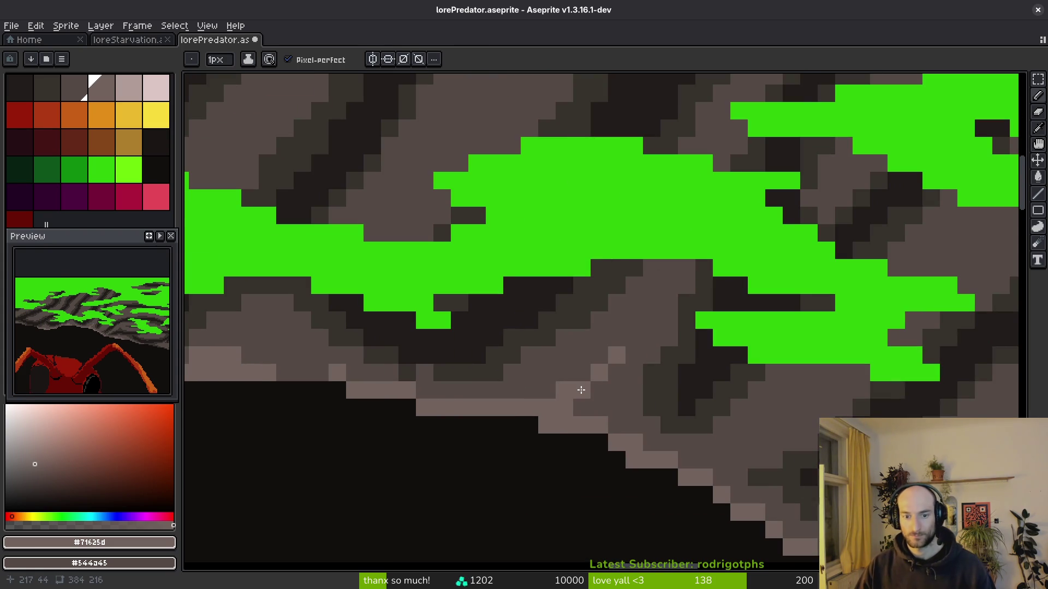
pyautogui.click(546, 391)
pyautogui.scroll(-5, 546, 390)
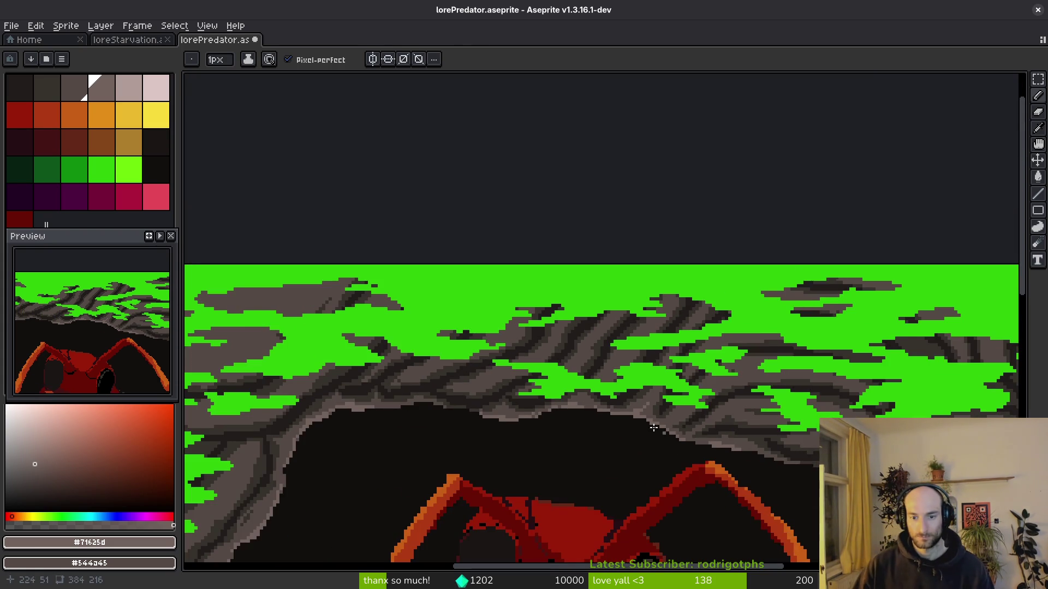
pyautogui.scroll(6, 744, 412)
pyautogui.moveTo(751, 371); pyautogui.dragTo(562, 460)
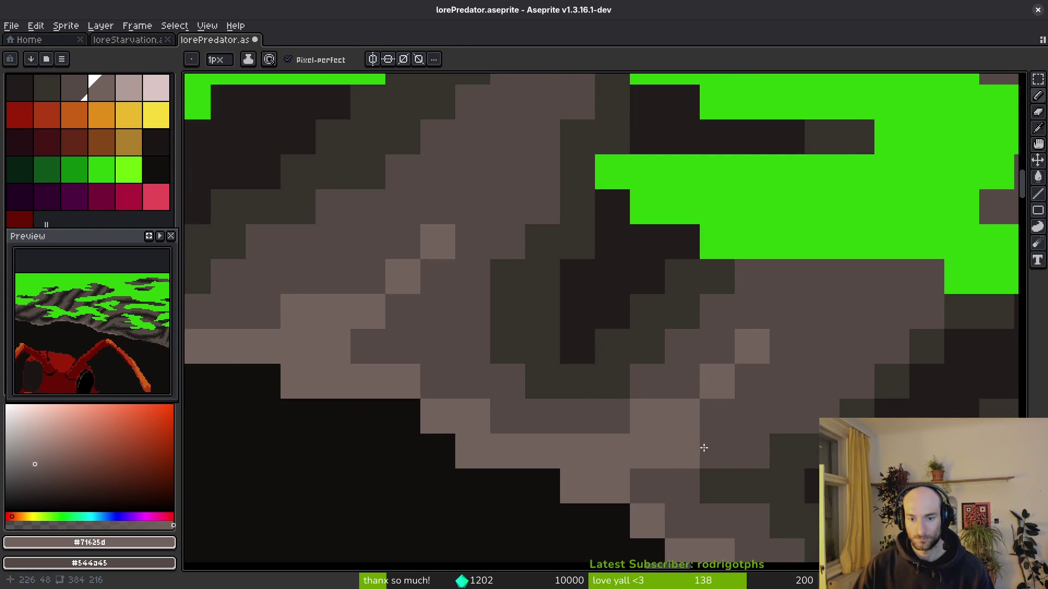
pyautogui.scroll(-4, 786, 457)
pyautogui.scroll(5, 600, 382)
pyautogui.moveTo(491, 314); pyautogui.dragTo(766, 377)
pyautogui.scroll(-4, 771, 423)
pyautogui.scroll(-2, 657, 425)
pyautogui.scroll(4, 578, 374)
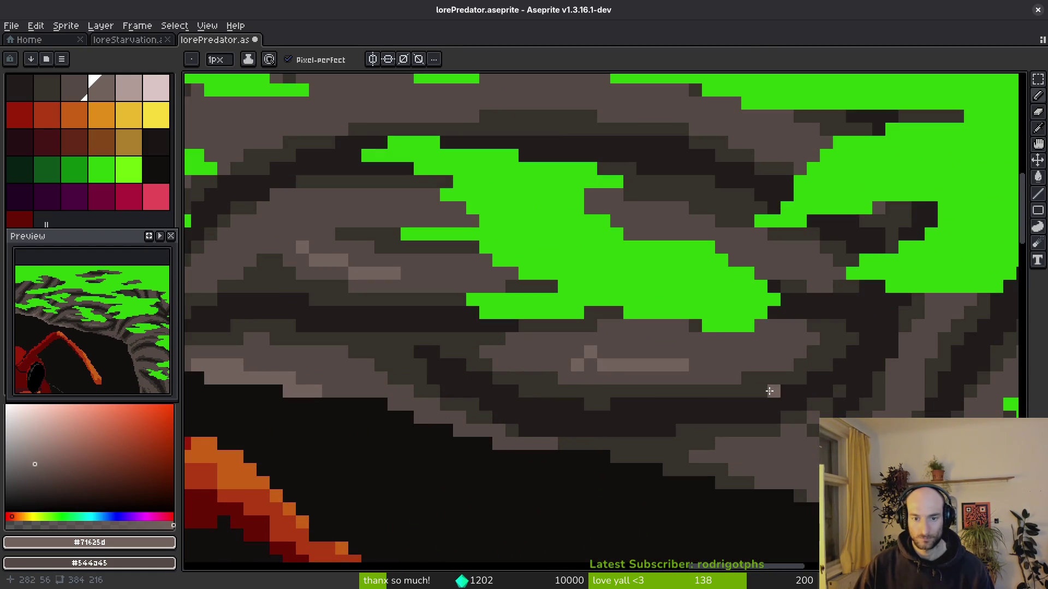
pyautogui.scroll(-4, 584, 354)
pyautogui.scroll(3, 677, 395)
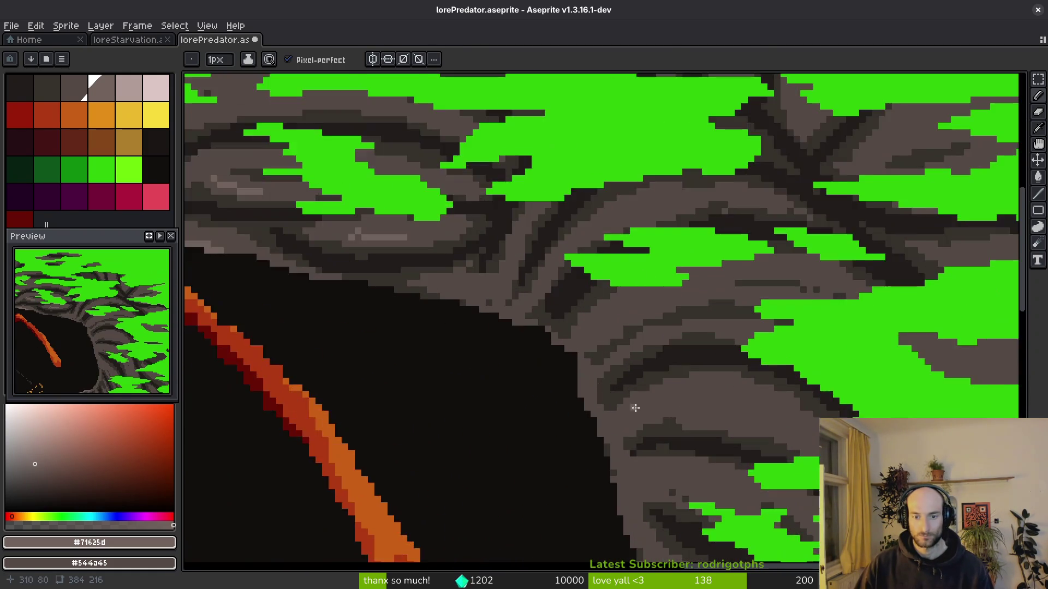
pyautogui.scroll(2, 374, 262)
pyautogui.moveTo(289, 240)
pyautogui.mouseDown()
pyautogui.moveTo(335, 257)
pyautogui.moveTo(349, 275)
pyautogui.moveTo(575, 329)
pyautogui.moveTo(692, 375)
pyautogui.moveTo(722, 423)
pyautogui.moveTo(635, 281)
pyautogui.moveTo(668, 380)
pyautogui.mouseUp()
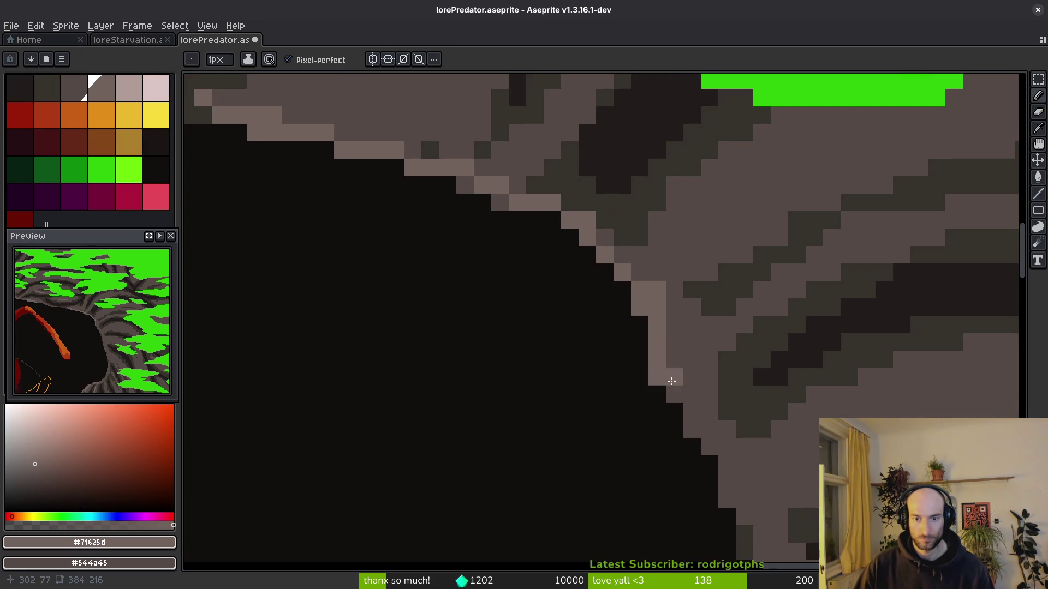
# Paint a highlight down another stretch of the rock edge and blacken three stray light pixels.
pyautogui.moveTo(646, 272); pyautogui.dragTo(545, 199)
pyautogui.moveTo(549, 258)
pyautogui.mouseDown()
pyautogui.moveTo(636, 409)
pyautogui.moveTo(583, 293)
pyautogui.moveTo(580, 339)
pyautogui.moveTo(604, 391)
pyautogui.moveTo(582, 227)
pyautogui.moveTo(699, 282)
pyautogui.mouseUp()
pyautogui.keyDown('alt'); pyautogui.click(541, 300); pyautogui.keyUp('alt')
pyautogui.click(552, 299)
pyautogui.keyDown('alt'); pyautogui.click(582, 304); pyautogui.keyUp('alt')
# Add light highlight pixels along the rock ridge and the rock wall's edge.
pyautogui.moveTo(616, 294)
pyautogui.mouseDown()
pyautogui.moveTo(608, 304)
pyautogui.moveTo(795, 253)
pyautogui.mouseUp()
pyautogui.moveTo(731, 277)
pyautogui.mouseDown()
pyautogui.moveTo(815, 290)
pyautogui.moveTo(658, 261)
pyautogui.mouseUp()
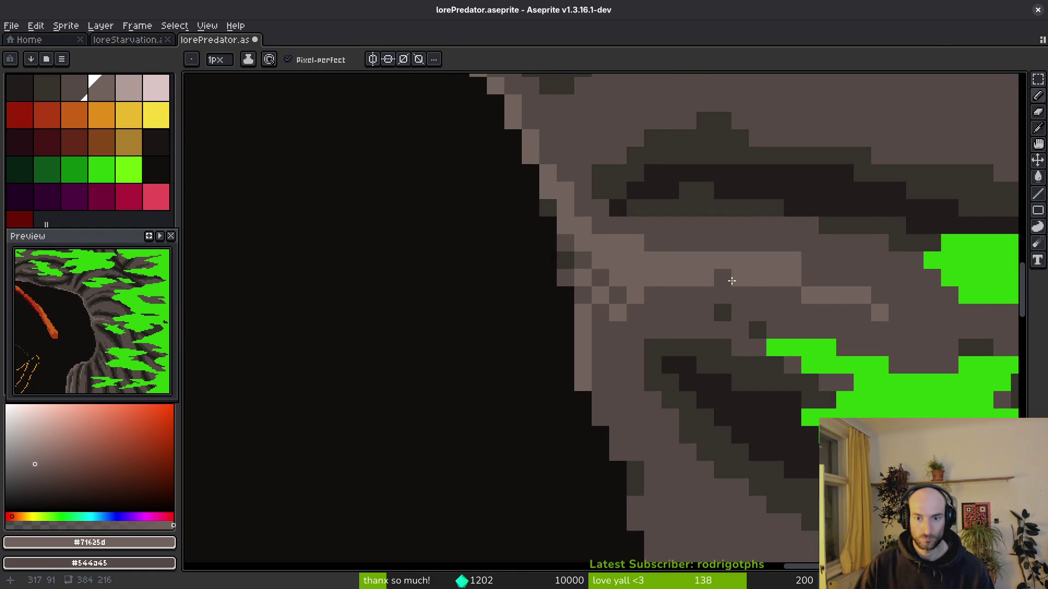
pyautogui.scroll(-2, 627, 313)
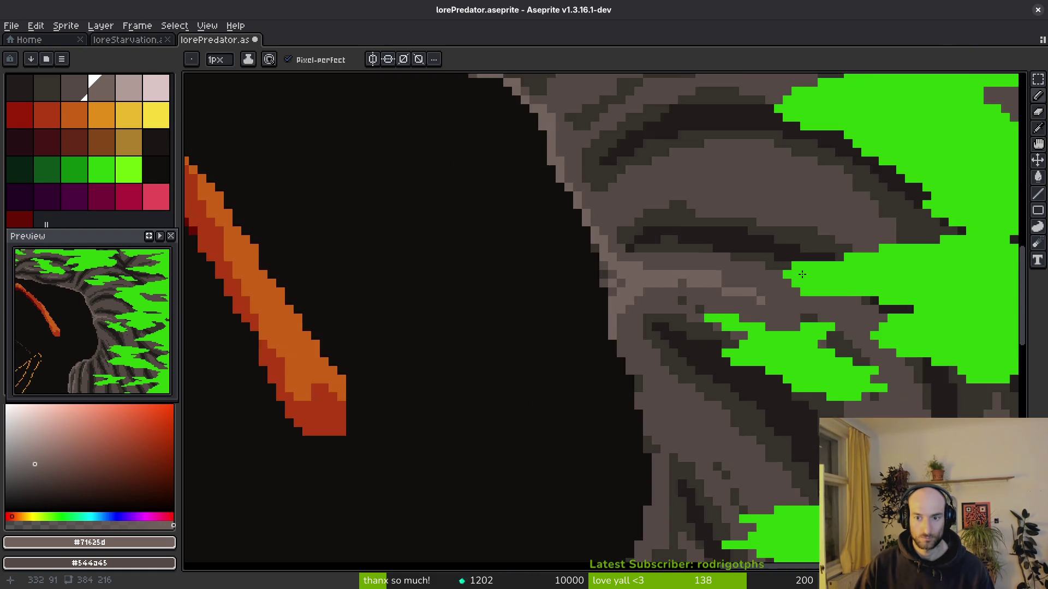
pyautogui.scroll(4, 538, 330)
pyautogui.scroll(-3, 704, 390)
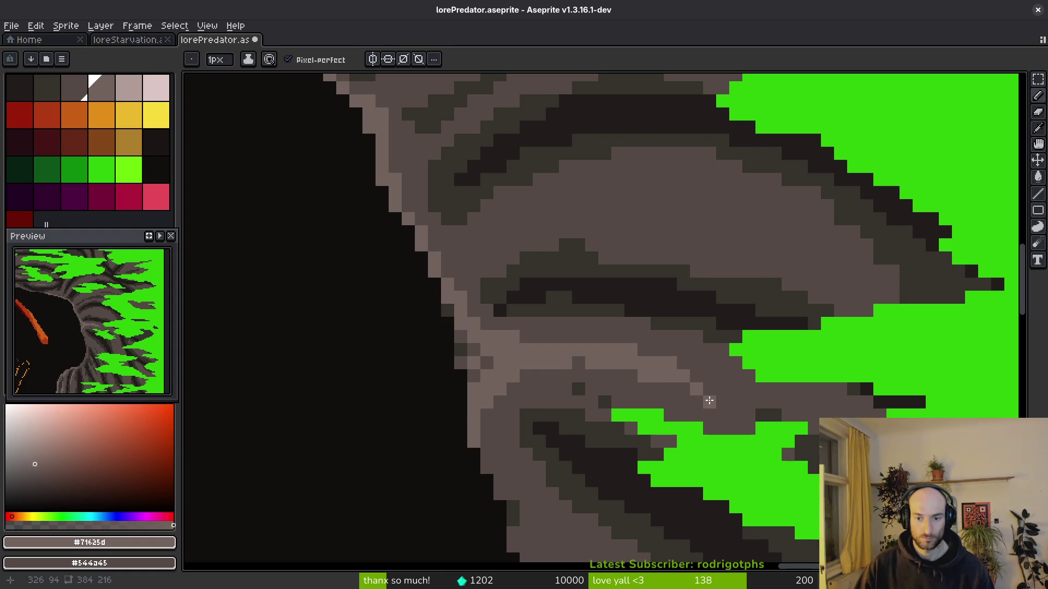
pyautogui.scroll(-2, 743, 410)
pyautogui.scroll(2, 800, 383)
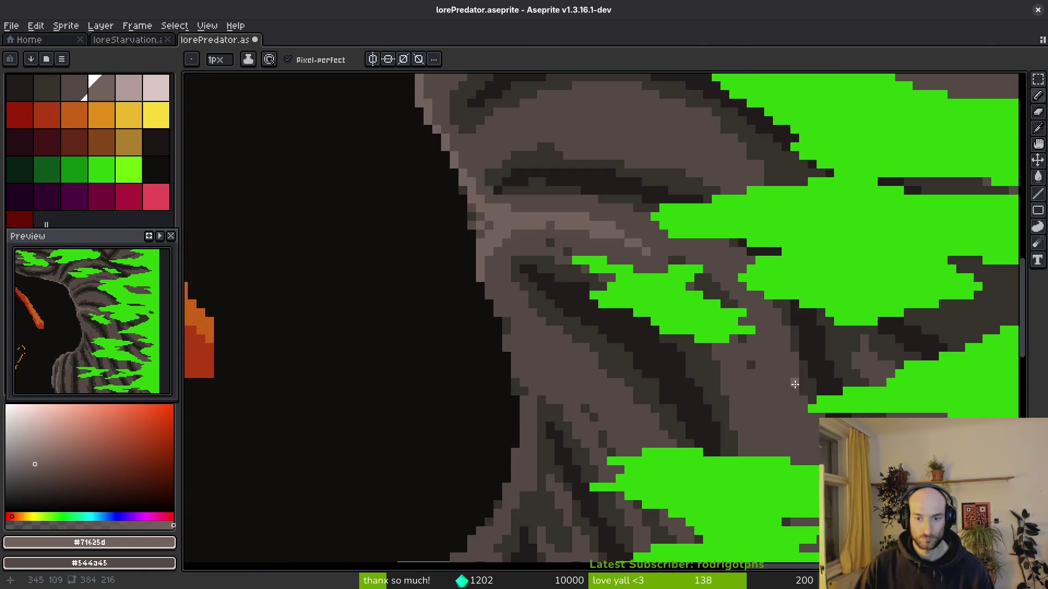
pyautogui.scroll(2, 479, 287)
pyautogui.moveTo(486, 279)
pyautogui.mouseDown()
pyautogui.moveTo(554, 409)
pyautogui.moveTo(591, 432)
pyautogui.mouseUp()
# Draw a diagonal highlight down the rock, tone some pixels to mid-grey, and save.
pyautogui.moveTo(457, 237); pyautogui.dragTo(548, 328)
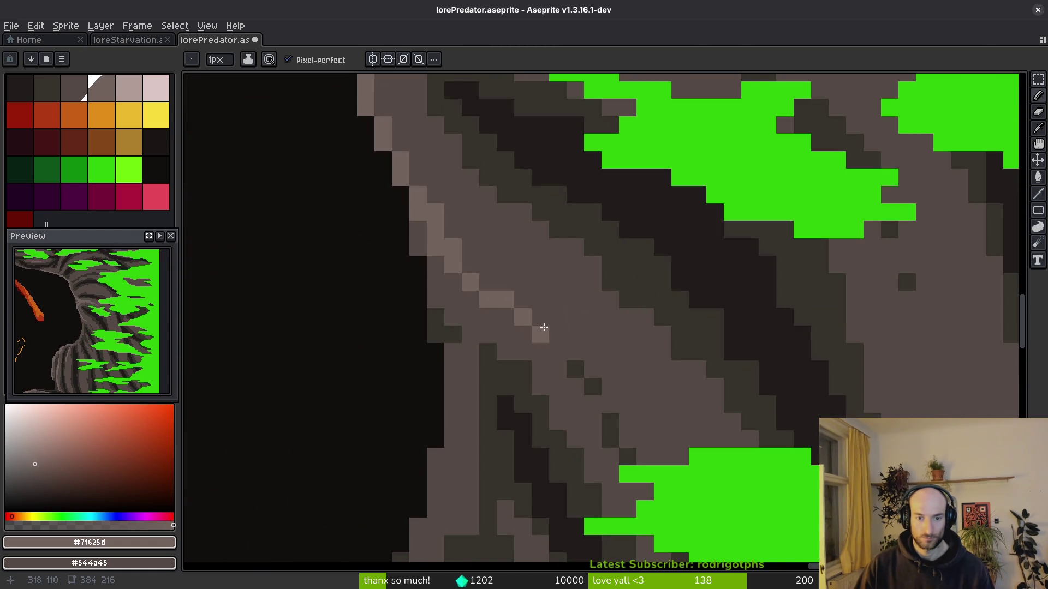
pyautogui.moveTo(436, 260)
pyautogui.mouseDown()
pyautogui.moveTo(439, 319)
pyautogui.moveTo(430, 293)
pyautogui.mouseUp()
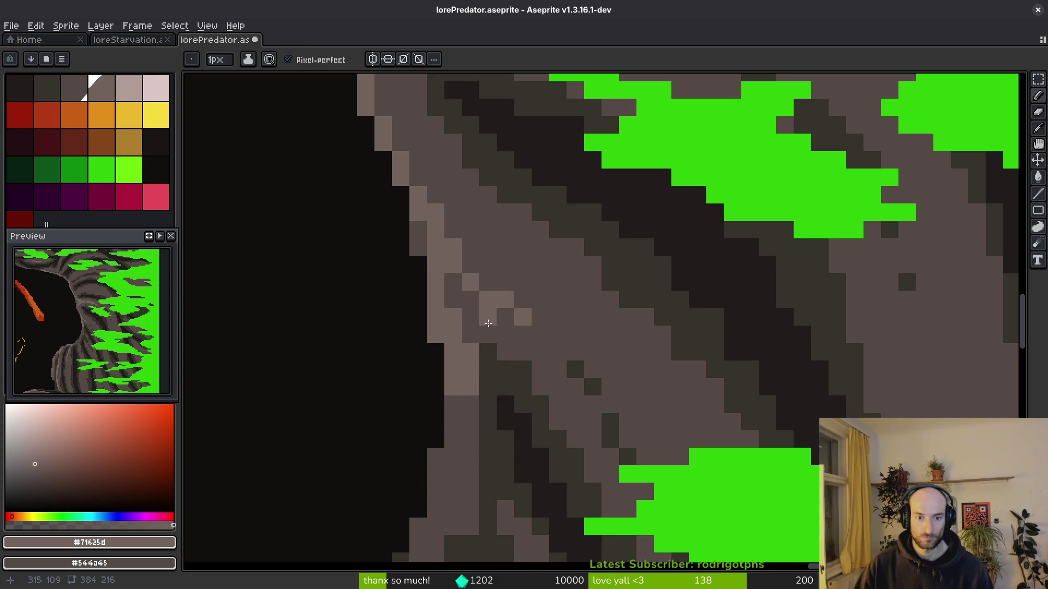
pyautogui.moveTo(472, 335); pyautogui.dragTo(488, 328)
pyautogui.hotkey('ctrl', 's')
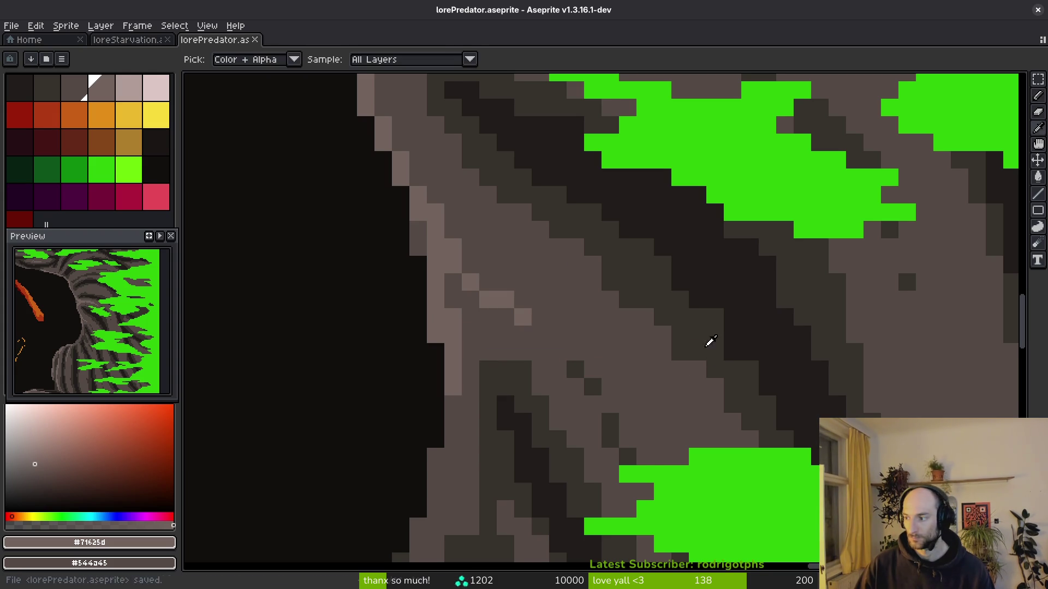
# With the Pencil, paint light staircase highlights on the rock and touch up two pixels.
pyautogui.press('b')
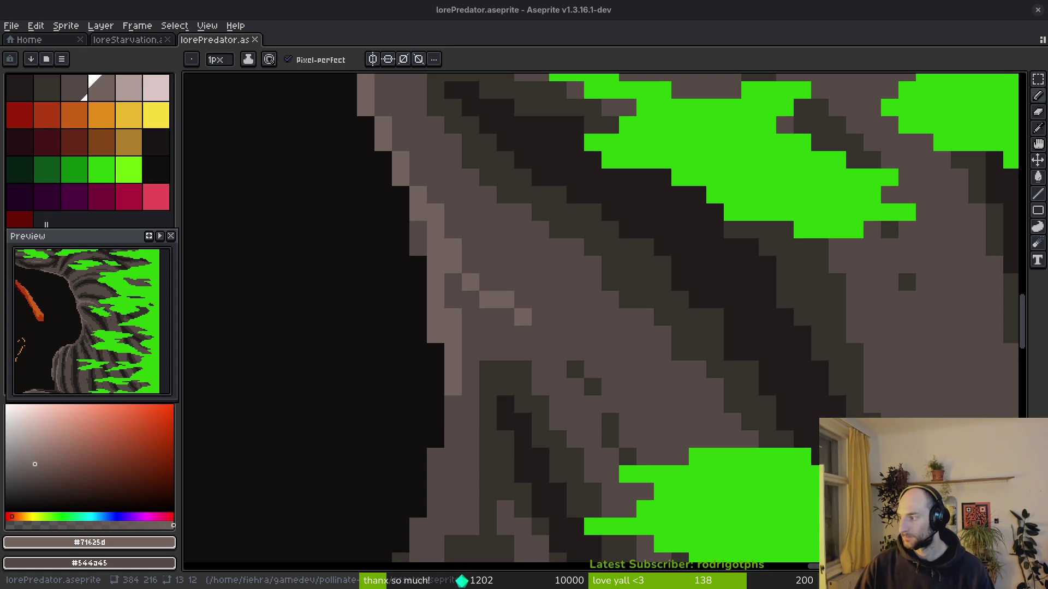
pyautogui.scroll(-2, 604, 134)
pyautogui.moveTo(604, 134)
pyautogui.mouseDown()
pyautogui.moveTo(672, 275)
pyautogui.moveTo(824, 271)
pyautogui.mouseUp()
pyautogui.scroll(4, 825, 272)
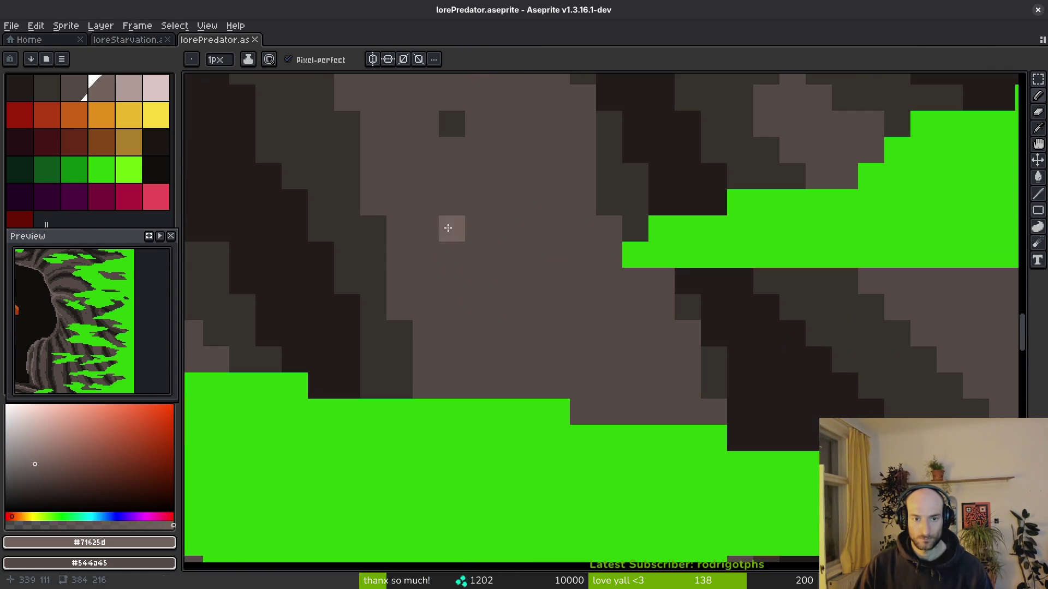
pyautogui.scroll(1, 437, 189)
pyautogui.moveTo(437, 189)
pyautogui.mouseDown()
pyautogui.moveTo(512, 451)
pyautogui.moveTo(524, 398)
pyautogui.moveTo(543, 467)
pyautogui.moveTo(546, 327)
pyautogui.mouseUp()
pyautogui.scroll(-3, 613, 382)
pyautogui.scroll(3, 730, 404)
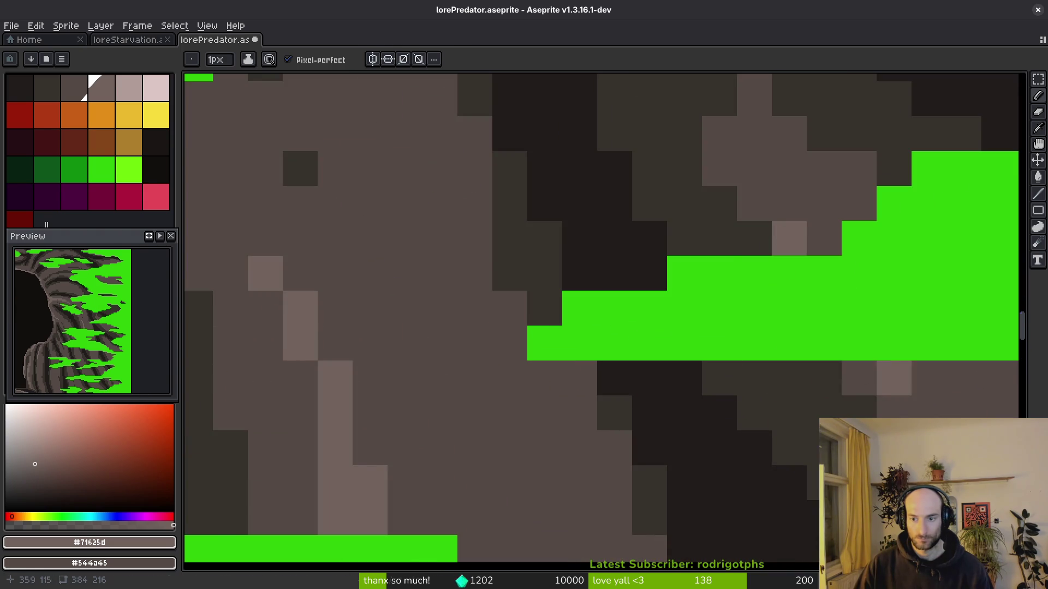
pyautogui.moveTo(769, 344); pyautogui.dragTo(573, 199)
pyautogui.moveTo(591, 236)
pyautogui.mouseDown()
pyautogui.moveTo(766, 365)
pyautogui.moveTo(731, 306)
pyautogui.mouseUp()
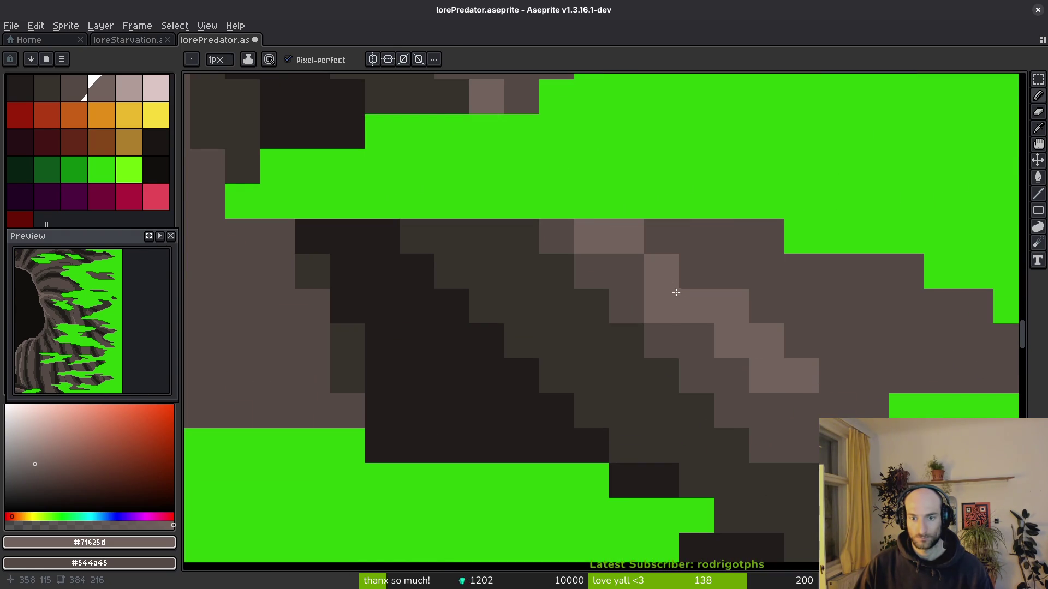
pyautogui.scroll(-5, 672, 285)
pyautogui.scroll(4, 665, 278)
pyautogui.moveTo(665, 278); pyautogui.dragTo(708, 324)
# Paint vertical light-grey highlights down the rock, redrawing the left-edge stroke after an undo.
pyautogui.scroll(-3, 709, 325)
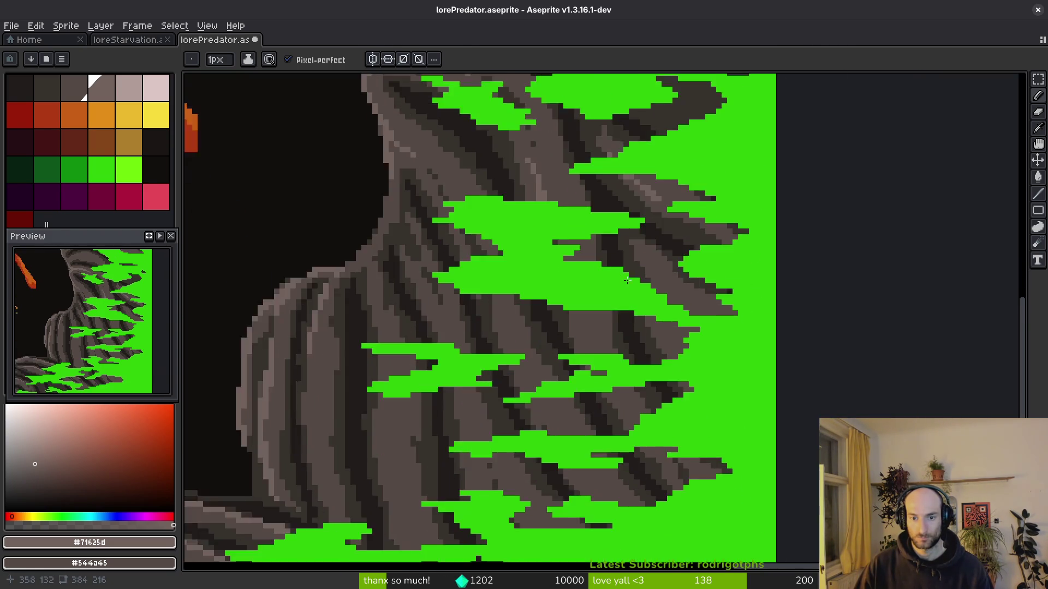
pyautogui.scroll(2, 453, 290)
pyautogui.moveTo(443, 265); pyautogui.dragTo(470, 382)
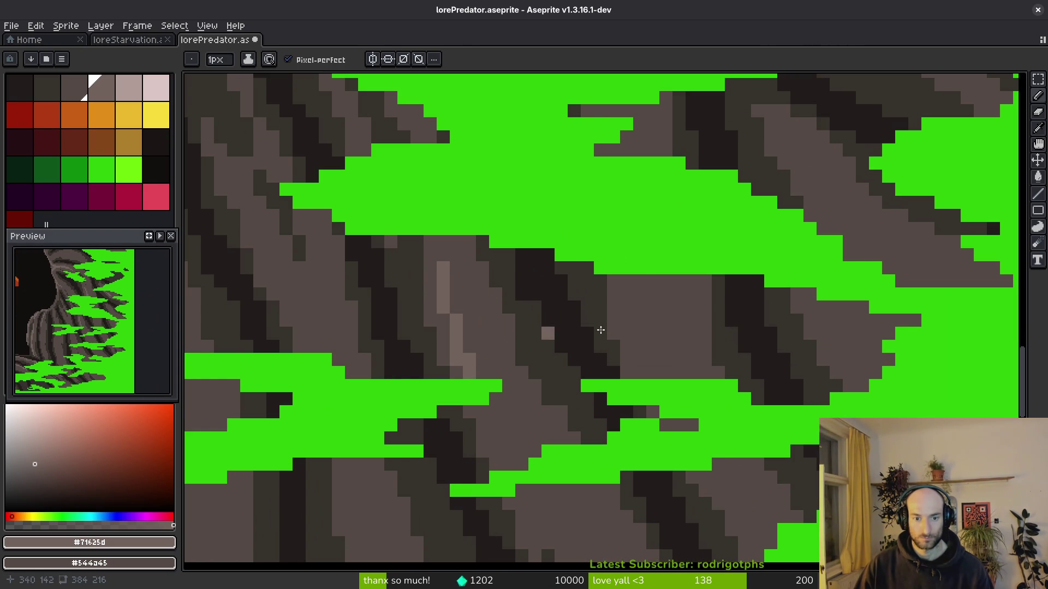
pyautogui.moveTo(639, 279); pyautogui.dragTo(654, 371)
pyautogui.scroll(-3, 648, 336)
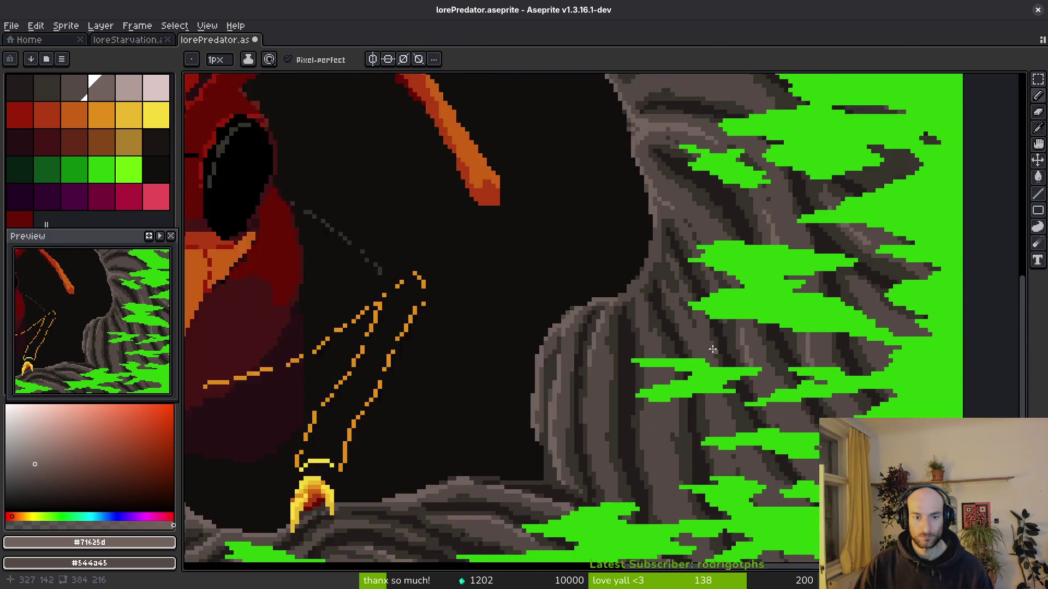
pyautogui.scroll(4, 687, 299)
pyautogui.moveTo(676, 275); pyautogui.dragTo(667, 355)
pyautogui.hotkey('ctrl', 'z')
pyautogui.moveTo(685, 259)
pyautogui.mouseDown()
pyautogui.moveTo(658, 368)
pyautogui.moveTo(585, 434)
pyautogui.mouseUp()
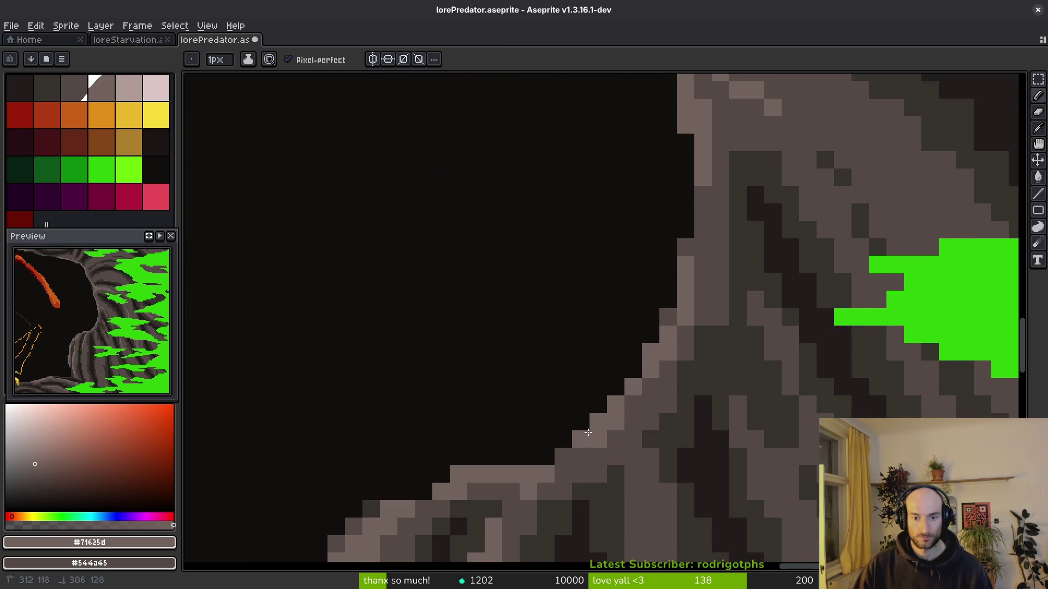
pyautogui.scroll(-2, 565, 461)
pyautogui.scroll(2, 631, 311)
pyautogui.moveTo(715, 252); pyautogui.dragTo(708, 463)
# Repaint a diagonal light-grey stroke slightly higher and add two stair-step highlights nearby.
pyautogui.scroll(-1, 708, 464)
pyautogui.scroll(-2, 726, 405)
pyautogui.scroll(4, 745, 440)
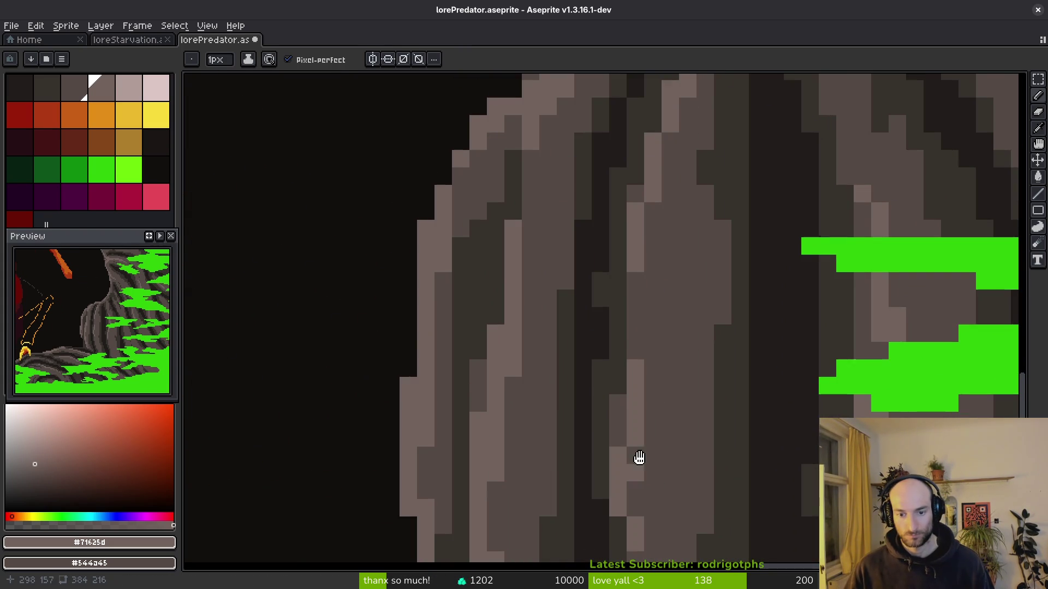
pyautogui.scroll(1, 634, 349)
pyautogui.scroll(-4, 670, 399)
pyautogui.scroll(5, 691, 422)
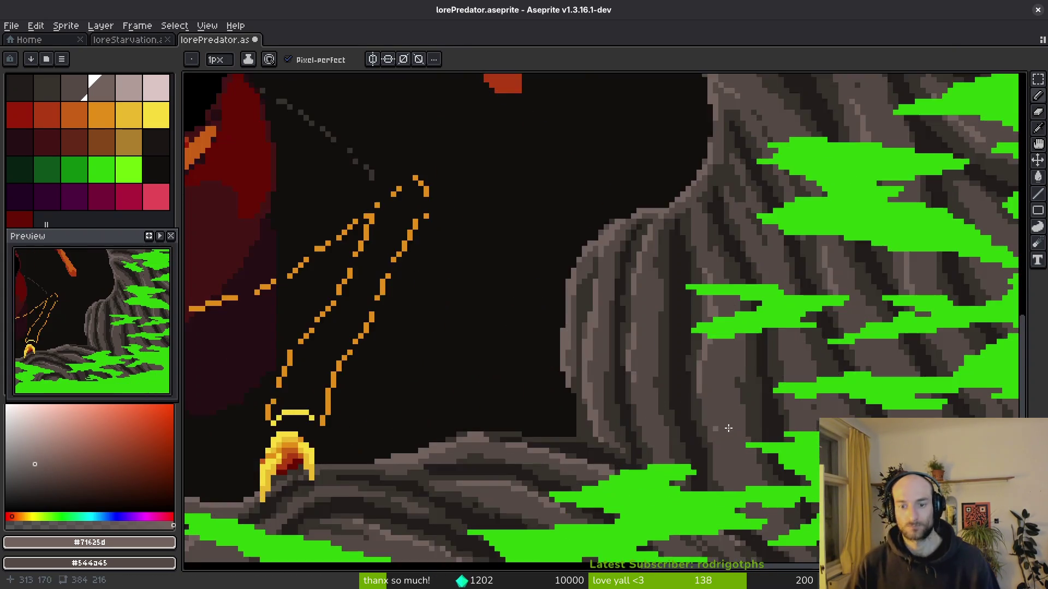
pyautogui.scroll(-3, 766, 371)
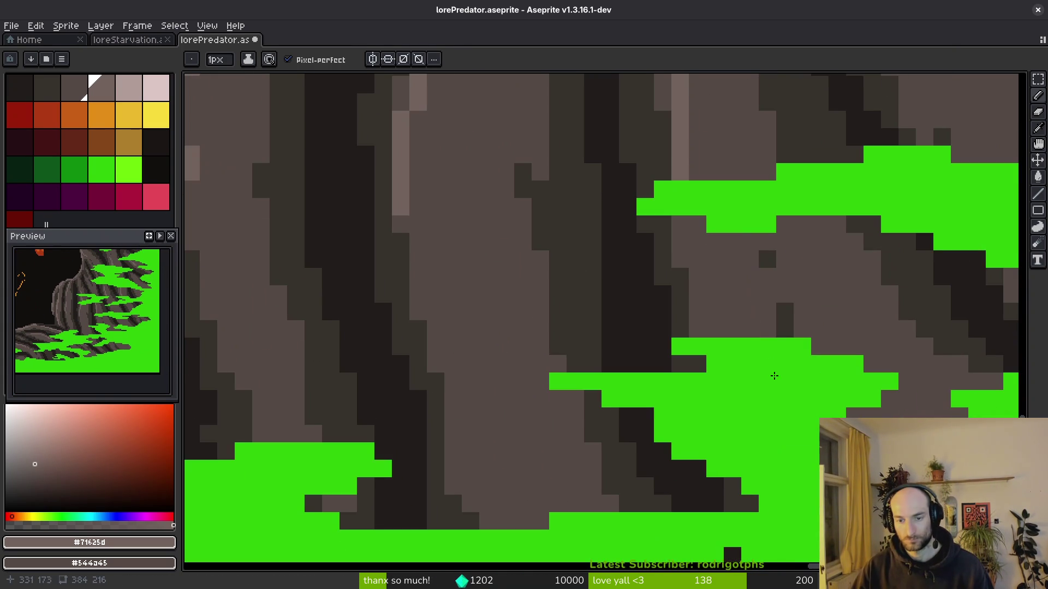
pyautogui.moveTo(784, 295); pyautogui.dragTo(819, 346)
pyautogui.hotkey('ctrl', 'z')
pyautogui.moveTo(785, 257)
pyautogui.mouseDown()
pyautogui.moveTo(817, 343)
pyautogui.moveTo(817, 321)
pyautogui.mouseUp()
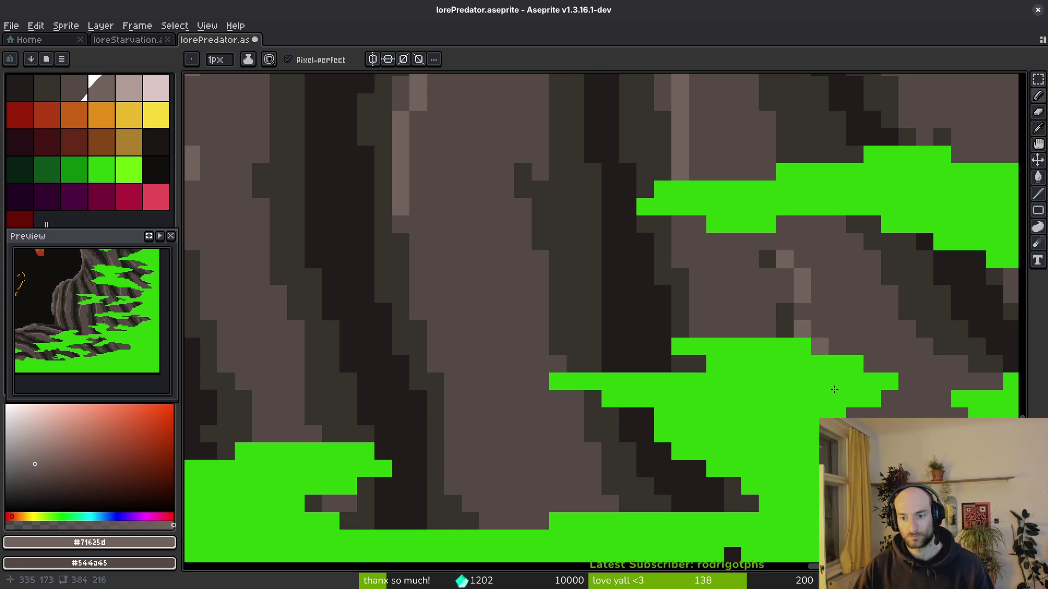
pyautogui.moveTo(471, 363)
pyautogui.mouseDown()
pyautogui.moveTo(473, 435)
pyautogui.moveTo(483, 424)
pyautogui.mouseUp()
pyautogui.scroll(-3, 485, 441)
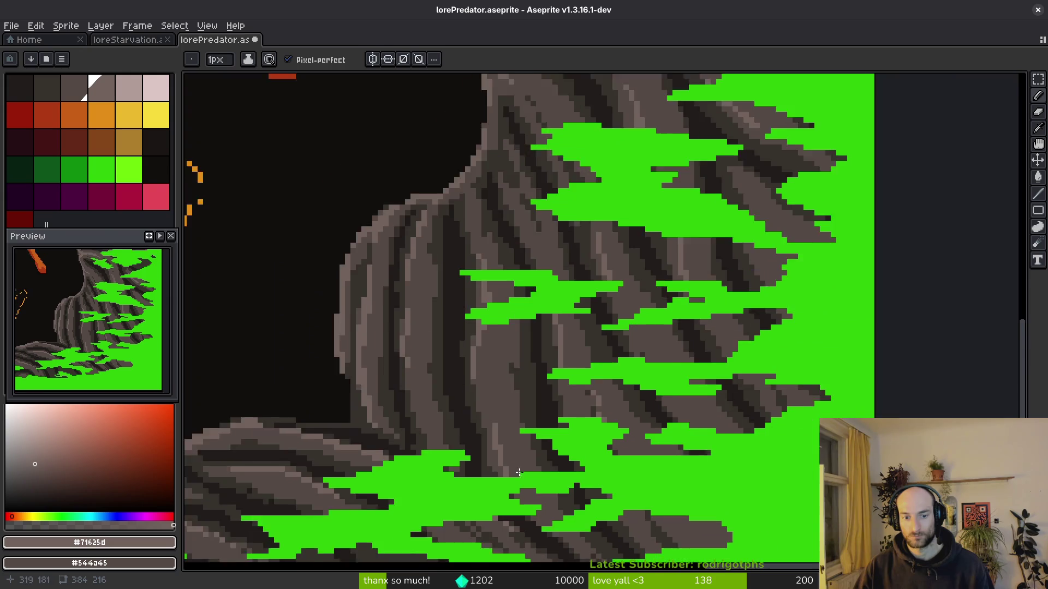
pyautogui.scroll(4, 546, 382)
pyautogui.moveTo(493, 377)
pyautogui.mouseDown()
pyautogui.moveTo(525, 455)
pyautogui.moveTo(514, 428)
pyautogui.moveTo(513, 447)
pyautogui.mouseUp()
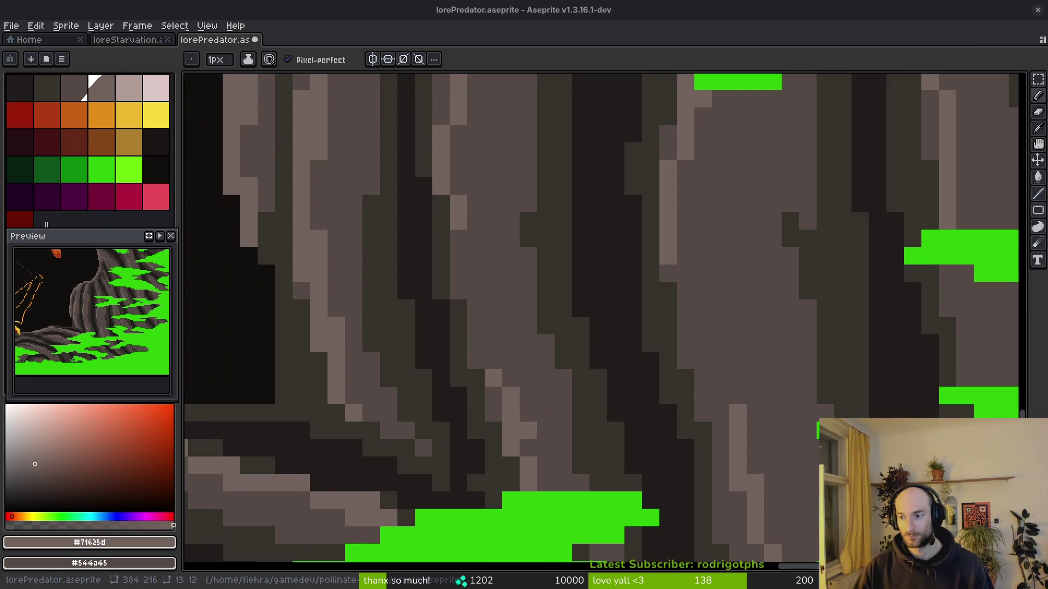
# Zoom in and paint two light-grey highlight strokes along the rock ridges below the claw.
pyautogui.scroll(-3, 819, 341)
pyautogui.scroll(2, 818, 341)
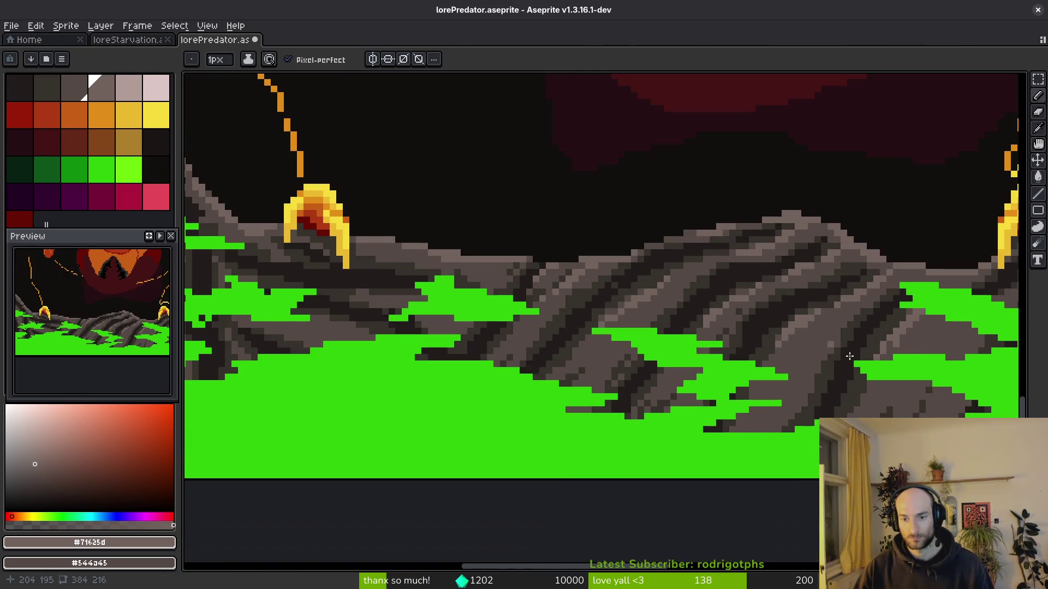
pyautogui.scroll(4, 504, 370)
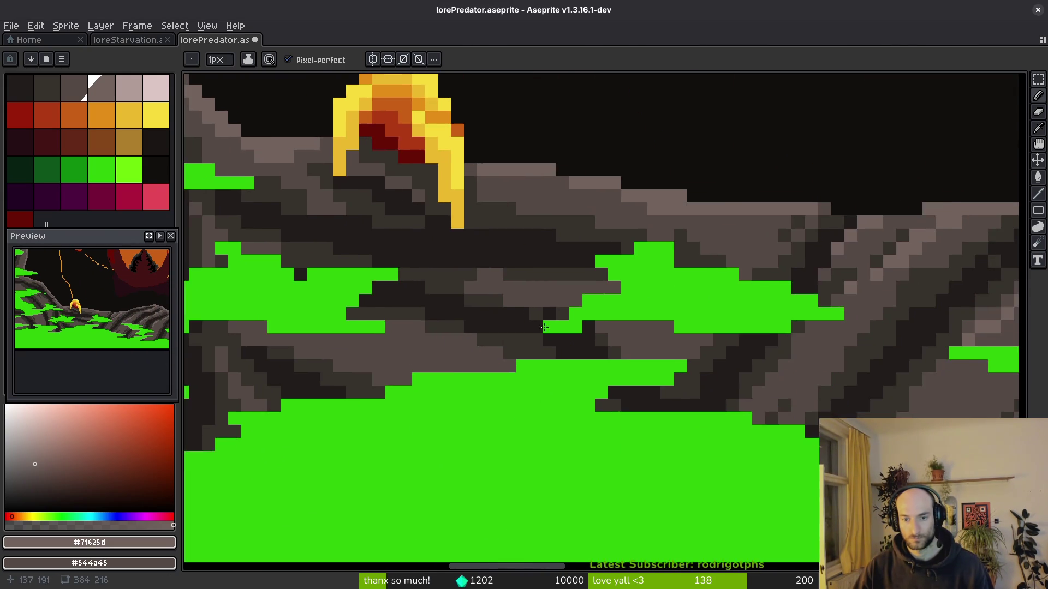
pyautogui.moveTo(580, 278); pyautogui.dragTo(638, 276)
pyautogui.hscroll(-3, 600, 351)
pyautogui.moveTo(568, 319); pyautogui.dragTo(646, 337)
pyautogui.scroll(-2, 578, 328)
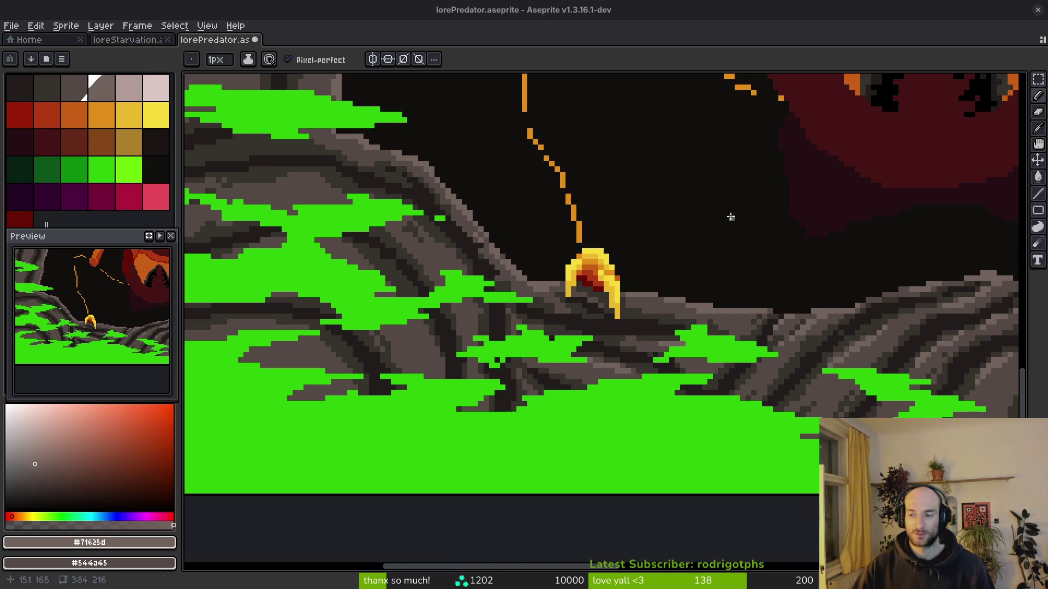
# Paint lighter brown diagonal strokes and a light-brown stroke across the lower-left rock ledge.
pyautogui.scroll(3, 513, 240)
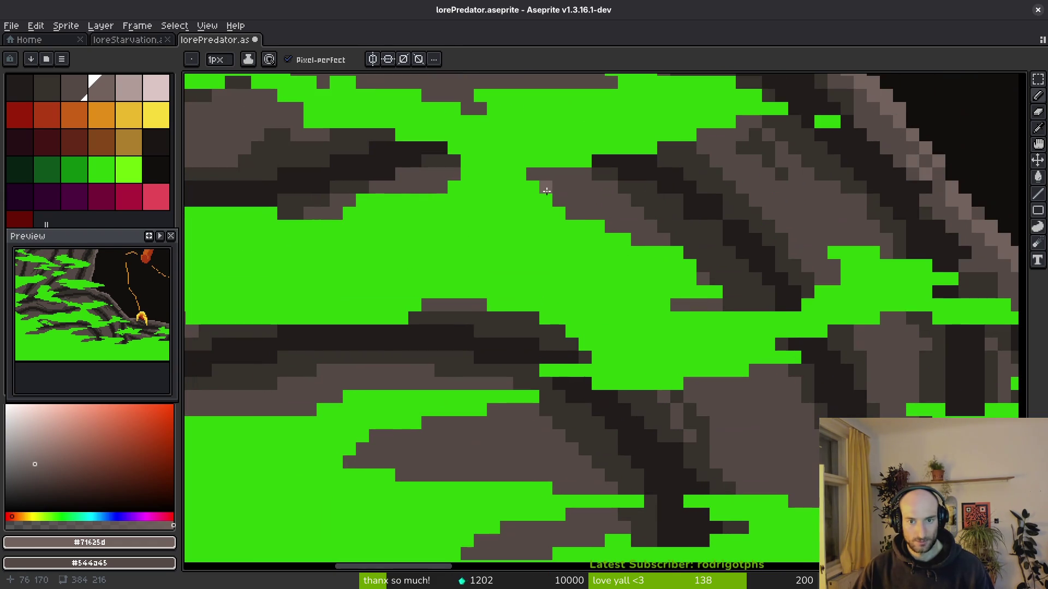
pyautogui.moveTo(546, 190); pyautogui.dragTo(655, 240)
pyautogui.hotkey('ctrl', 'z')
pyautogui.moveTo(568, 172)
pyautogui.mouseDown()
pyautogui.moveTo(682, 243)
pyautogui.moveTo(701, 278)
pyautogui.mouseUp()
pyautogui.scroll(-3, 696, 263)
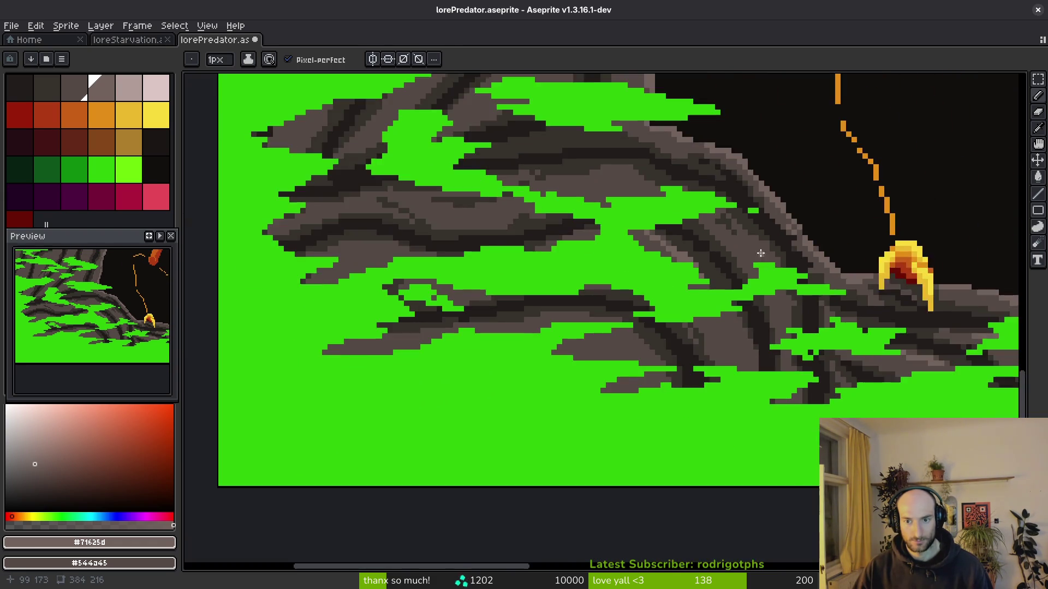
pyautogui.scroll(2, 731, 240)
pyautogui.scroll(-1, 757, 267)
pyautogui.scroll(4, 757, 267)
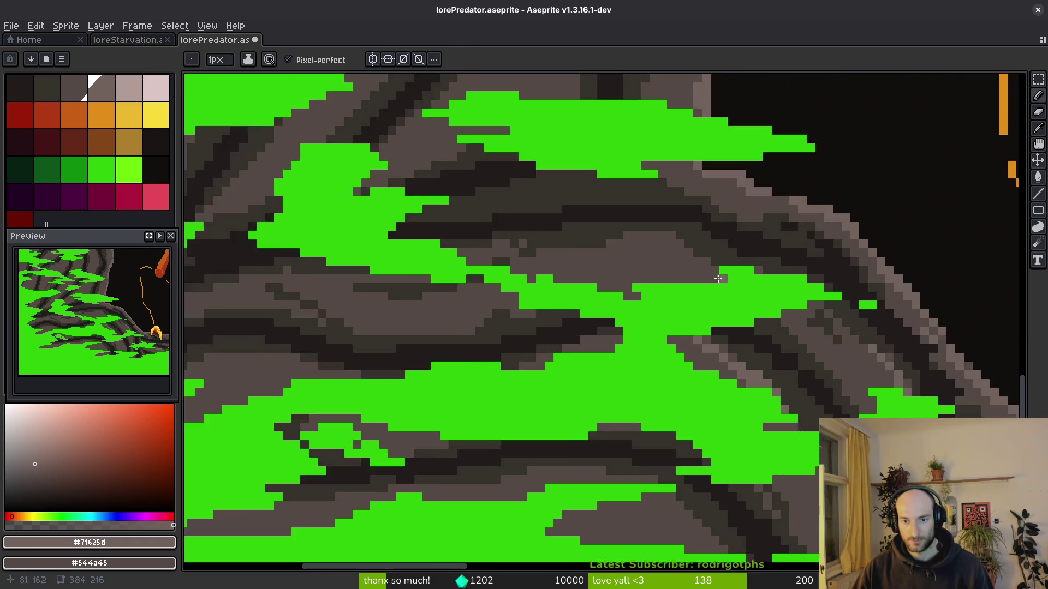
pyautogui.moveTo(540, 264)
pyautogui.mouseDown()
pyautogui.moveTo(651, 239)
pyautogui.moveTo(748, 248)
pyautogui.mouseUp()
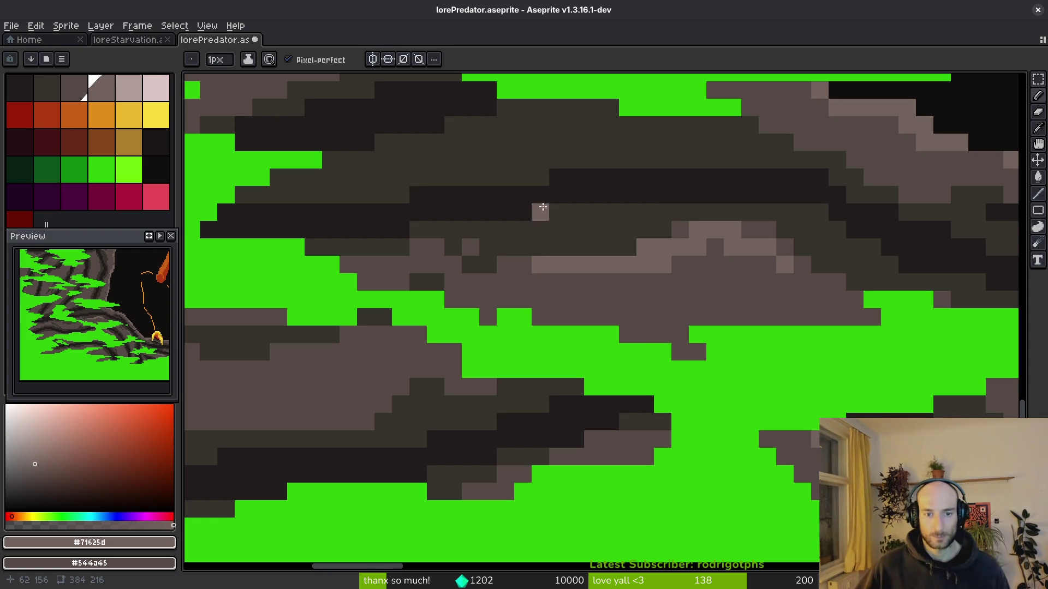
# Swap to #544a45 and paint a stroke over the ledge's dark middle band.
pyautogui.scroll(-3, 542, 233)
pyautogui.scroll(3, 589, 205)
pyautogui.scroll(1, 619, 180)
pyautogui.press('[')
pyautogui.moveTo(327, 353)
pyautogui.mouseDown()
pyautogui.moveTo(550, 327)
pyautogui.moveTo(603, 276)
pyautogui.moveTo(693, 319)
pyautogui.moveTo(848, 300)
pyautogui.mouseUp()
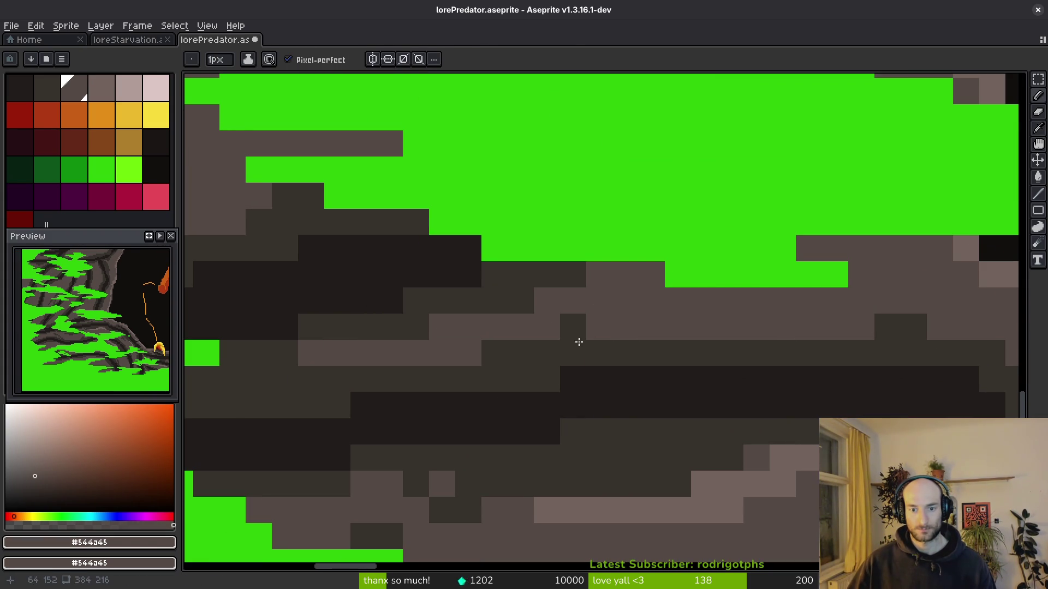
# Add light #71625d highlight cells on the dark band, redoing the misplaced ones shifted right.
pyautogui.keyDown('alt'); pyautogui.click(687, 483); pyautogui.keyUp('alt')
pyautogui.moveTo(258, 353); pyautogui.dragTo(338, 358)
pyautogui.hotkey('ctrl', 'z')
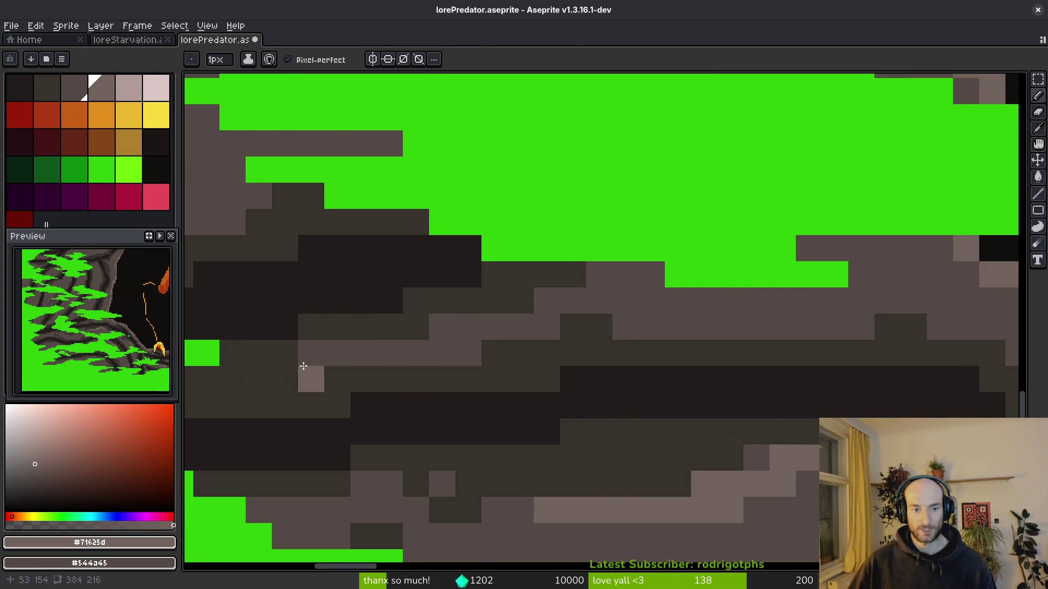
pyautogui.moveTo(259, 379); pyautogui.dragTo(529, 306)
pyautogui.scroll(-3, 529, 305)
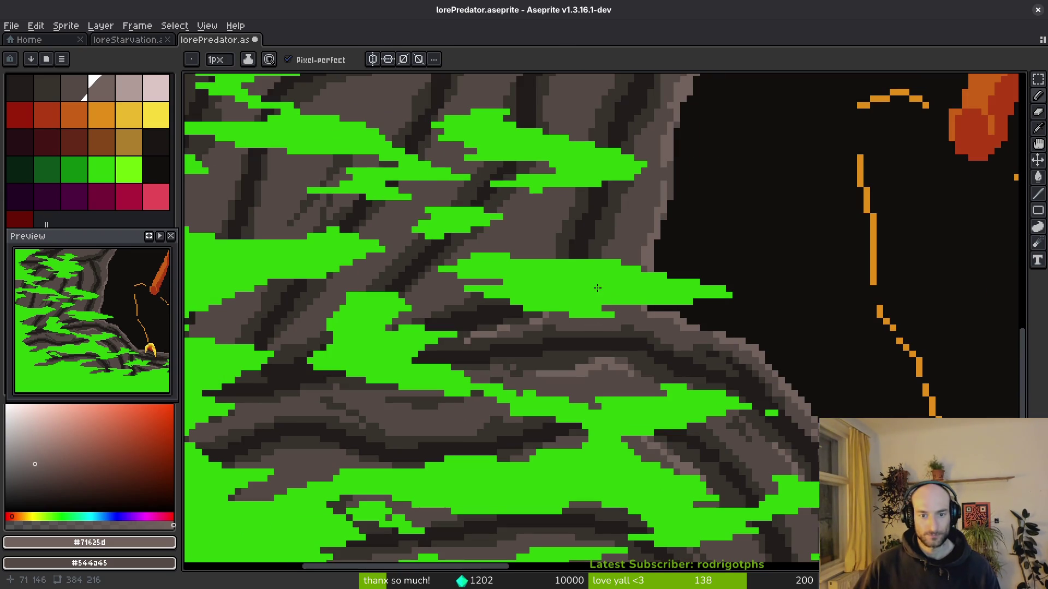
# Paint light #71625d cells and diagonal highlight strokes along the dark rock band.
pyautogui.scroll(3, 595, 335)
pyautogui.moveTo(905, 368)
pyautogui.mouseDown()
pyautogui.moveTo(573, 394)
pyautogui.moveTo(590, 381)
pyautogui.moveTo(431, 332)
pyautogui.mouseUp()
pyautogui.scroll(-2, 759, 438)
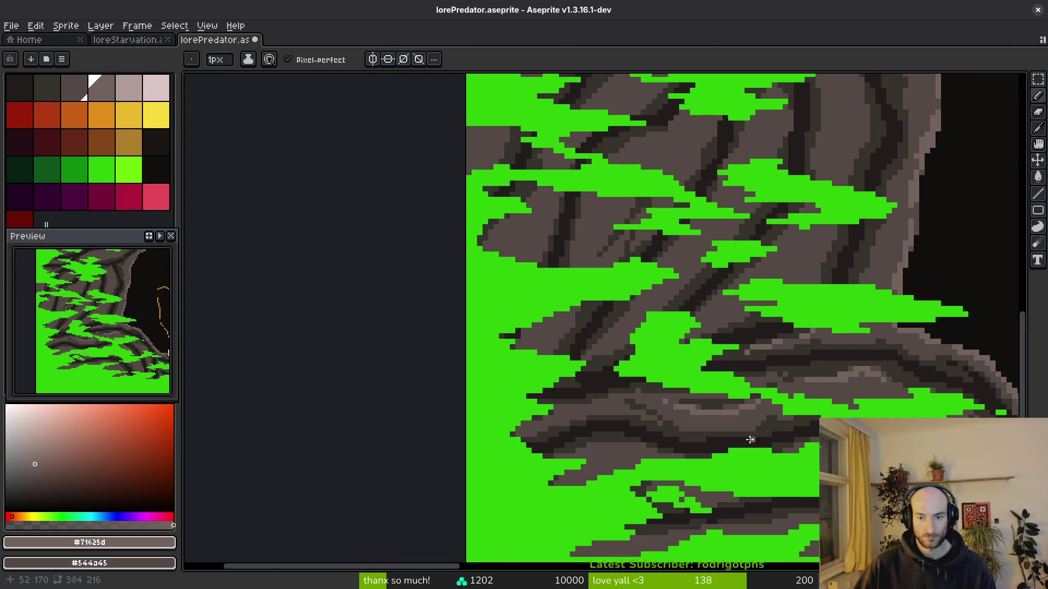
pyautogui.scroll(2, 687, 316)
pyautogui.moveTo(708, 218)
pyautogui.mouseDown()
pyautogui.moveTo(582, 342)
pyautogui.moveTo(619, 297)
pyautogui.moveTo(664, 275)
pyautogui.mouseUp()
pyautogui.scroll(-1, 664, 274)
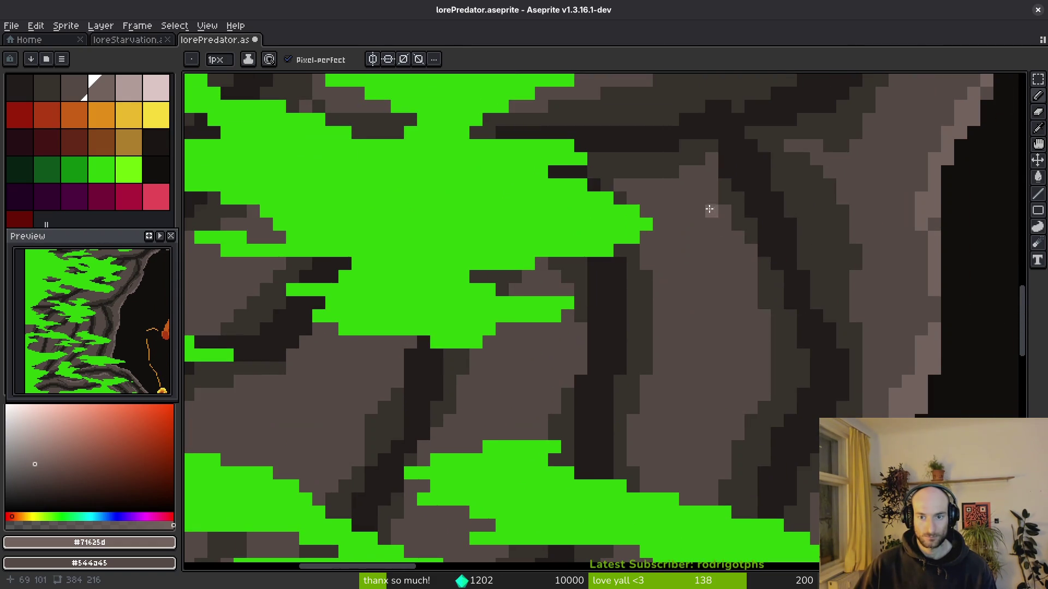
pyautogui.moveTo(709, 210); pyautogui.dragTo(757, 369)
pyautogui.moveTo(725, 249); pyautogui.dragTo(738, 290)
pyautogui.moveTo(748, 389); pyautogui.dragTo(689, 497)
# Add light highlight pixels to the rock, darkening two stray highlight pixels.
pyautogui.scroll(-2, 728, 379)
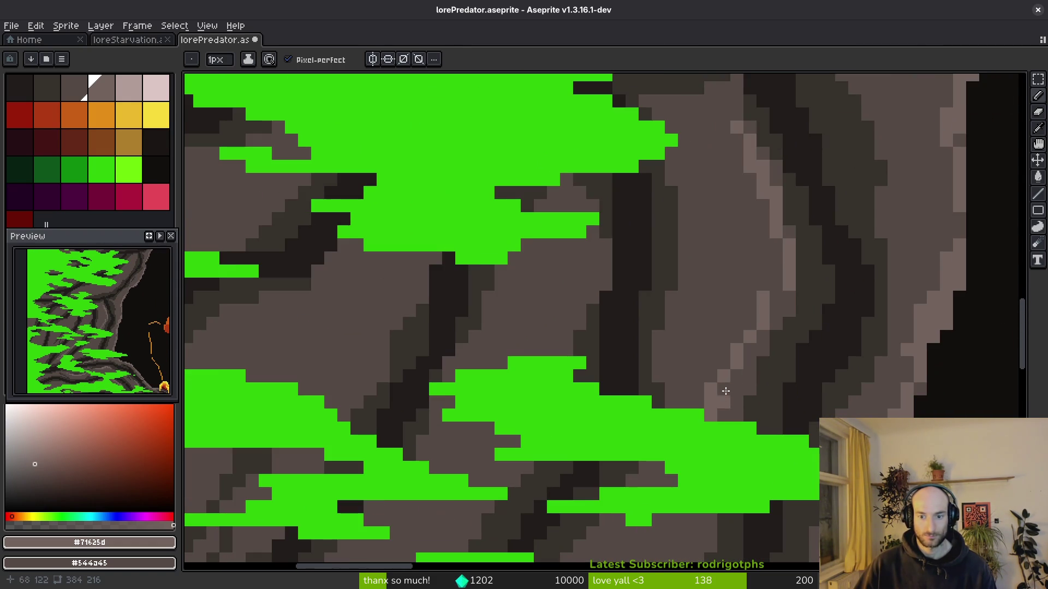
pyautogui.scroll(-3, 747, 349)
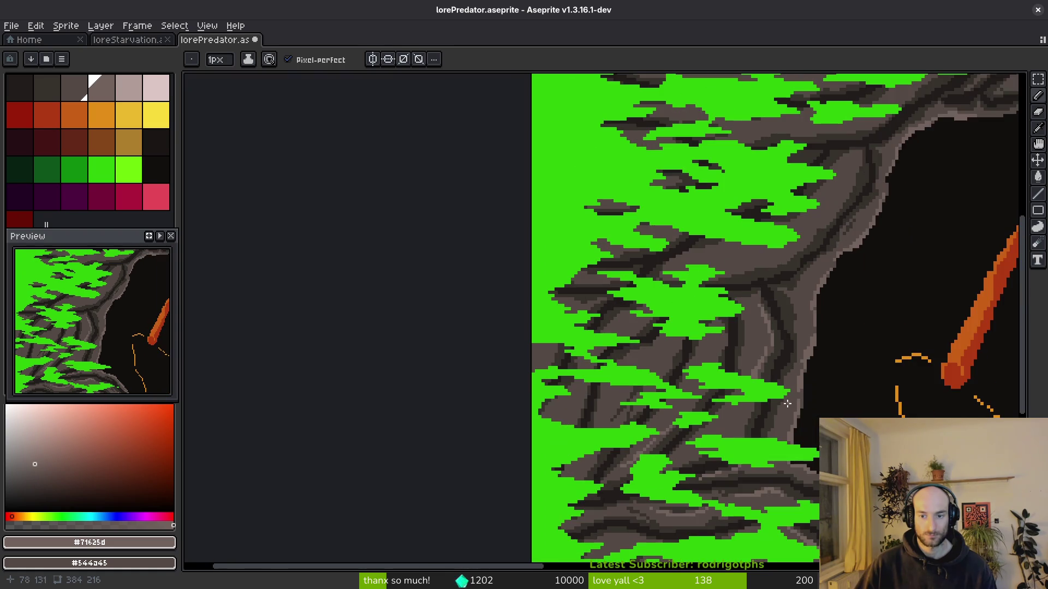
pyautogui.scroll(3, 746, 425)
pyautogui.scroll(2, 742, 371)
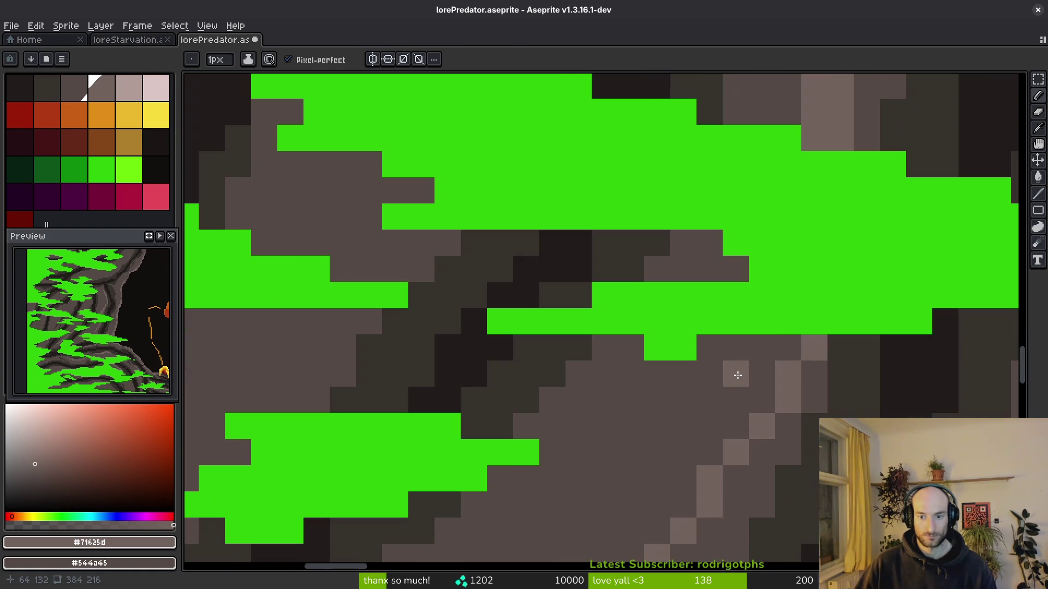
pyautogui.moveTo(771, 342); pyautogui.dragTo(735, 431)
pyautogui.scroll(-3, 655, 404)
pyautogui.hscroll(2, 655, 404)
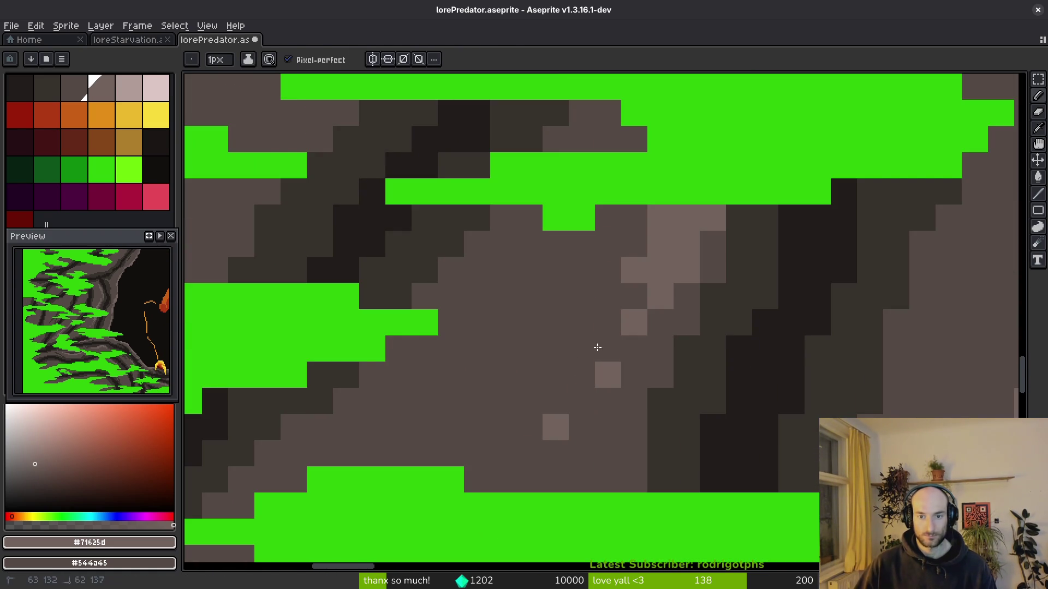
pyautogui.rightClick(622, 287)
pyautogui.rightClick(627, 274)
pyautogui.click(631, 349)
pyautogui.click(582, 427)
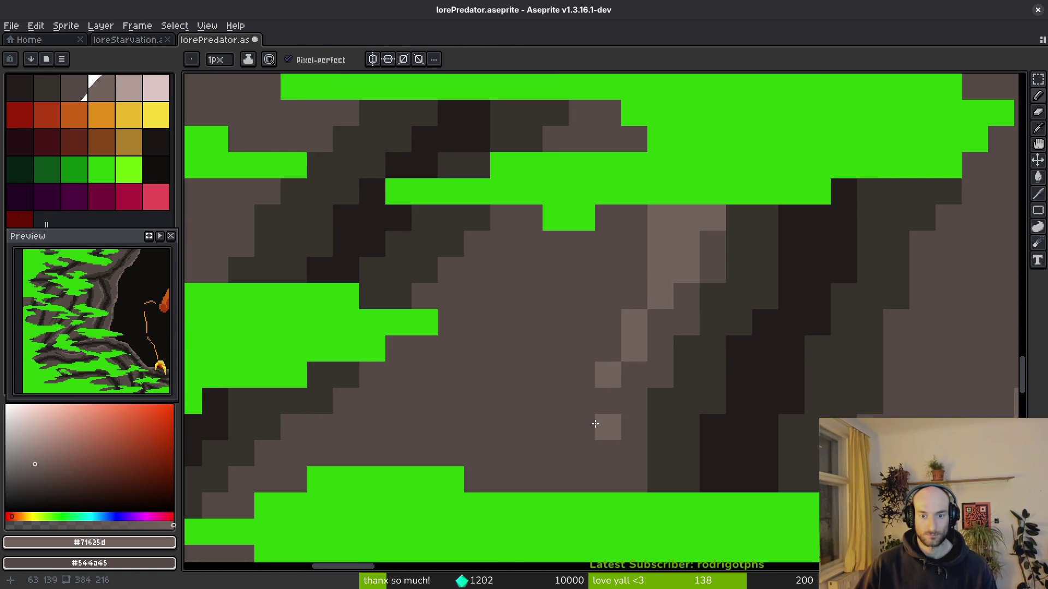
pyautogui.click(582, 452)
# Draw light-brown highlights up the rock column beside the dark crack.
pyautogui.scroll(-3, 672, 383)
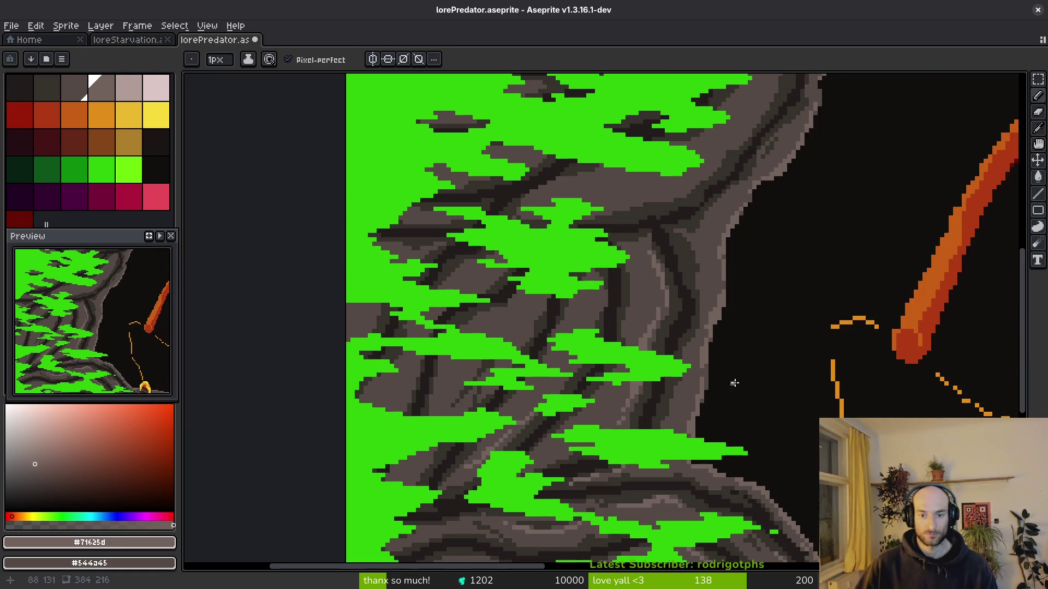
pyautogui.scroll(3, 615, 355)
pyautogui.moveTo(568, 183); pyautogui.dragTo(554, 282)
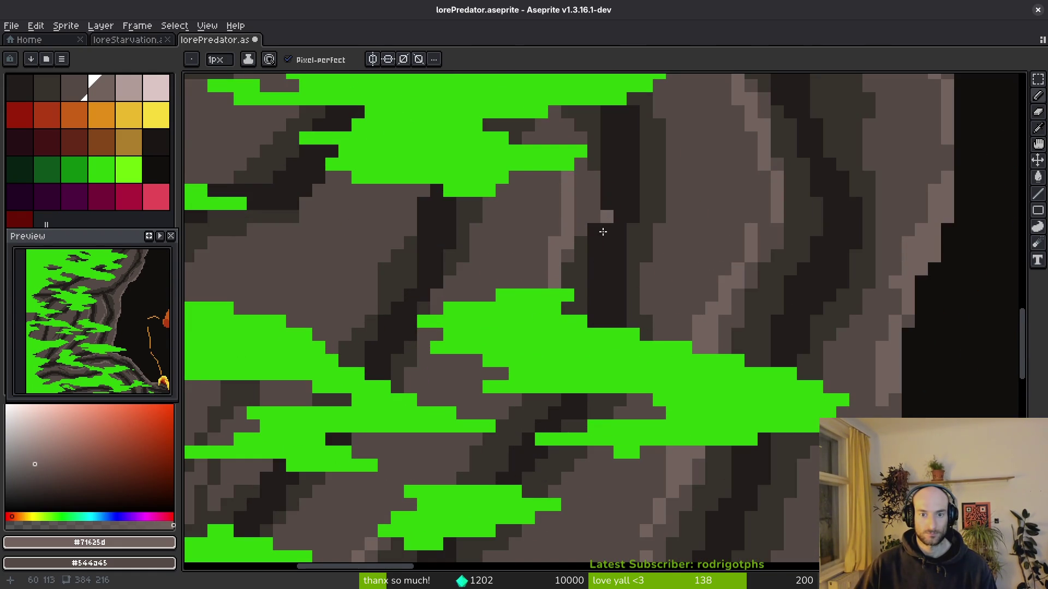
pyautogui.moveTo(510, 357); pyautogui.dragTo(602, 233)
pyautogui.moveTo(546, 177)
pyautogui.mouseDown()
pyautogui.moveTo(501, 243)
pyautogui.moveTo(528, 186)
pyautogui.mouseUp()
pyautogui.scroll(-3, 527, 263)
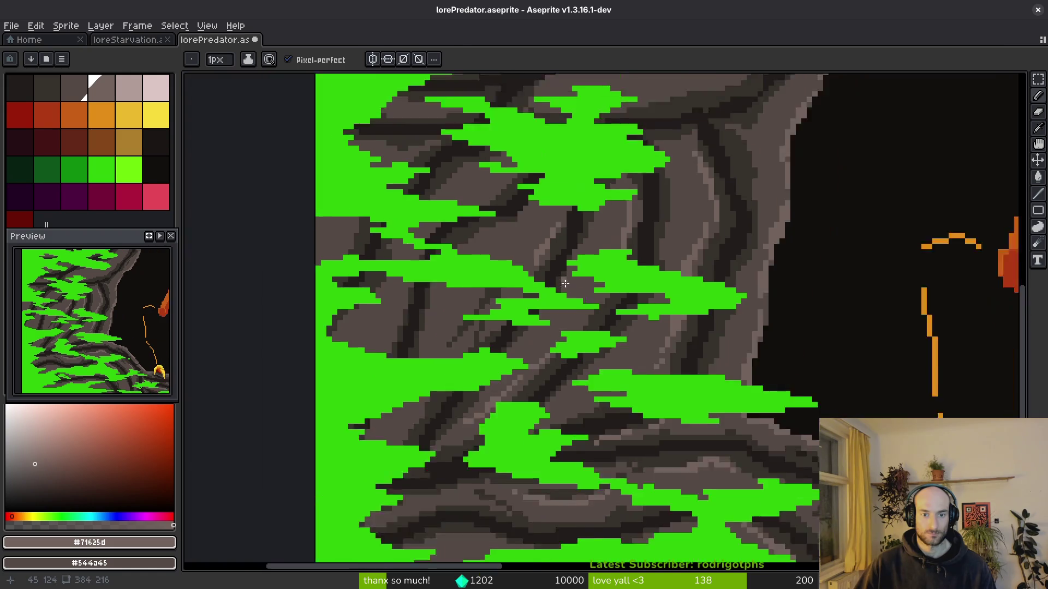
pyautogui.scroll(3, 554, 332)
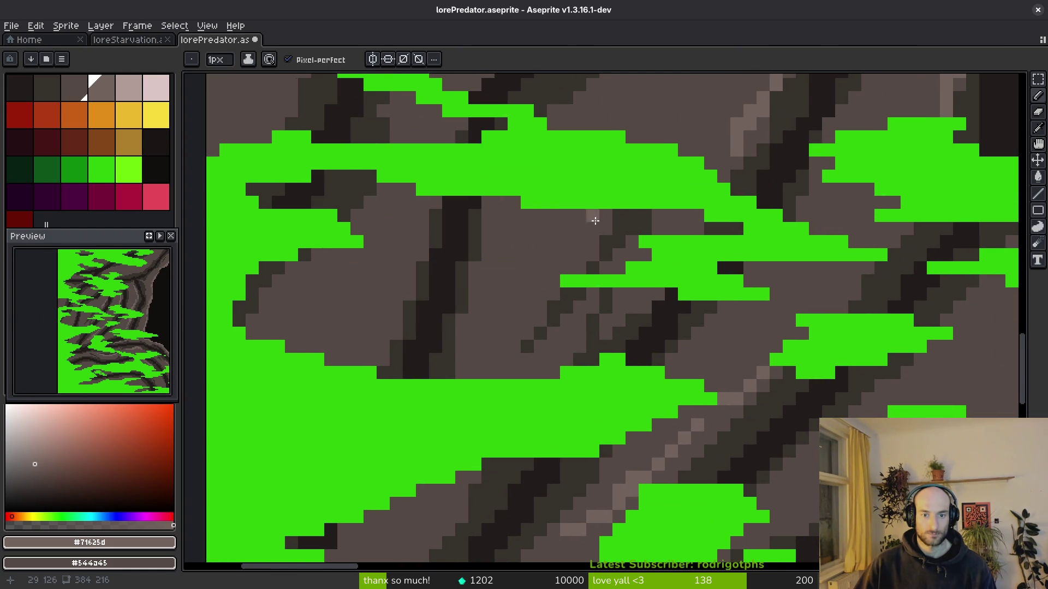
pyautogui.moveTo(564, 271); pyautogui.dragTo(581, 221)
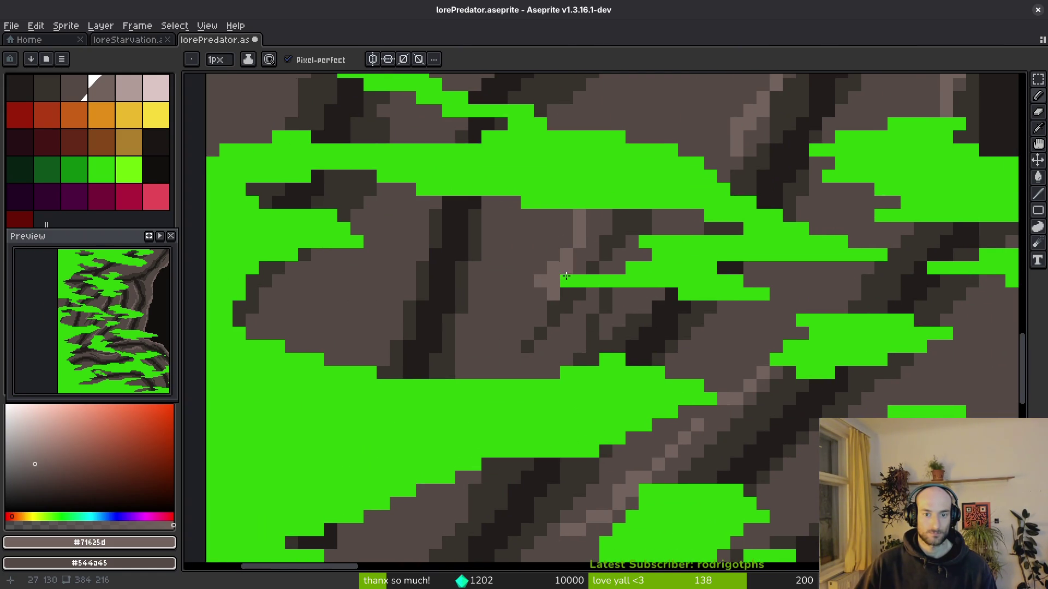
# Draw light-brown highlights down the rock and a long highlight along the ridge.
pyautogui.scroll(-3, 617, 311)
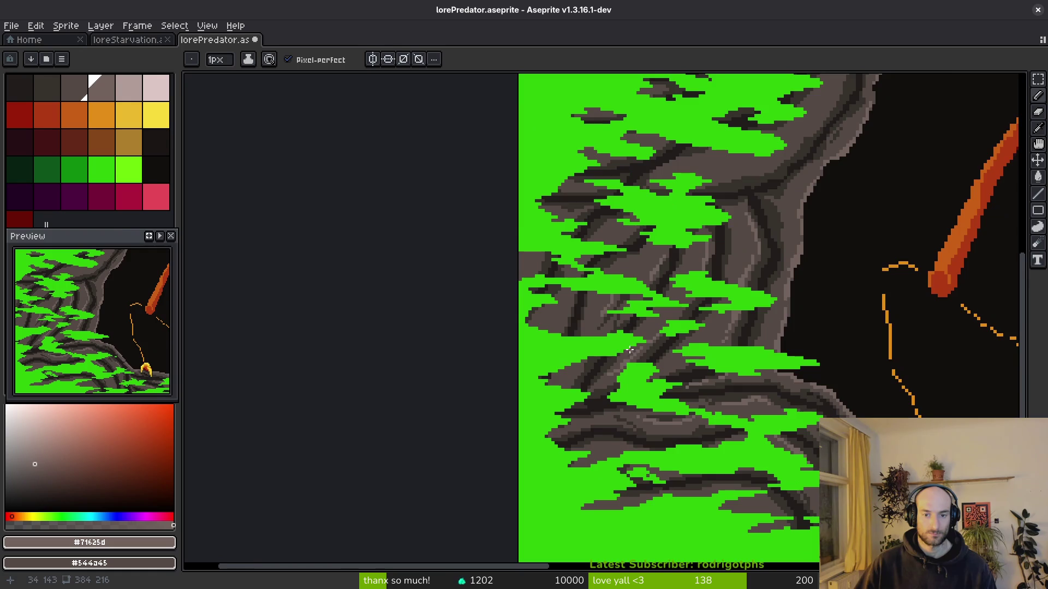
pyautogui.scroll(3, 607, 328)
pyautogui.scroll(-3, 606, 286)
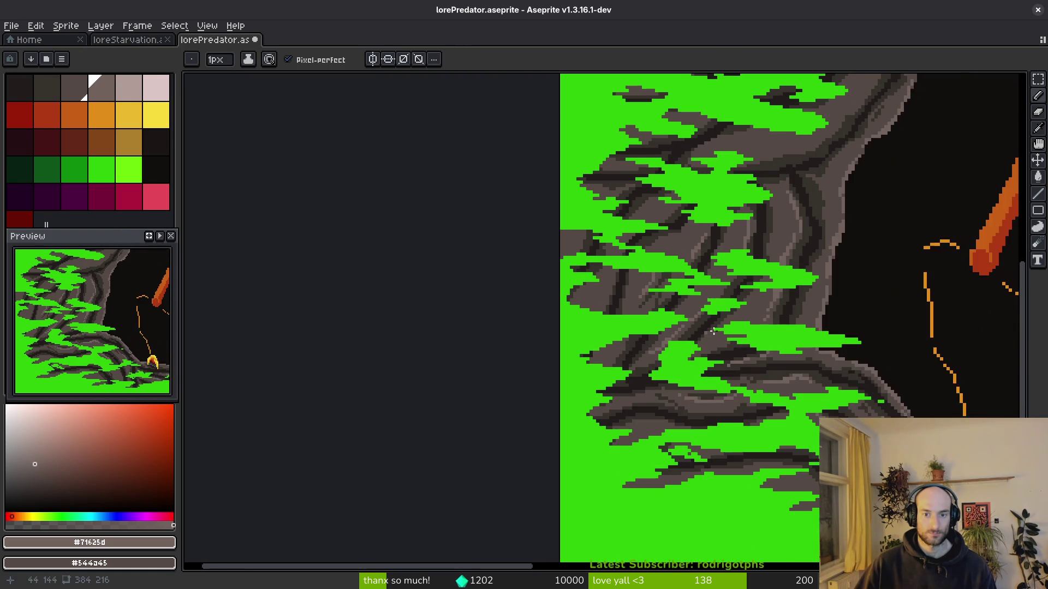
pyautogui.scroll(3, 594, 269)
pyautogui.moveTo(599, 267); pyautogui.dragTo(557, 371)
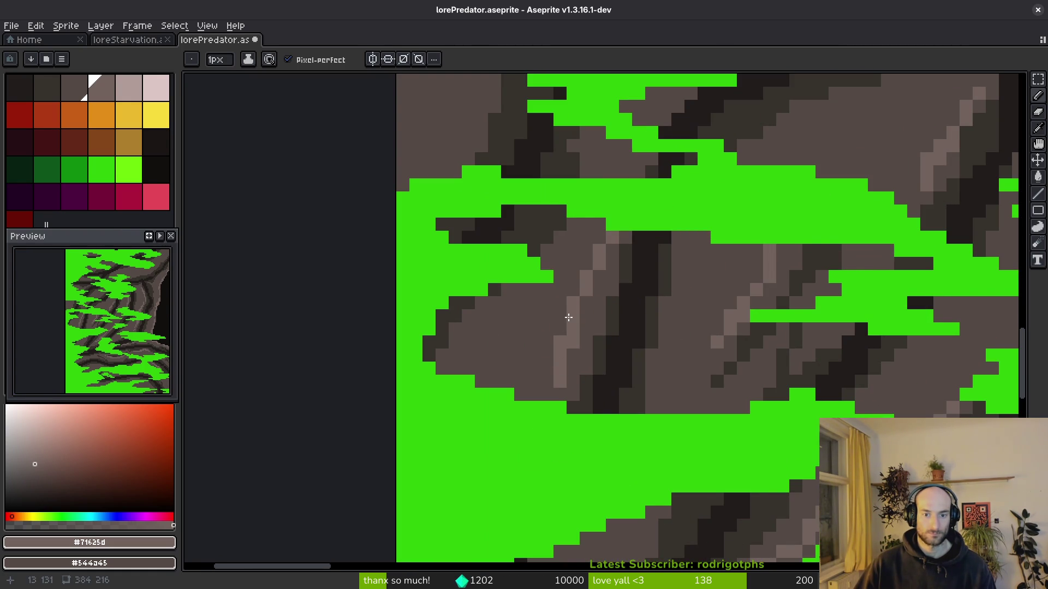
pyautogui.scroll(-3, 548, 395)
pyautogui.scroll(4, 492, 355)
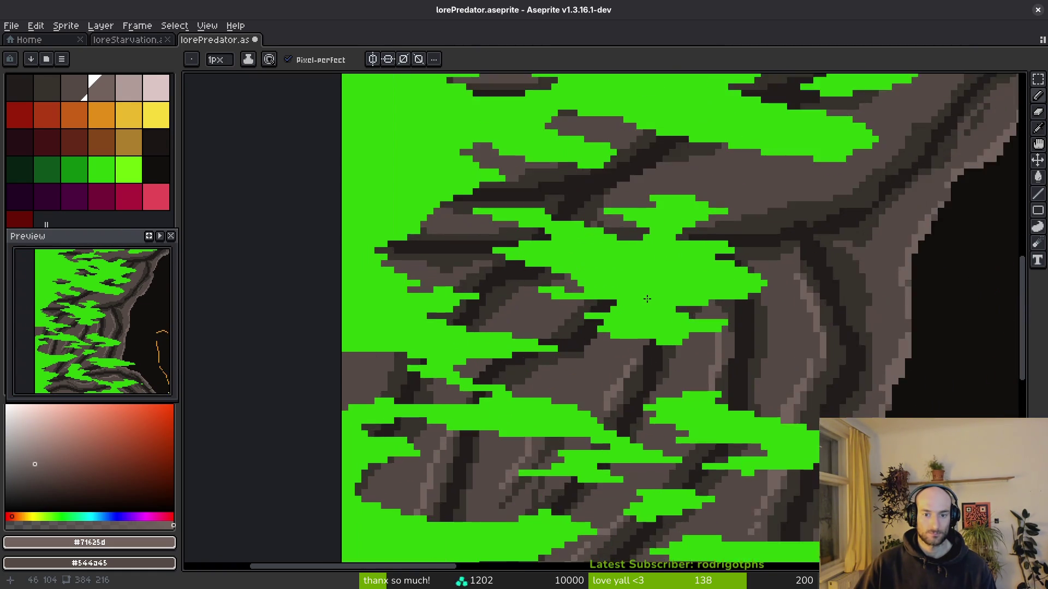
pyautogui.moveTo(520, 316); pyautogui.dragTo(416, 384)
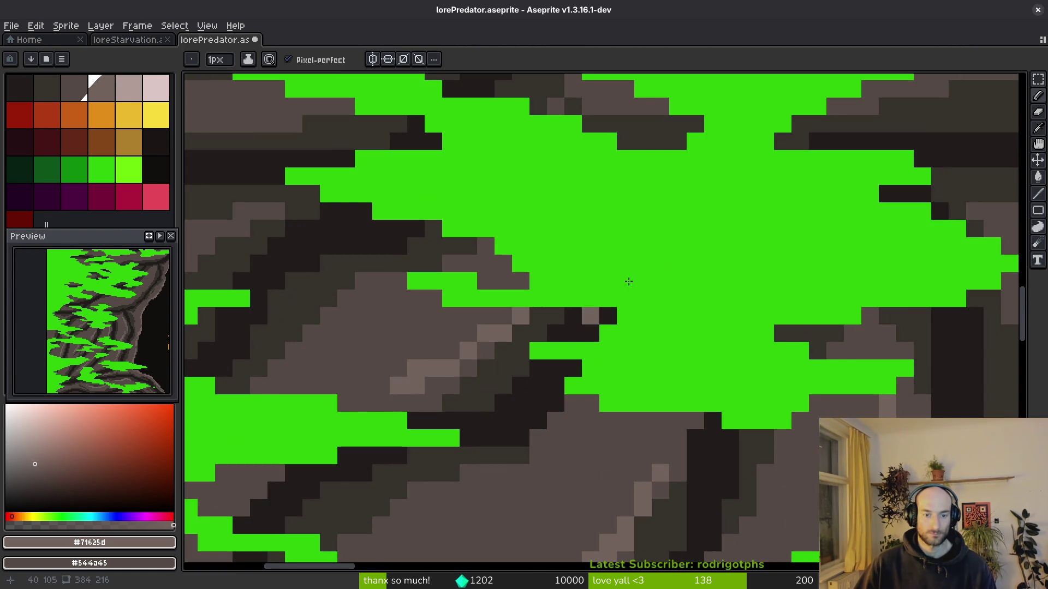
pyautogui.scroll(-3, 593, 307)
pyautogui.scroll(3, 758, 183)
pyautogui.moveTo(729, 219)
pyautogui.mouseDown()
pyautogui.moveTo(568, 306)
pyautogui.moveTo(409, 326)
pyautogui.mouseUp()
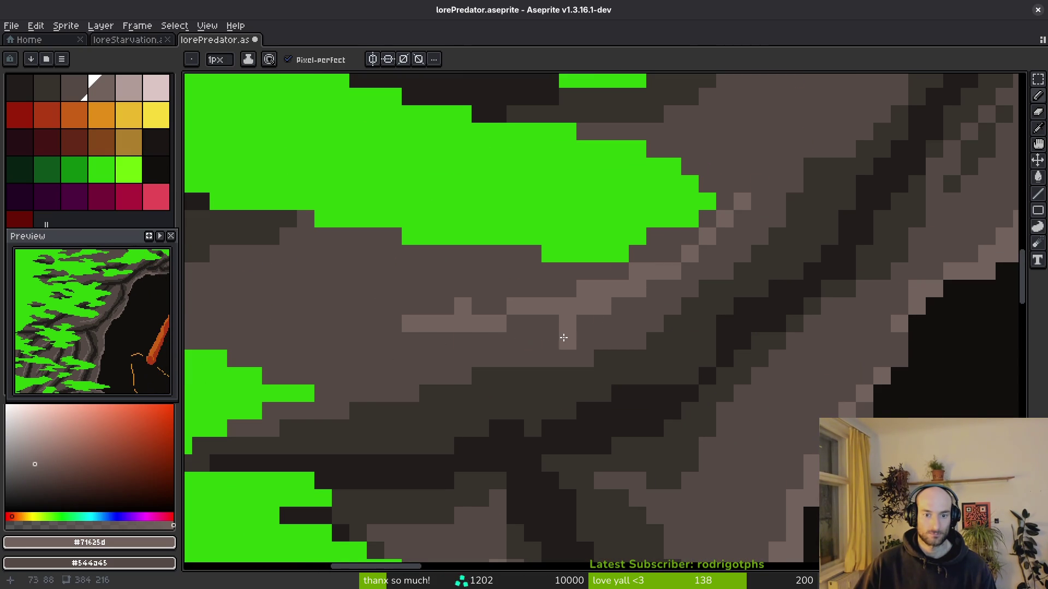
pyautogui.moveTo(376, 358); pyautogui.dragTo(333, 368)
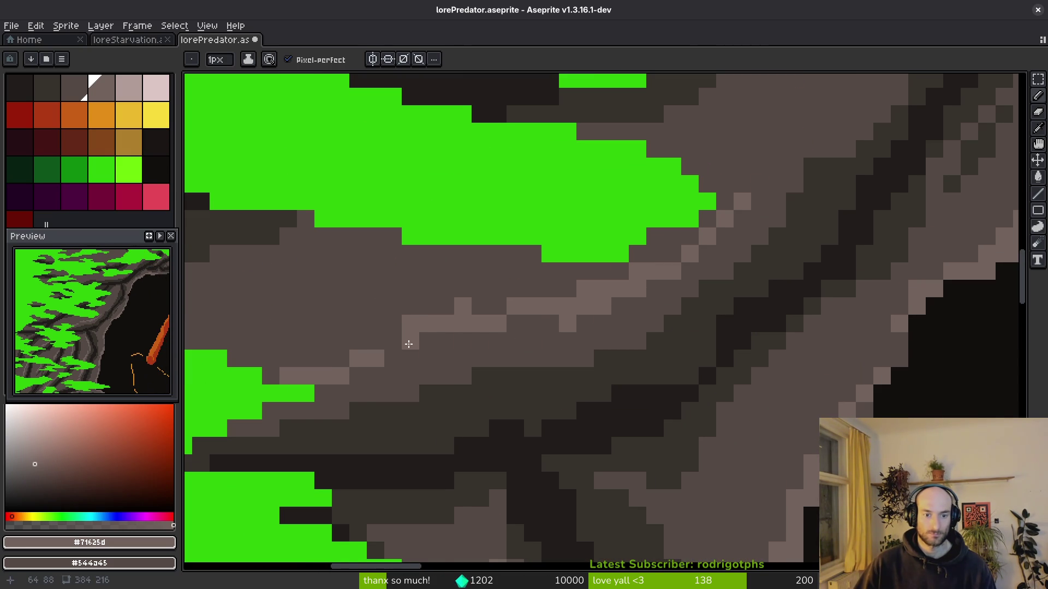
# Paint light-brown diagonal highlights down the rock ridge above the cave.
pyautogui.scroll(-3, 503, 349)
pyautogui.scroll(-1, 504, 350)
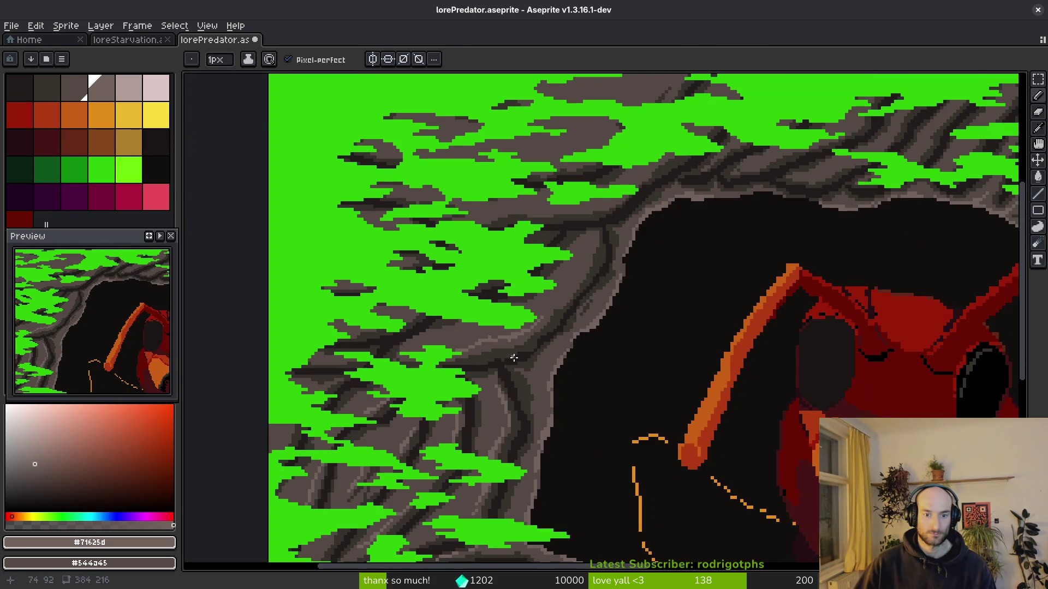
pyautogui.scroll(4, 563, 300)
pyautogui.moveTo(649, 140)
pyautogui.mouseDown()
pyautogui.moveTo(577, 312)
pyautogui.moveTo(541, 334)
pyautogui.moveTo(510, 384)
pyautogui.mouseUp()
pyautogui.scroll(-2, 598, 304)
pyautogui.scroll(1, 605, 360)
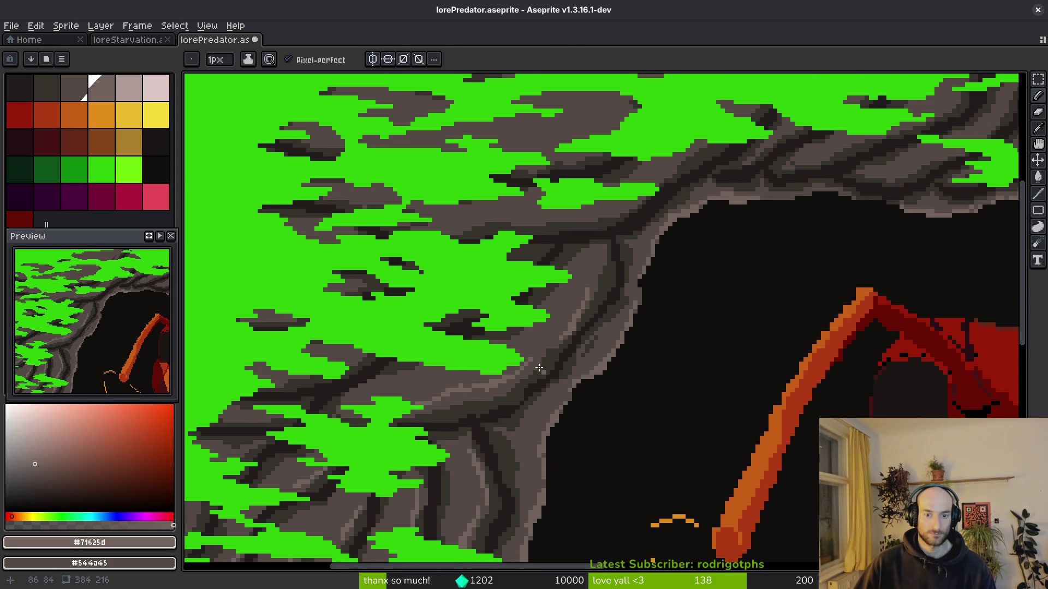
pyautogui.scroll(5, 542, 377)
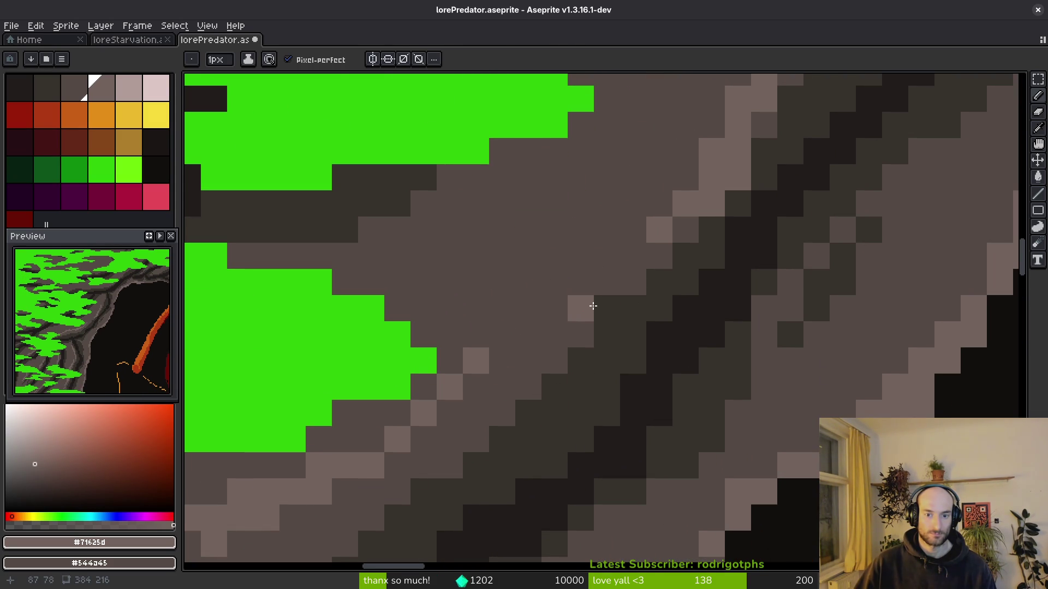
pyautogui.moveTo(581, 282); pyautogui.dragTo(539, 375)
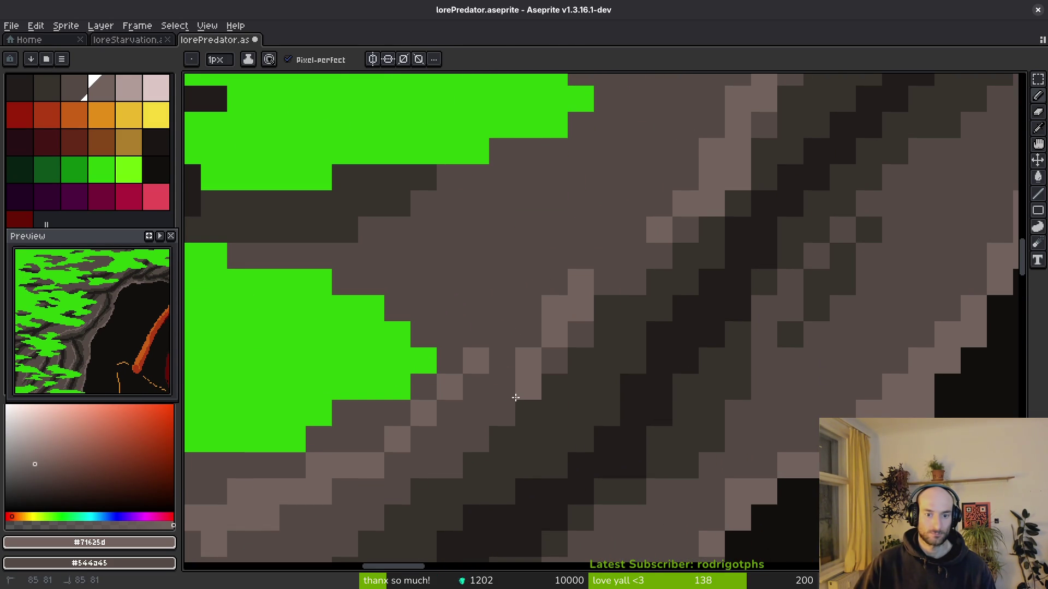
# Paint a diagonal highlight run across the branch, extending it down-left and sideways.
pyautogui.scroll(-8, 562, 367)
pyautogui.scroll(4, 565, 246)
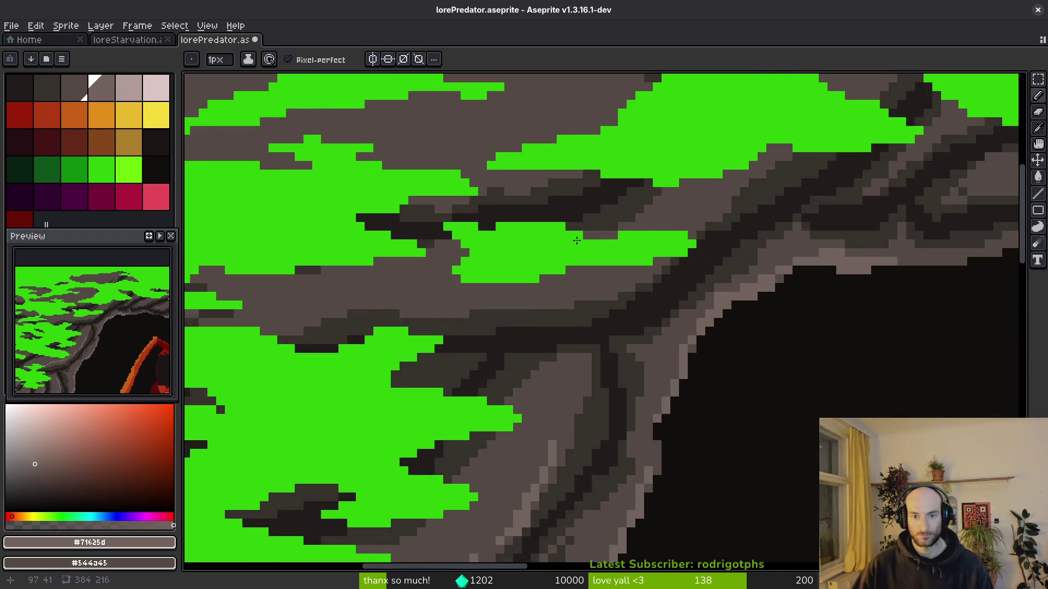
pyautogui.scroll(3, 566, 246)
pyautogui.scroll(2, 830, 180)
pyautogui.moveTo(846, 169); pyautogui.dragTo(731, 299)
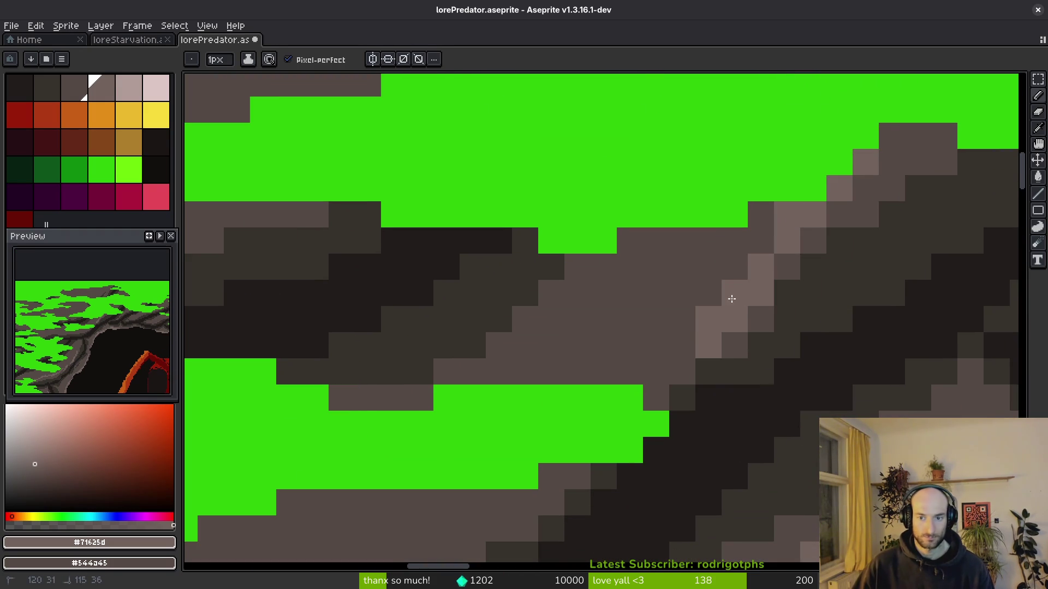
pyautogui.moveTo(664, 412); pyautogui.dragTo(746, 265)
pyautogui.moveTo(764, 224); pyautogui.dragTo(738, 250)
pyautogui.moveTo(580, 355)
pyautogui.mouseDown()
pyautogui.moveTo(396, 424)
pyautogui.moveTo(283, 433)
pyautogui.mouseUp()
pyautogui.click(633, 329)
# Paint a leftward run of highlight pixels, undoing one stray pixel and adding another.
pyautogui.scroll(-3, 491, 375)
pyautogui.scroll(3, 538, 379)
pyautogui.moveTo(703, 368)
pyautogui.mouseDown()
pyautogui.moveTo(590, 381)
pyautogui.moveTo(462, 357)
pyautogui.moveTo(460, 367)
pyautogui.moveTo(371, 385)
pyautogui.mouseUp()
pyautogui.click(564, 367)
pyautogui.hotkey('ctrl', 'z')
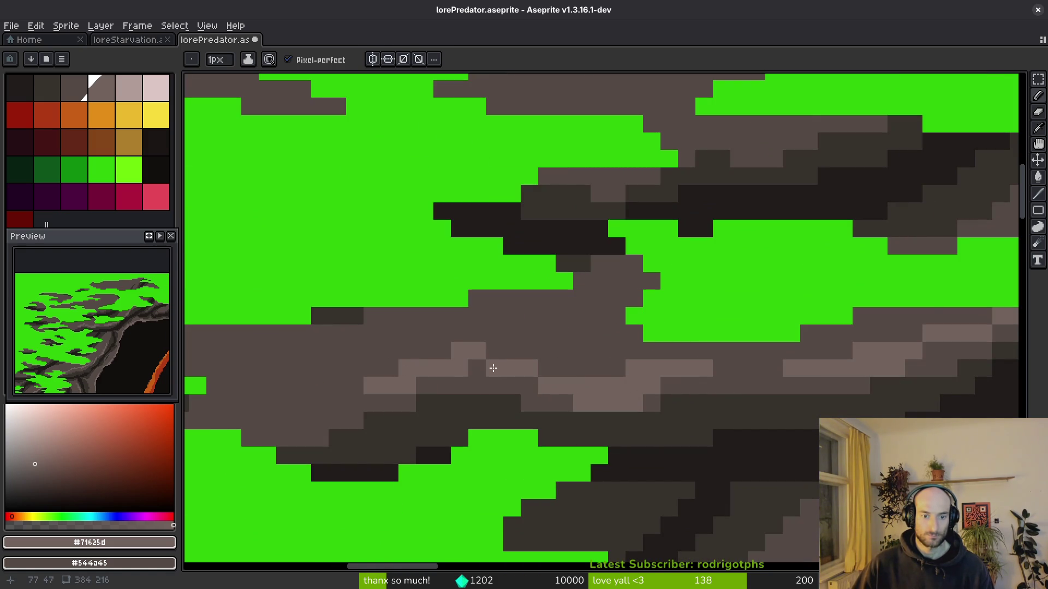
pyautogui.scroll(-3, 586, 379)
pyautogui.scroll(2, 539, 376)
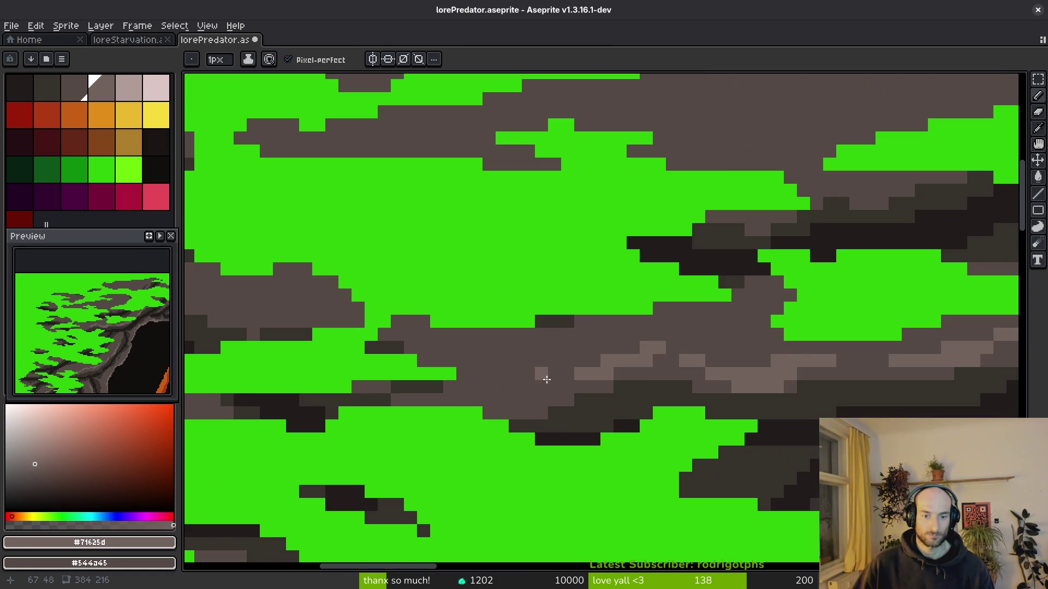
pyautogui.click(737, 413)
# Draw short diagonal and leftward highlights on the upper rock patches.
pyautogui.scroll(-2, 766, 371)
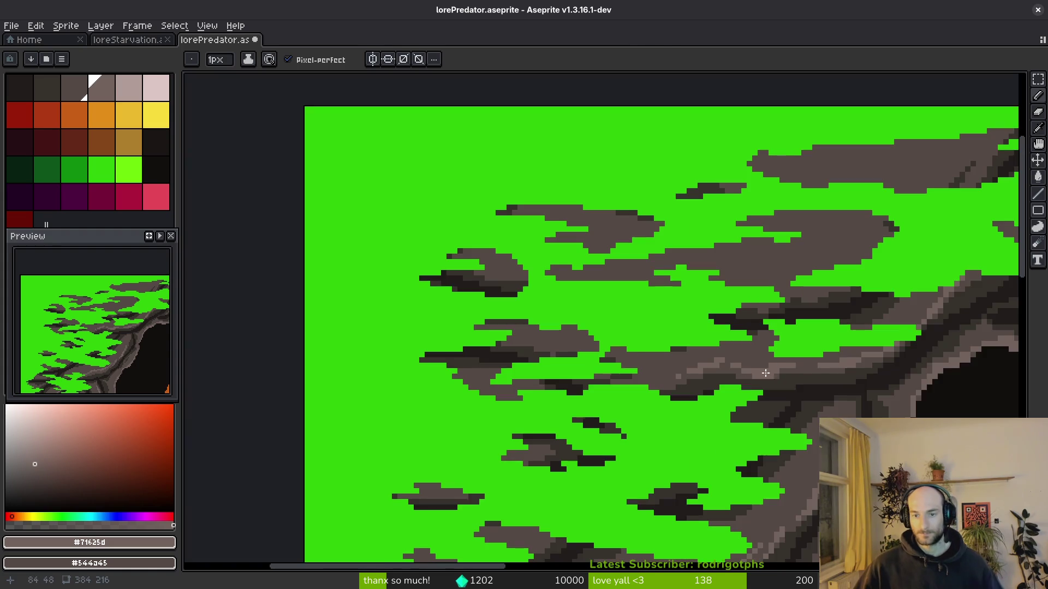
pyautogui.scroll(2, 764, 284)
pyautogui.moveTo(677, 239); pyautogui.dragTo(647, 354)
pyautogui.moveTo(547, 401); pyautogui.dragTo(428, 397)
pyautogui.scroll(-3, 642, 355)
pyautogui.moveTo(599, 352); pyautogui.dragTo(551, 403)
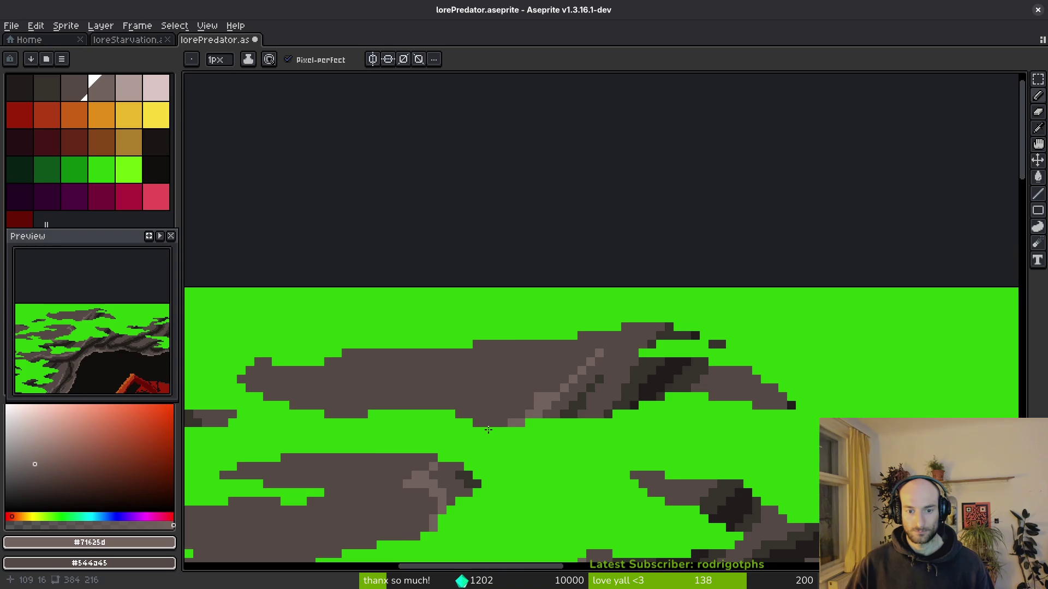
# Draw dark diagonal crack strokes on the rock in the darkest brown.
pyautogui.scroll(-5, 487, 431)
pyautogui.scroll(3, 580, 194)
pyautogui.scroll(-1, 633, 251)
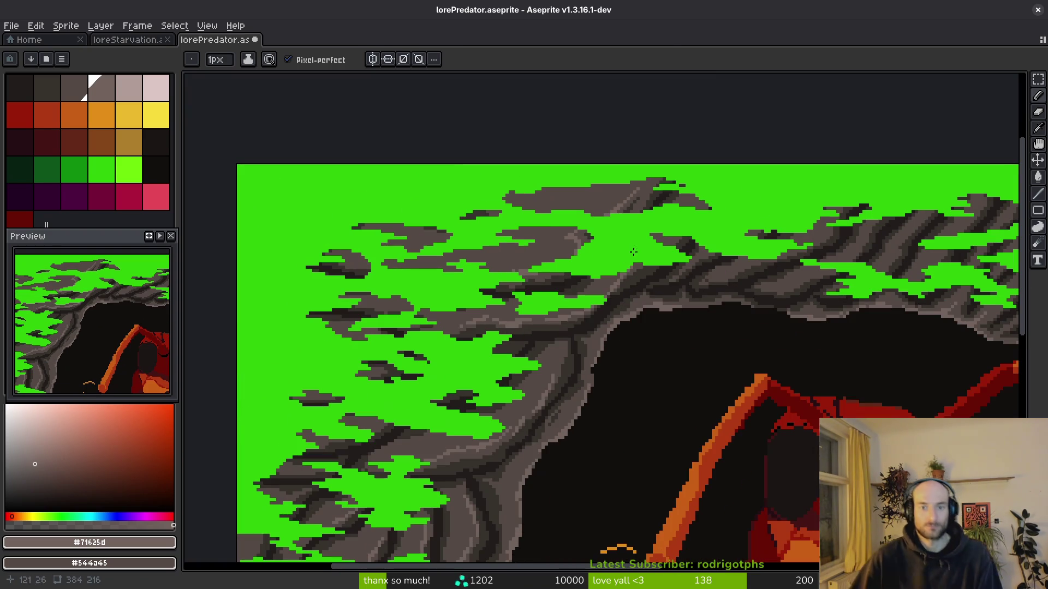
pyautogui.scroll(2, 483, 253)
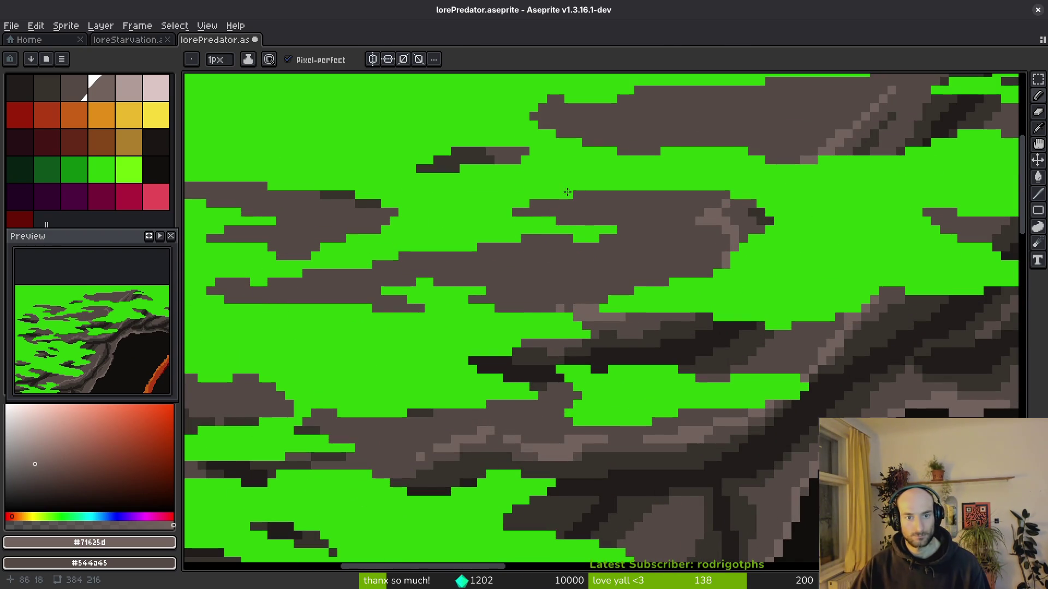
pyautogui.scroll(-1, 484, 238)
pyautogui.scroll(1, 485, 239)
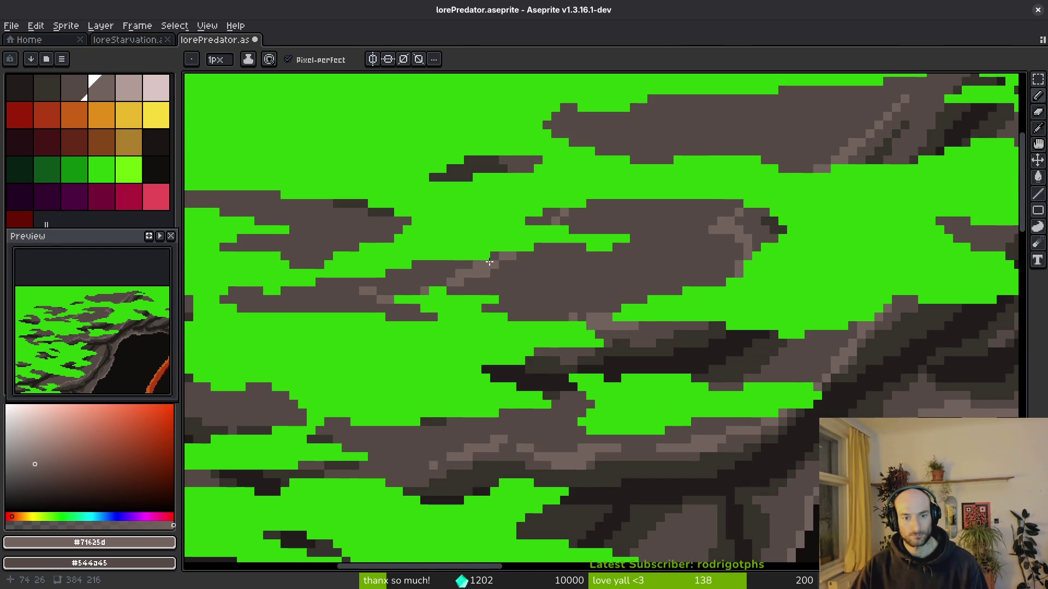
pyautogui.scroll(-4, 489, 262)
pyautogui.scroll(4, 666, 319)
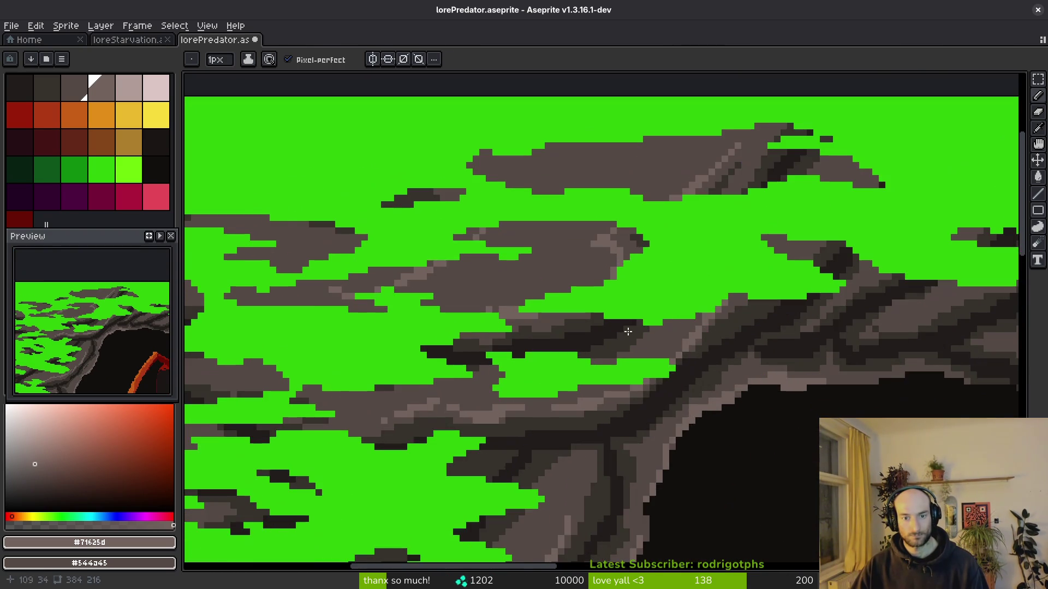
pyautogui.keyDown('alt'); pyautogui.click(666, 320); pyautogui.keyUp('alt')
pyautogui.scroll(-1, 667, 319)
pyautogui.scroll(1, 599, 330)
pyautogui.moveTo(570, 205); pyautogui.dragTo(497, 305)
pyautogui.moveTo(480, 323); pyautogui.dragTo(448, 349)
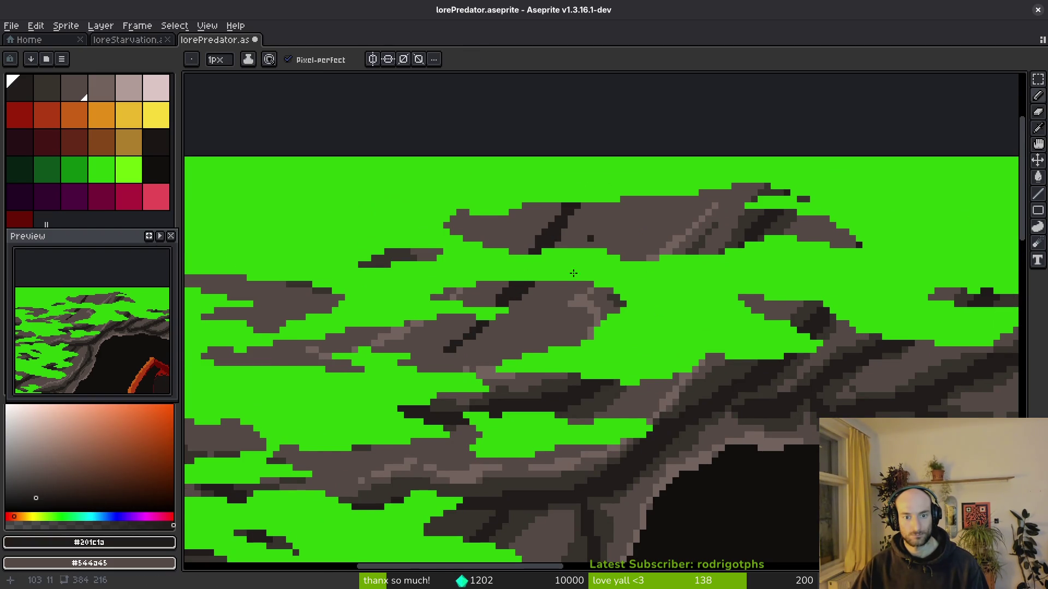
# Lighten the right edge of the dark band with mid grey-brown #544a45.
pyautogui.keyDown('alt'); pyautogui.click(615, 392); pyautogui.keyUp('alt')
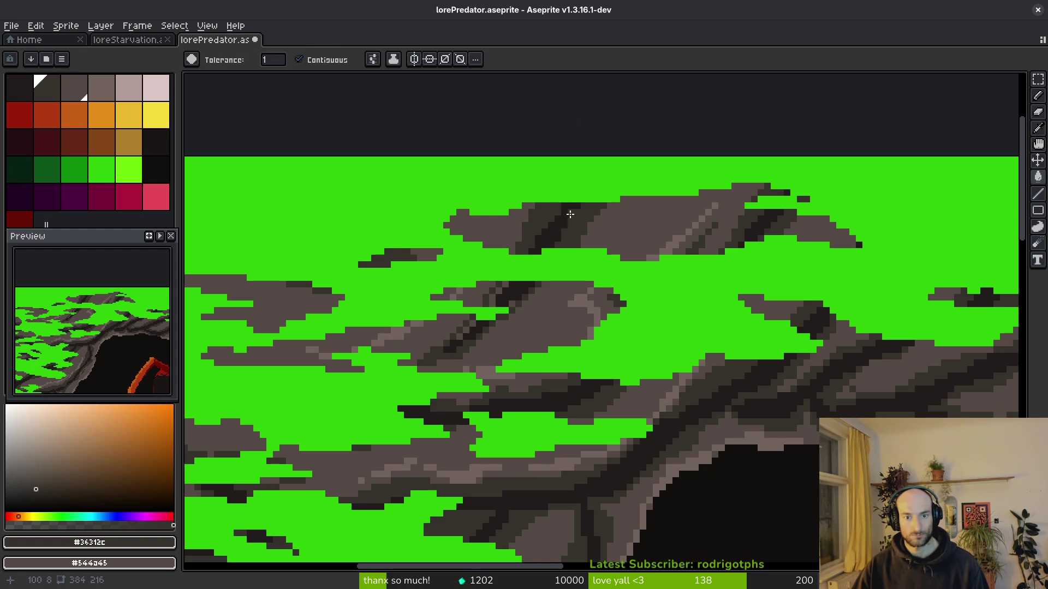
pyautogui.keyDown('alt'); pyautogui.click(613, 227); pyautogui.keyUp('alt')
pyautogui.scroll(2, 613, 227)
pyautogui.moveTo(643, 173); pyautogui.dragTo(554, 281)
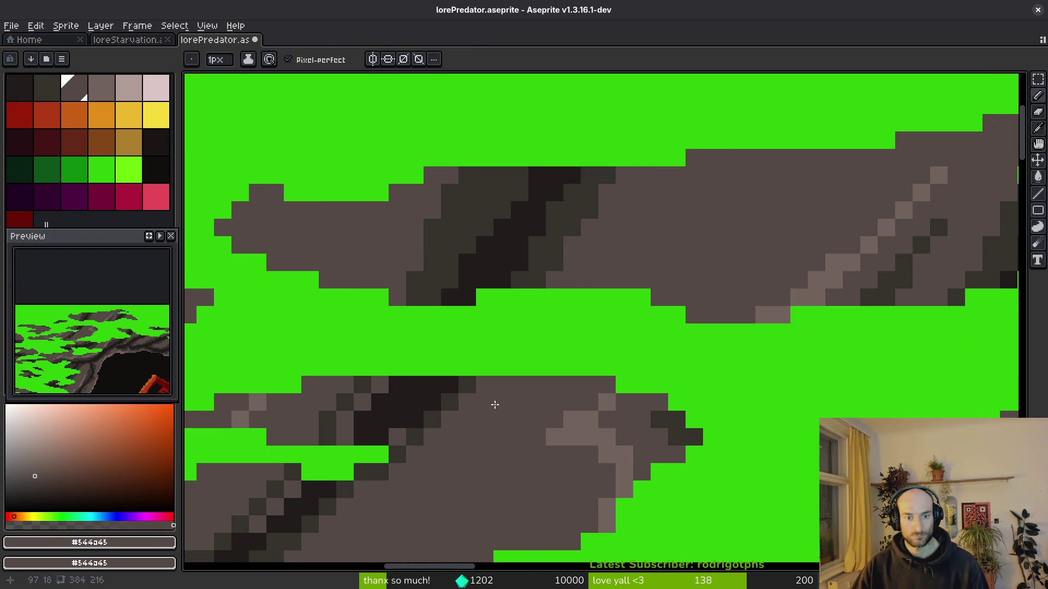
# Paint dark #36312c pixels along the rock band and save the file.
pyautogui.scroll(-2, 562, 325)
pyautogui.keyDown('alt'); pyautogui.click(468, 273); pyautogui.keyUp('alt')
pyautogui.click(442, 304)
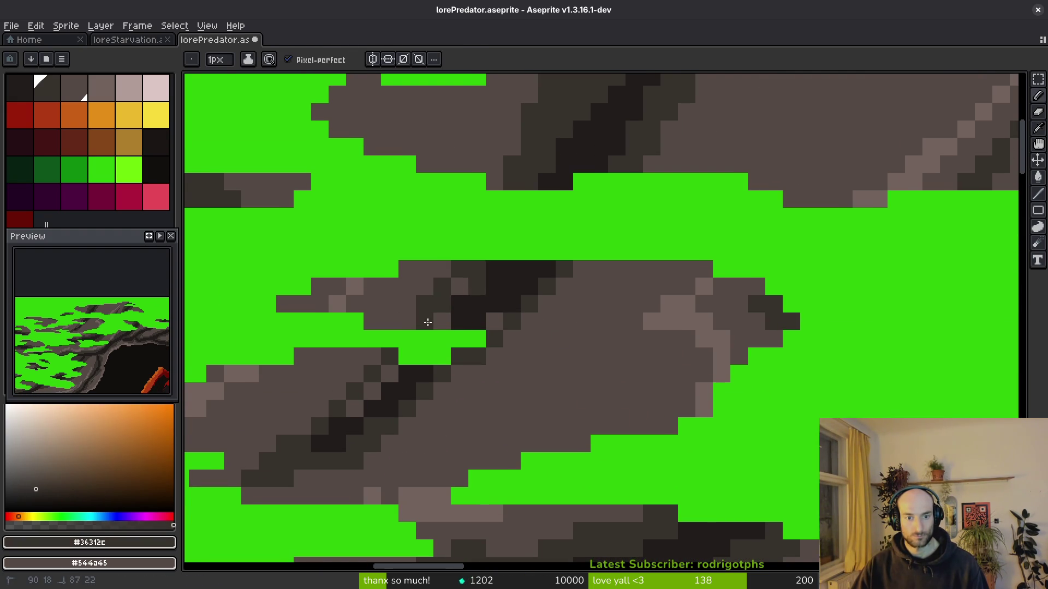
pyautogui.click(442, 322)
pyautogui.keyDown('alt'); pyautogui.click(516, 289); pyautogui.keyUp('alt')
pyautogui.click(512, 322)
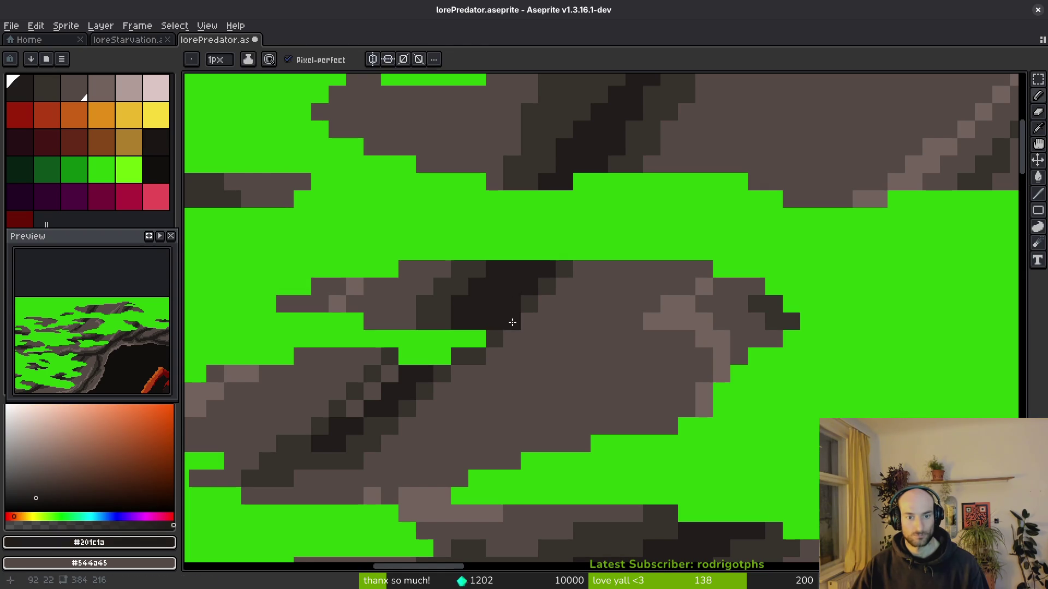
pyautogui.keyDown('alt'); pyautogui.click(521, 316); pyautogui.keyUp('alt')
pyautogui.hotkey('ctrl', 's')
# Add a dark pixel to the ledge, then paint light #71625d highlight strips down it.
pyautogui.scroll(-1, 530, 366)
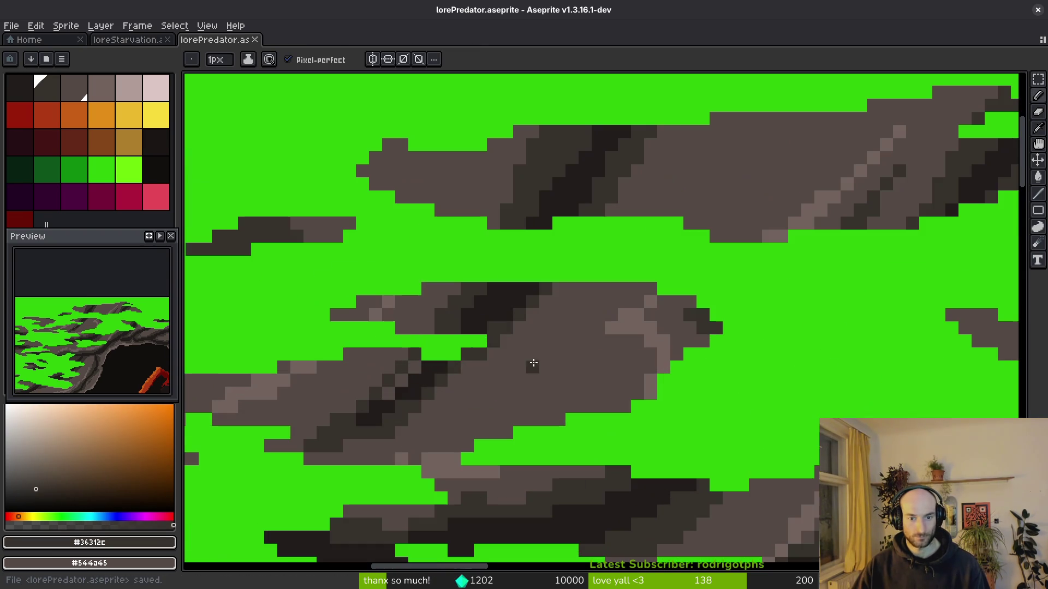
pyautogui.click(454, 406)
pyautogui.scroll(-1, 468, 409)
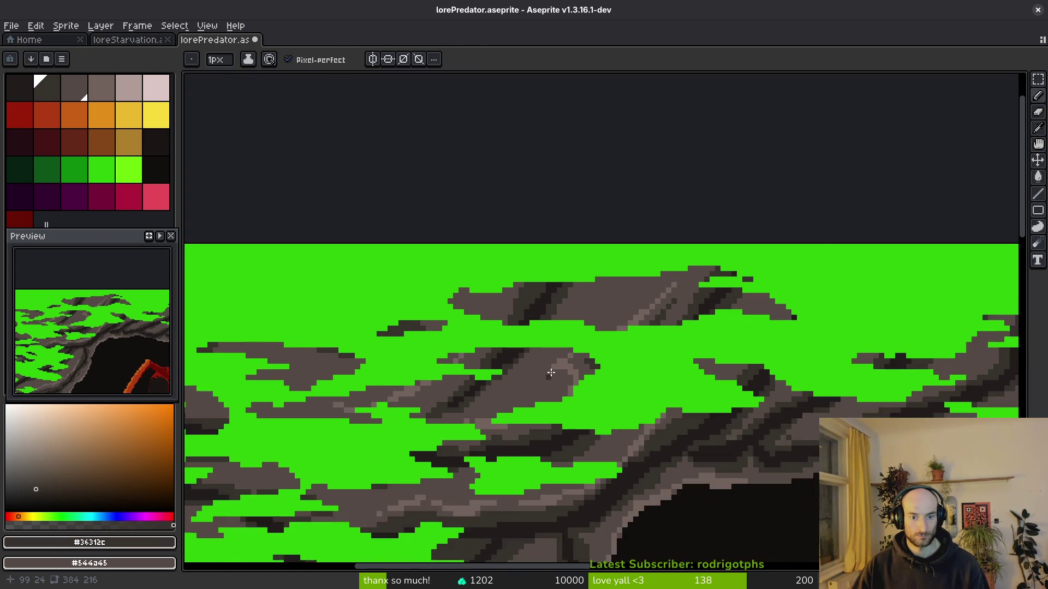
pyautogui.scroll(1, 569, 353)
pyautogui.keyDown('alt'); pyautogui.click(569, 354); pyautogui.keyUp('alt')
pyautogui.moveTo(422, 255); pyautogui.dragTo(408, 190)
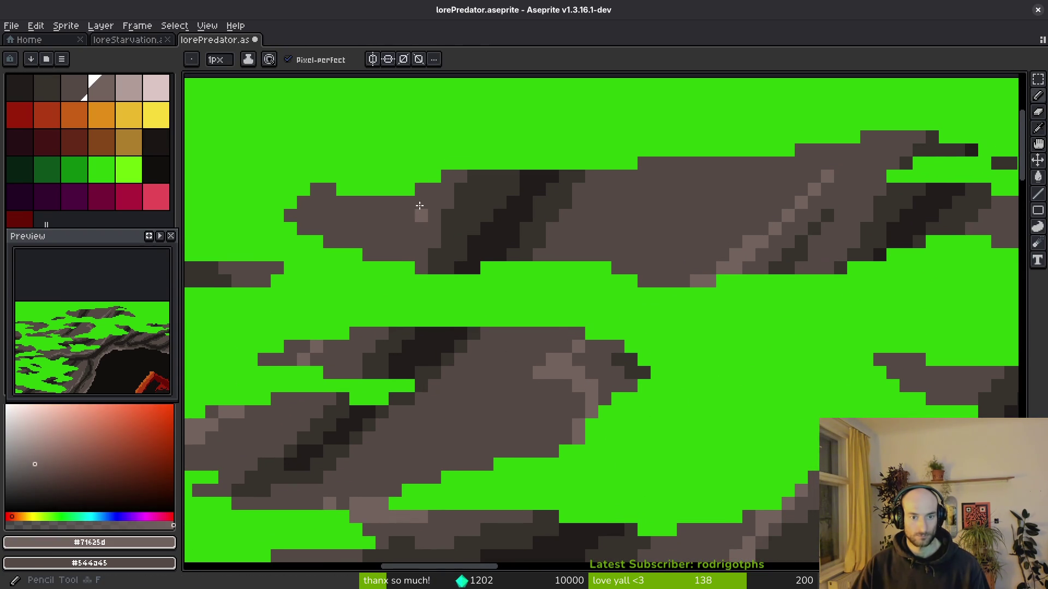
pyautogui.moveTo(561, 342)
pyautogui.mouseDown()
pyautogui.moveTo(525, 397)
pyautogui.moveTo(394, 452)
pyautogui.mouseUp()
pyautogui.moveTo(544, 381); pyautogui.dragTo(487, 413)
pyautogui.scroll(-6, 625, 416)
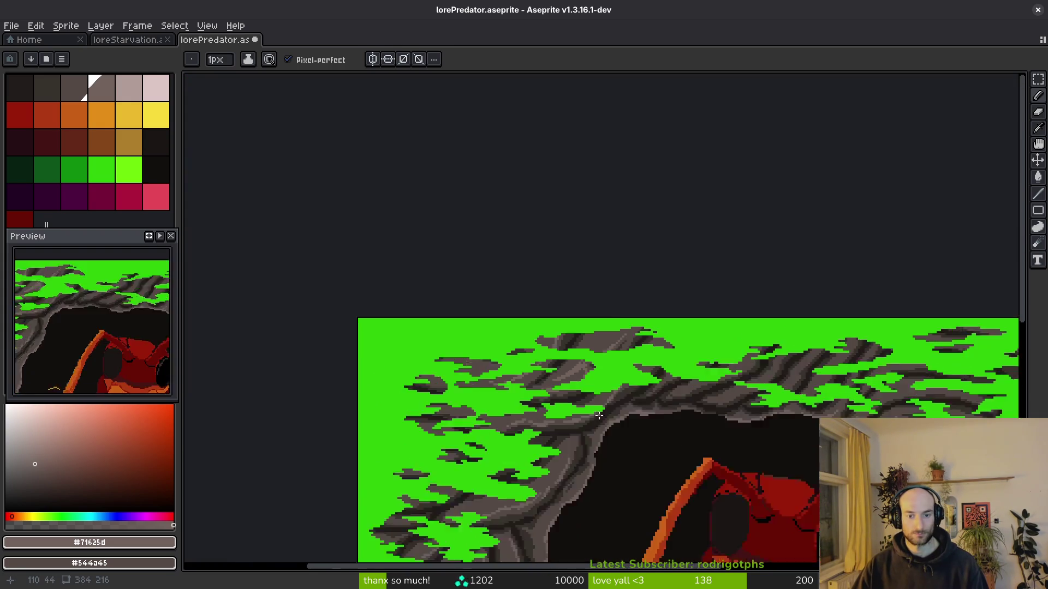
# Paint light diagonal highlight lines along several rock bands, redoing one overextended strip.
pyautogui.scroll(6, 725, 401)
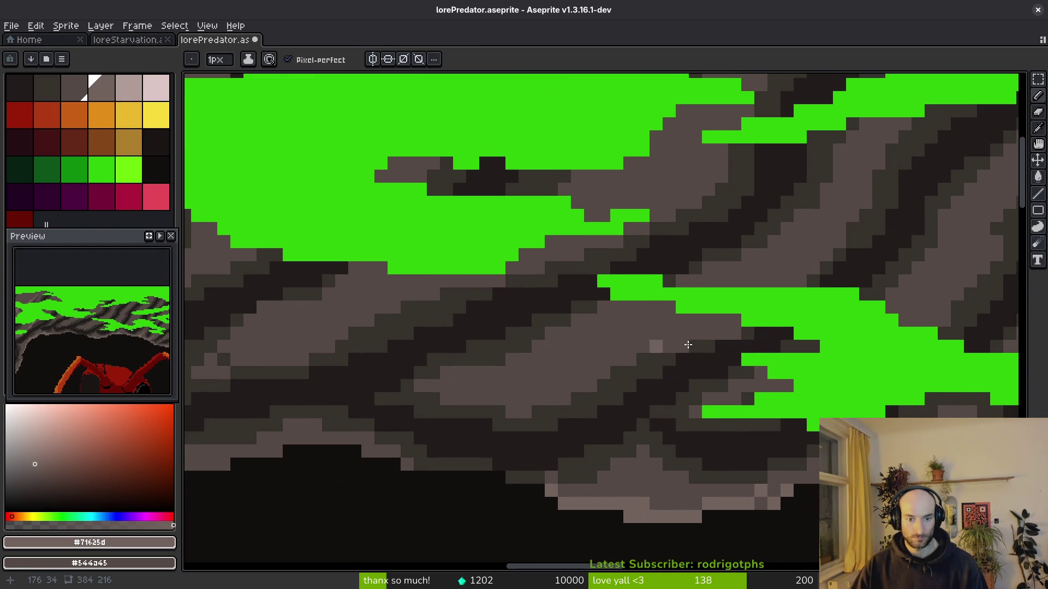
pyautogui.moveTo(680, 336)
pyautogui.mouseDown()
pyautogui.moveTo(577, 377)
pyautogui.moveTo(468, 402)
pyautogui.moveTo(701, 327)
pyautogui.mouseUp()
pyautogui.hotkey('ctrl', 'z')
pyautogui.hscroll(-2, 701, 327)
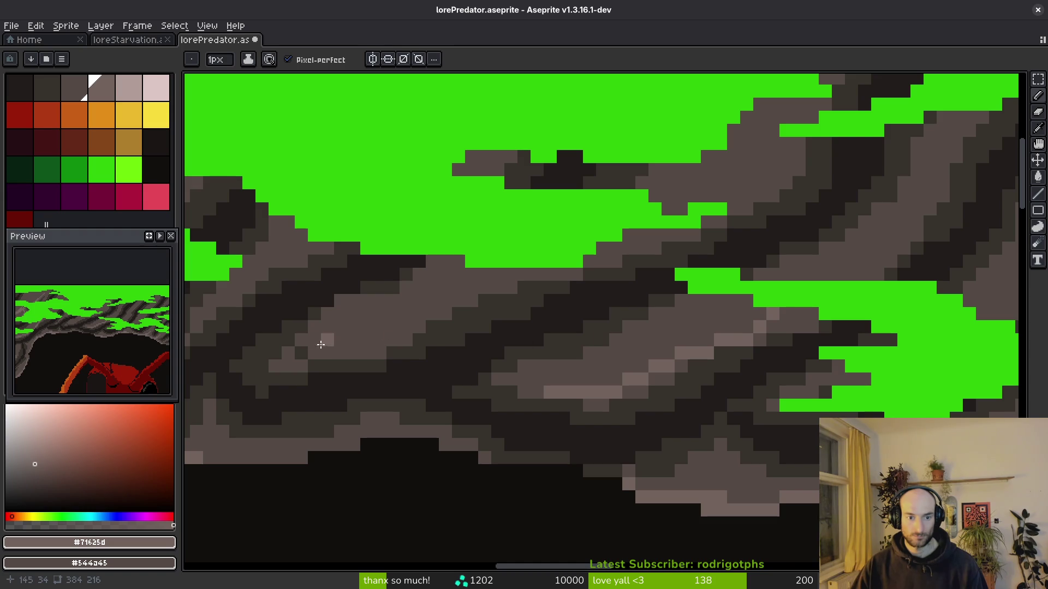
pyautogui.moveTo(341, 348); pyautogui.dragTo(487, 288)
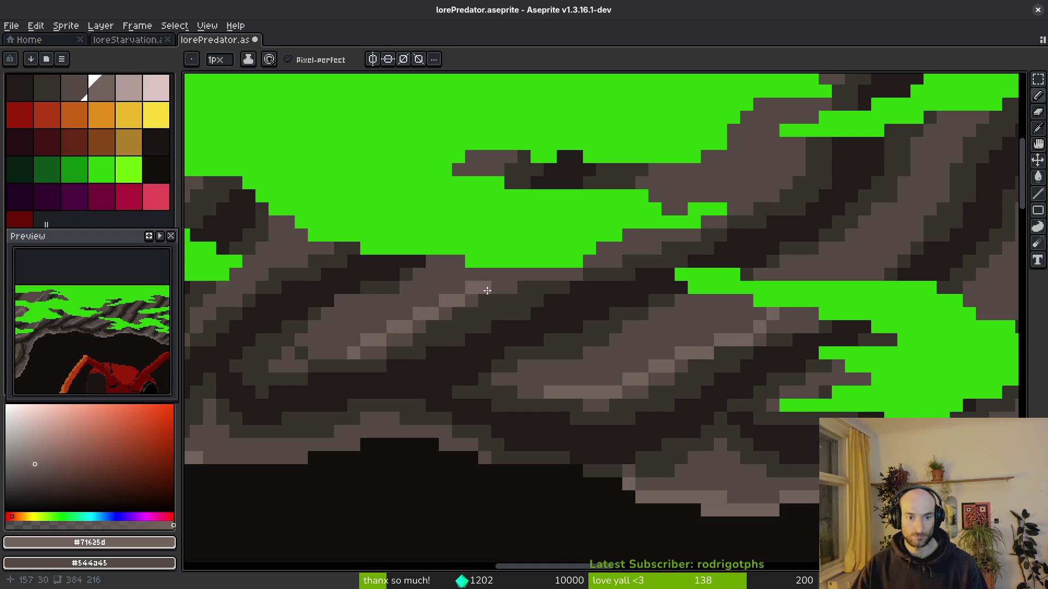
pyautogui.scroll(1, 333, 355)
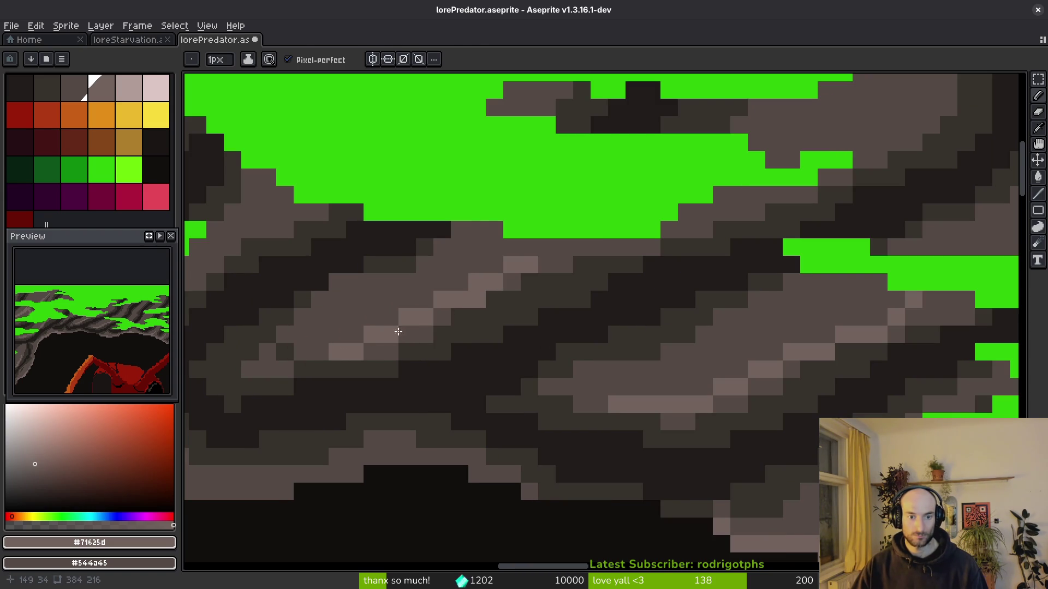
pyautogui.keyDown('alt'); pyautogui.click(381, 311); pyautogui.keyUp('alt')
pyautogui.moveTo(681, 373); pyautogui.dragTo(446, 435)
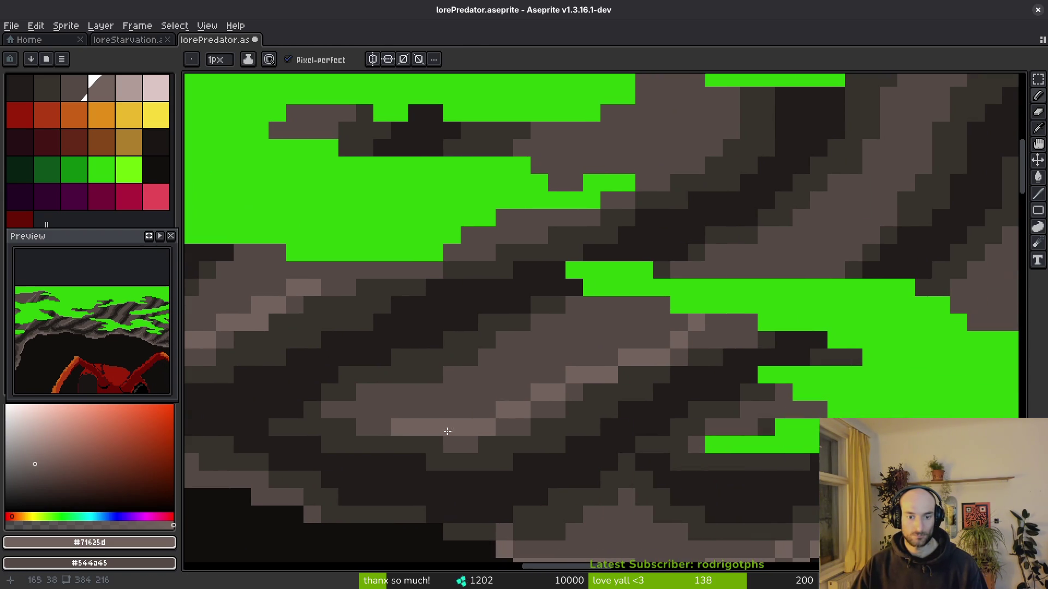
pyautogui.scroll(-4, 673, 448)
pyautogui.scroll(4, 712, 403)
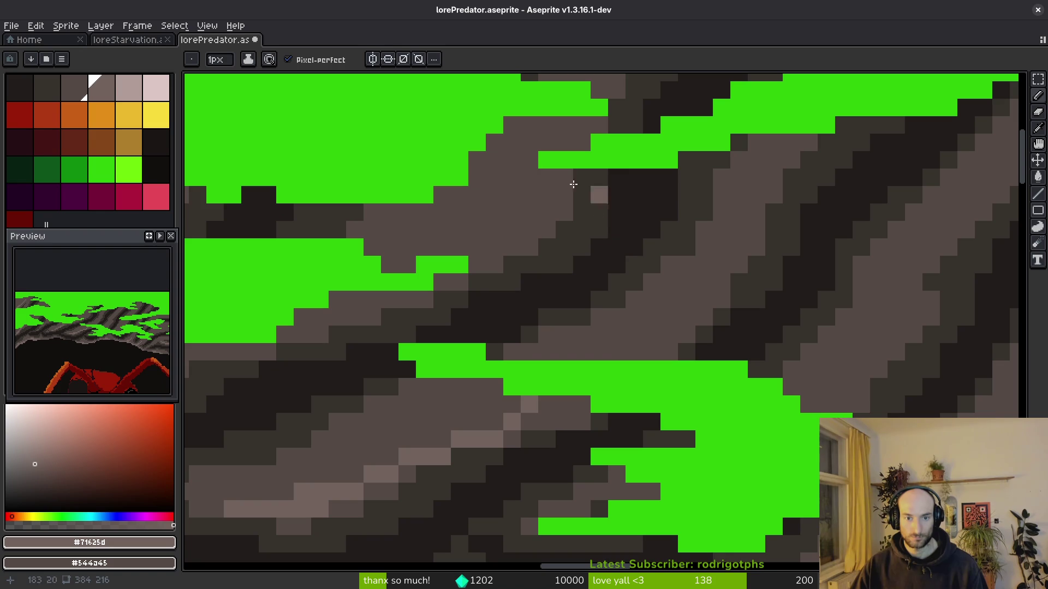
pyautogui.moveTo(564, 175)
pyautogui.mouseDown()
pyautogui.moveTo(552, 217)
pyautogui.moveTo(501, 254)
pyautogui.mouseUp()
pyautogui.moveTo(654, 319); pyautogui.dragTo(575, 364)
pyautogui.moveTo(677, 238)
pyautogui.mouseDown()
pyautogui.moveTo(677, 263)
pyautogui.moveTo(577, 392)
pyautogui.mouseUp()
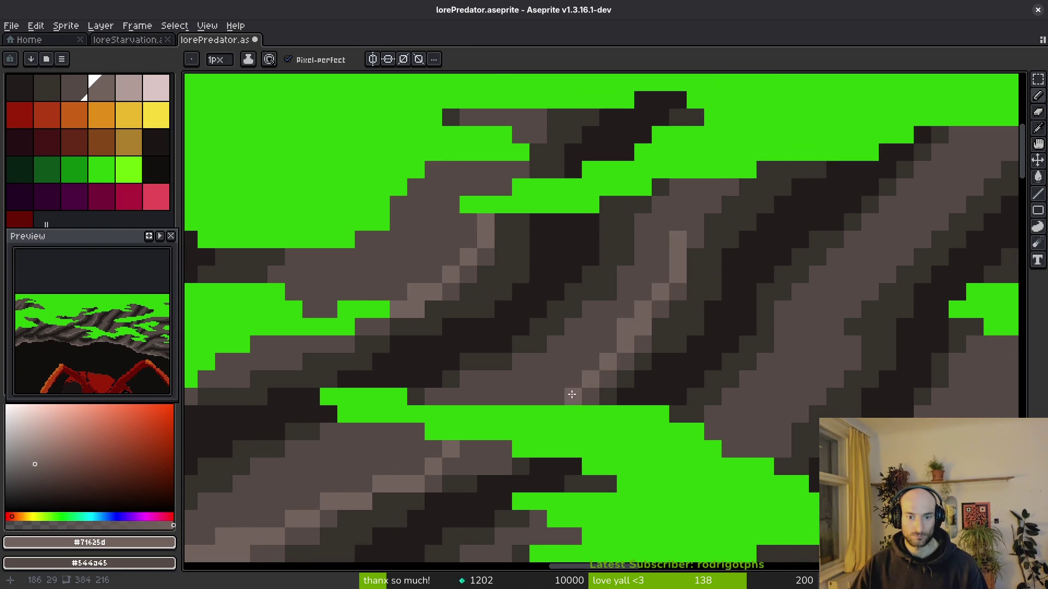
pyautogui.scroll(2, 595, 396)
pyautogui.moveTo(691, 298)
pyautogui.mouseDown()
pyautogui.moveTo(619, 439)
pyautogui.moveTo(535, 507)
pyautogui.moveTo(594, 465)
pyautogui.mouseUp()
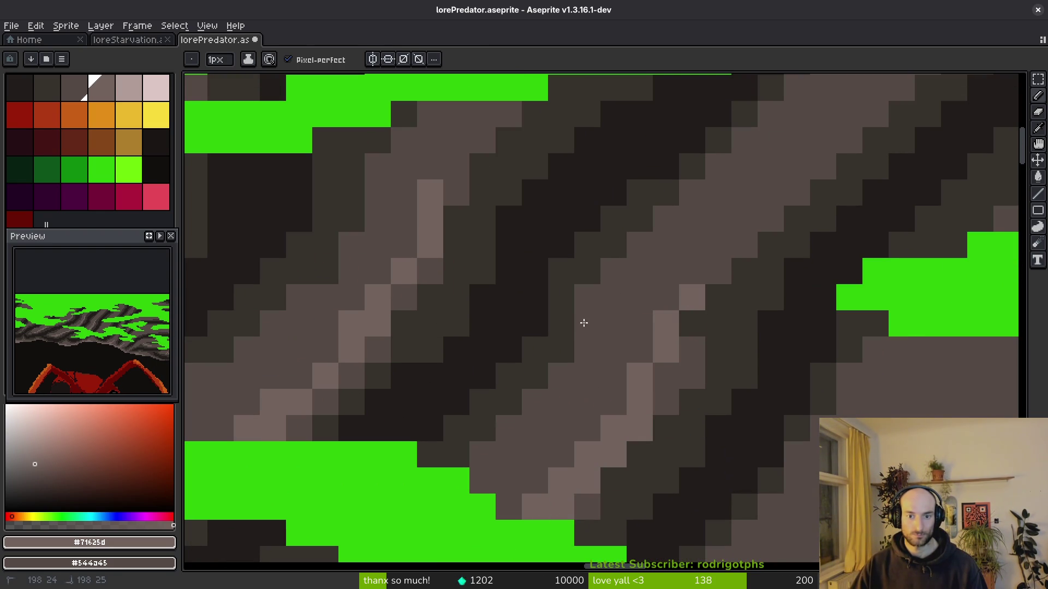
# Set dark brown #36312c as background colour and dab five light highlight pixels on the rock.
pyautogui.keyDown('alt'); pyautogui.rightClick(592, 274); pyautogui.keyUp('alt')
pyautogui.scroll(-4, 706, 321)
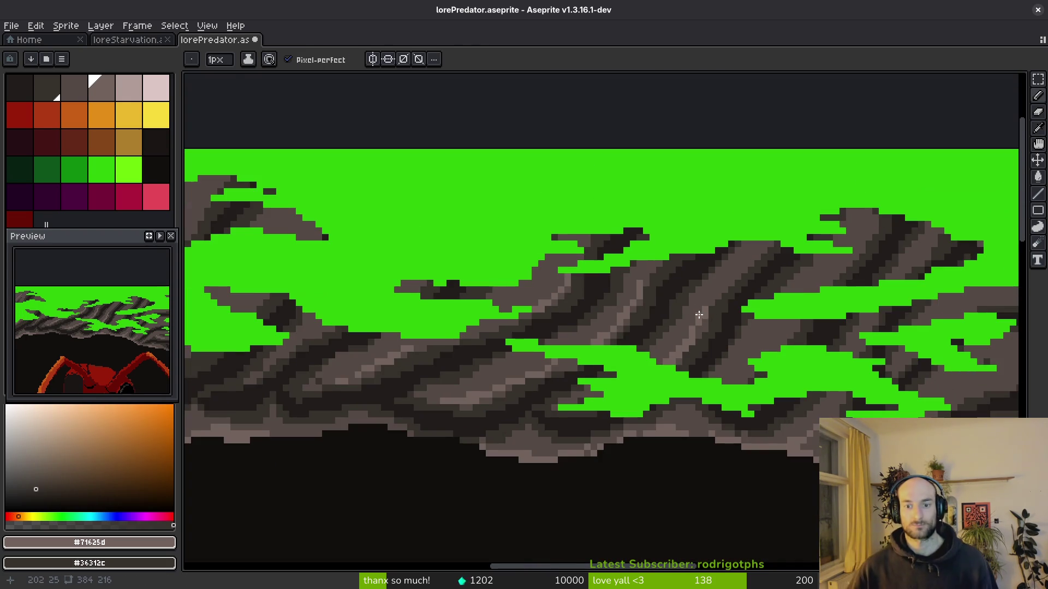
pyautogui.scroll(4, 706, 321)
pyautogui.scroll(-4, 735, 285)
pyautogui.scroll(3, 662, 339)
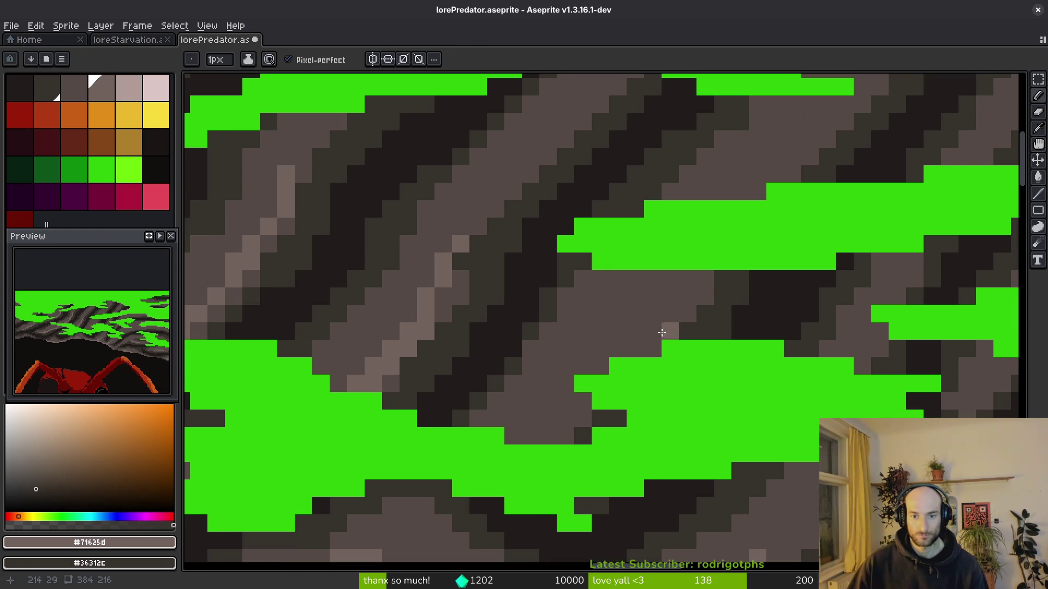
pyautogui.scroll(2, 573, 419)
pyautogui.scroll(-2, 550, 468)
pyautogui.click(669, 292)
pyautogui.click(651, 309)
pyautogui.click(616, 309)
pyautogui.click(582, 397)
pyautogui.click(564, 431)
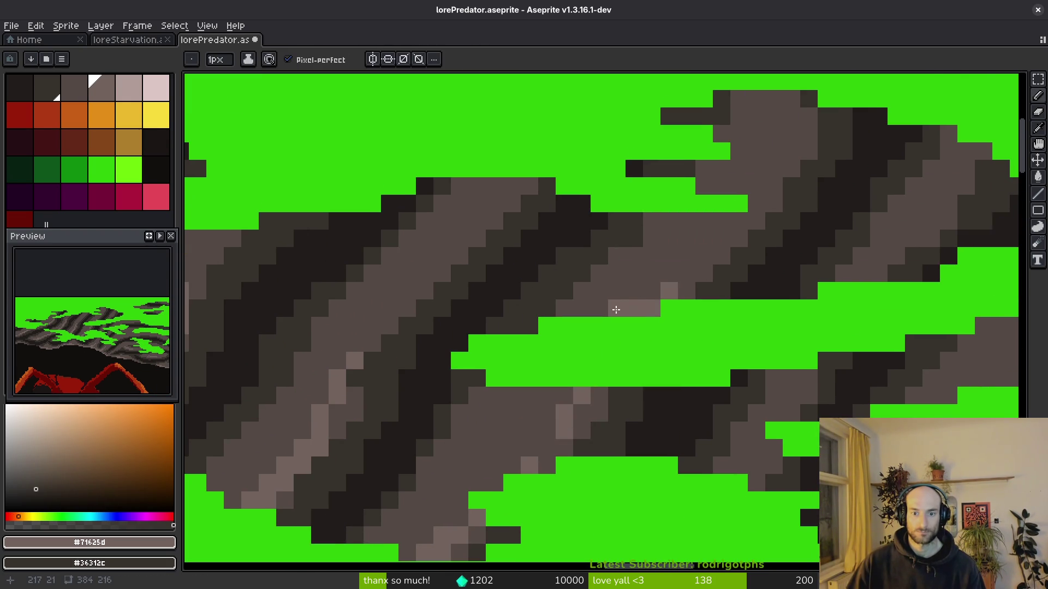
# Set the mid grey-brown as background colour and draw light brown diagonal highlight strokes.
pyautogui.keyDown('alt'); pyautogui.rightClick(645, 292); pyautogui.keyUp('alt')
pyautogui.scroll(-3, 727, 326)
pyautogui.scroll(1, 727, 326)
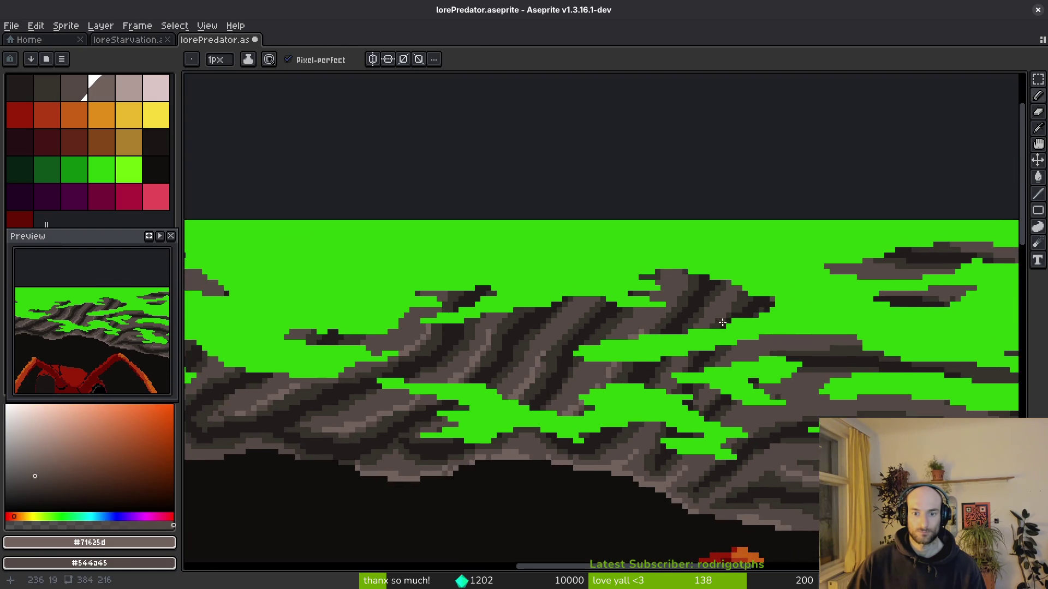
pyautogui.scroll(4, 727, 326)
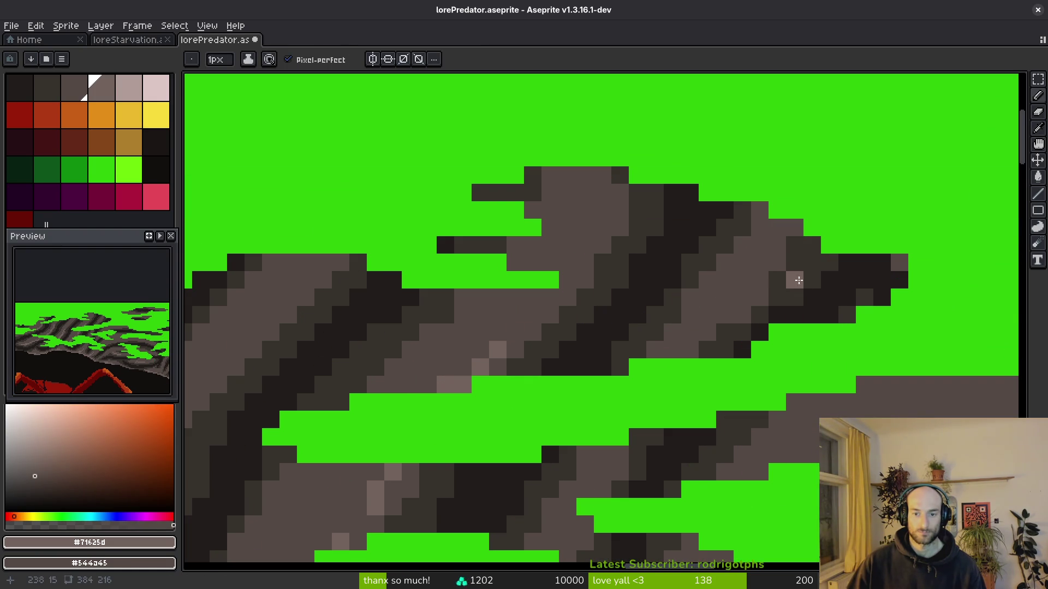
pyautogui.scroll(-3, 783, 374)
pyautogui.scroll(3, 474, 297)
pyautogui.moveTo(415, 315)
pyautogui.mouseDown()
pyautogui.moveTo(554, 264)
pyautogui.moveTo(622, 284)
pyautogui.moveTo(471, 297)
pyautogui.mouseUp()
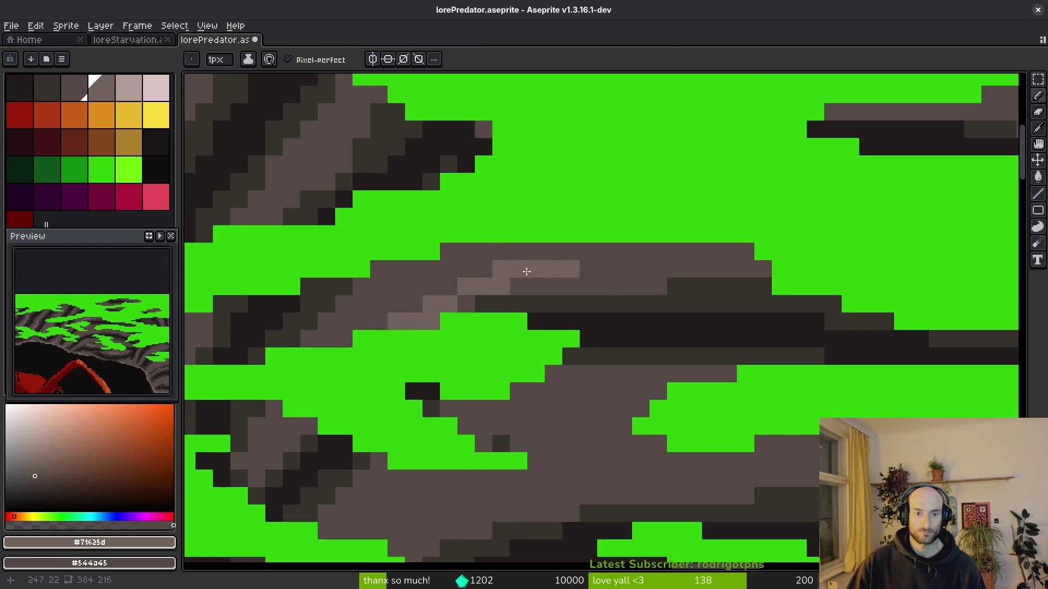
pyautogui.moveTo(613, 261)
pyautogui.mouseDown()
pyautogui.moveTo(720, 253)
pyautogui.moveTo(660, 280)
pyautogui.mouseUp()
# Add another light brown diagonal highlight, a highlight pixel, and a stroke along the ledge.
pyautogui.scroll(-3, 660, 281)
pyautogui.scroll(3, 347, 362)
pyautogui.moveTo(387, 345)
pyautogui.mouseDown()
pyautogui.moveTo(469, 306)
pyautogui.moveTo(611, 293)
pyautogui.moveTo(764, 362)
pyautogui.mouseUp()
pyautogui.scroll(2, 671, 283)
pyautogui.click(643, 313)
pyautogui.scroll(-3, 708, 374)
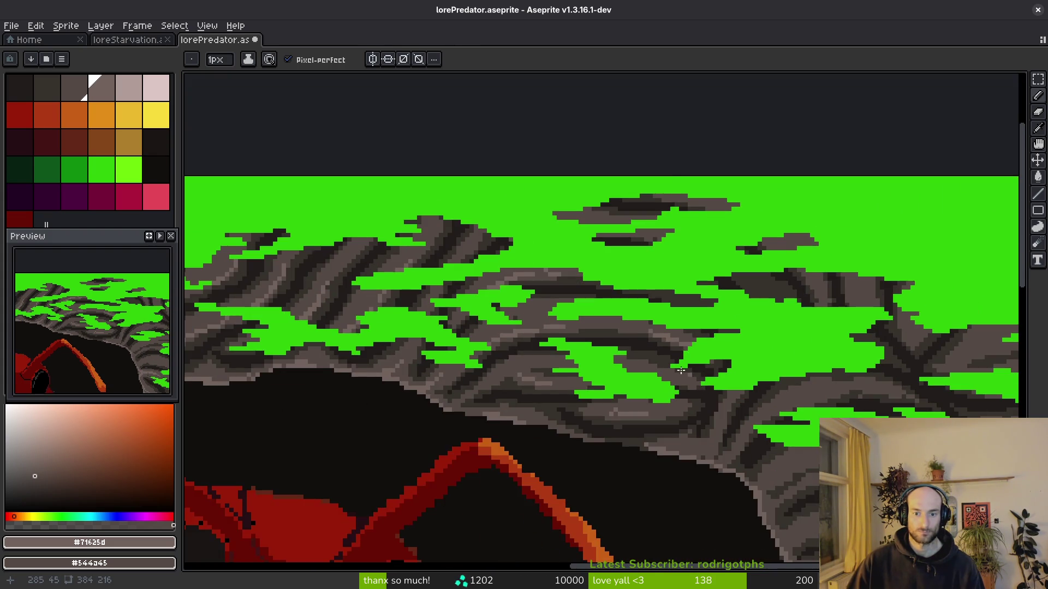
pyautogui.scroll(2, 693, 375)
pyautogui.scroll(-2, 593, 267)
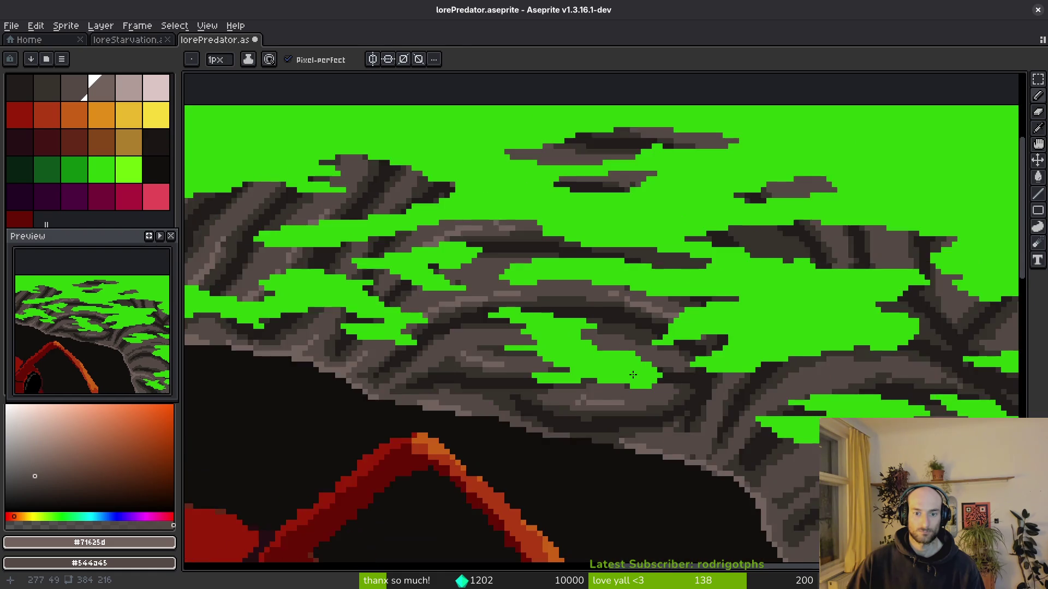
pyautogui.scroll(2, 561, 340)
pyautogui.moveTo(653, 336)
pyautogui.mouseDown()
pyautogui.moveTo(742, 353)
pyautogui.moveTo(444, 299)
pyautogui.mouseUp()
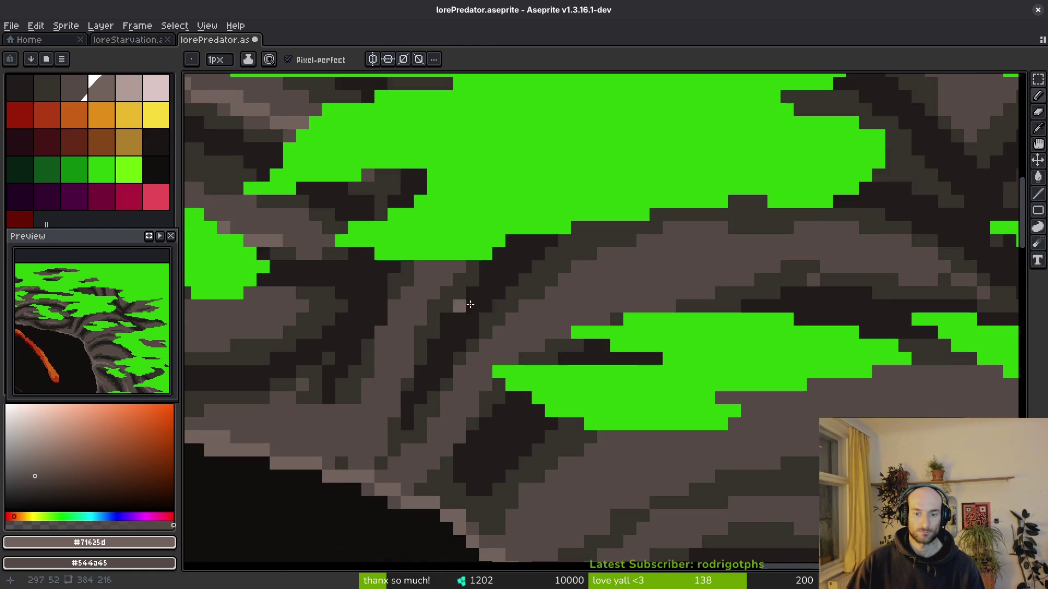
# Draw a long light brown diagonal highlight and a few lighter pixels on the rock.
pyautogui.scroll(2, 493, 362)
pyautogui.moveTo(650, 273)
pyautogui.mouseDown()
pyautogui.moveTo(545, 328)
pyautogui.moveTo(435, 432)
pyautogui.mouseUp()
pyautogui.scroll(-5, 607, 274)
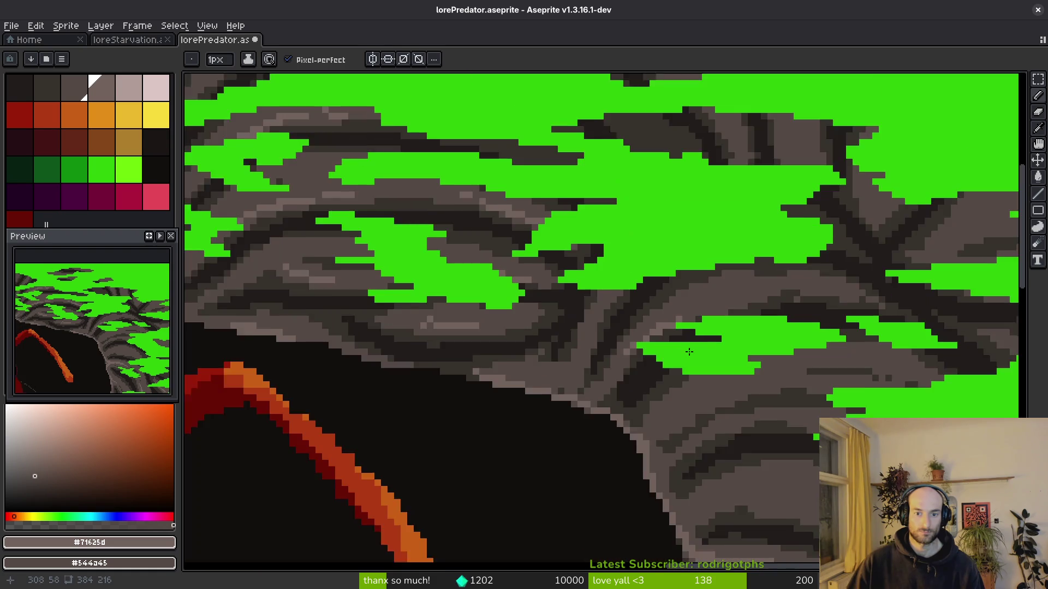
pyautogui.scroll(5, 707, 276)
pyautogui.moveTo(708, 277); pyautogui.dragTo(819, 222)
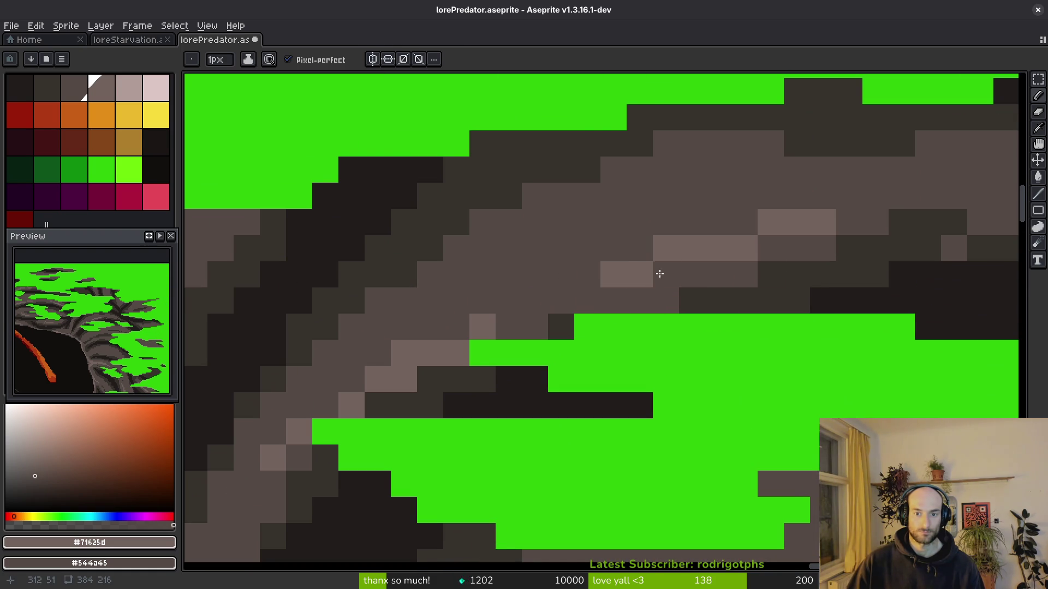
pyautogui.scroll(-5, 637, 276)
pyautogui.scroll(3, 547, 281)
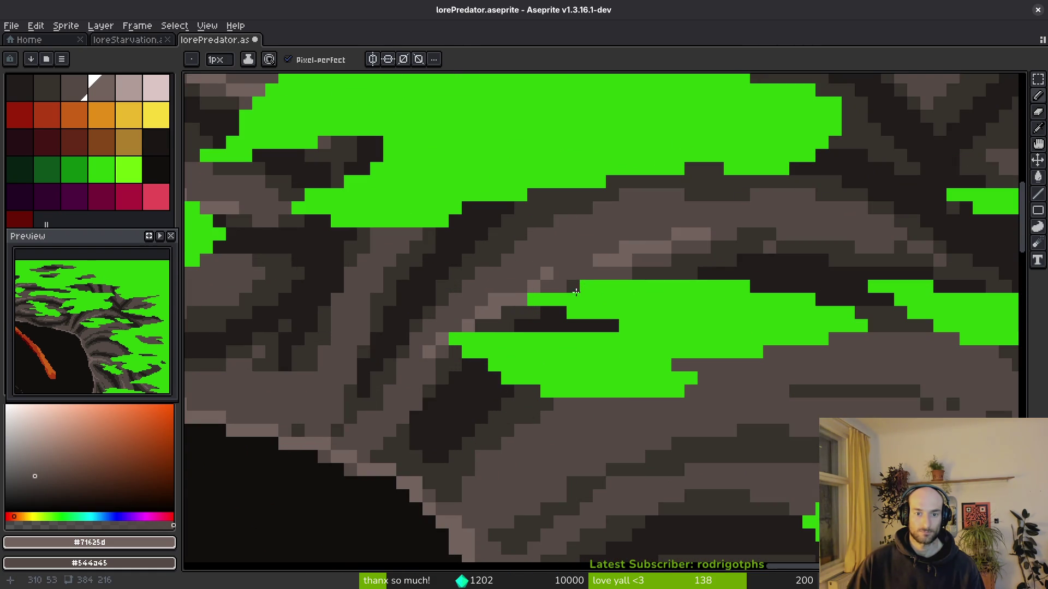
pyautogui.scroll(-2, 498, 289)
pyautogui.scroll(4, 437, 320)
# Add more light highlight pixels and a light-grey line along another part of the rock.
pyautogui.moveTo(437, 320)
pyautogui.mouseDown()
pyautogui.moveTo(437, 264)
pyautogui.moveTo(387, 393)
pyautogui.mouseUp()
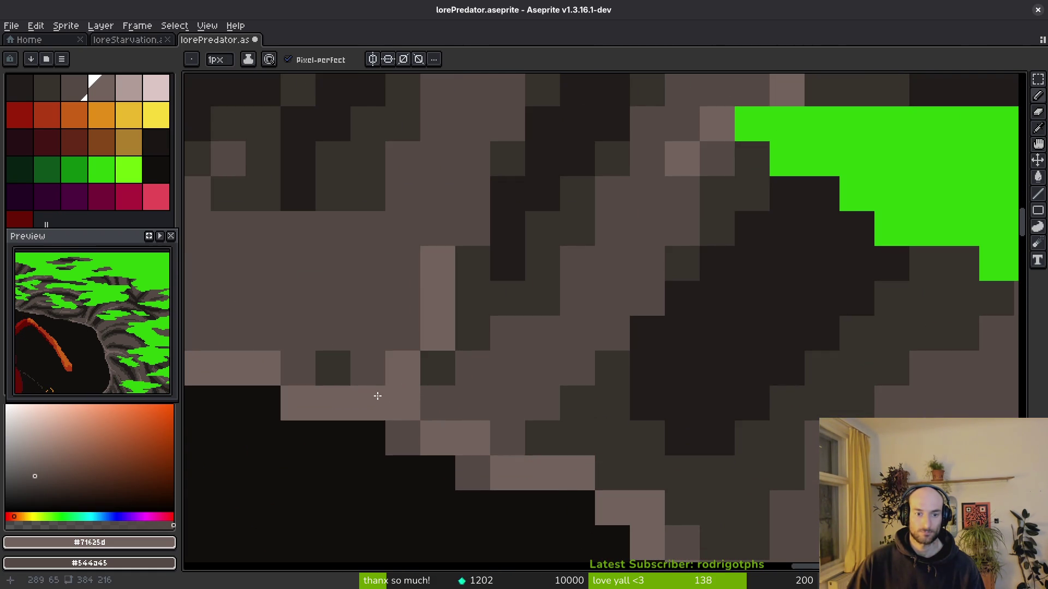
pyautogui.scroll(-3, 387, 392)
pyautogui.scroll(3, 492, 360)
pyautogui.moveTo(497, 333); pyautogui.dragTo(500, 316)
pyautogui.scroll(-3, 500, 316)
pyautogui.scroll(3, 623, 345)
pyautogui.moveTo(623, 345); pyautogui.dragTo(513, 304)
pyautogui.moveTo(598, 283)
pyautogui.mouseDown()
pyautogui.moveTo(632, 287)
pyautogui.moveTo(525, 290)
pyautogui.moveTo(535, 277)
pyautogui.mouseUp()
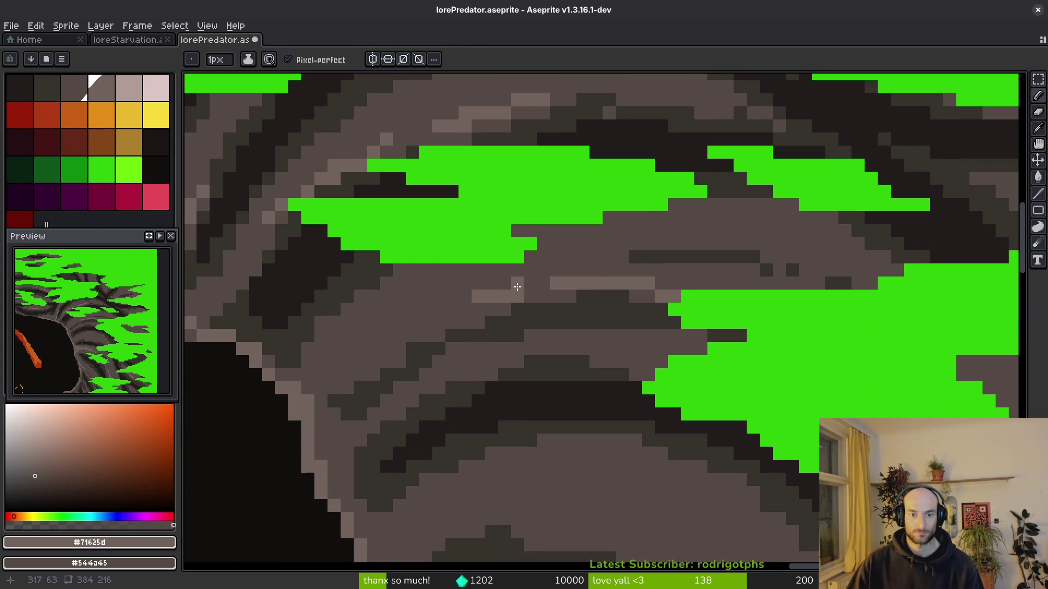
pyautogui.scroll(-4, 458, 312)
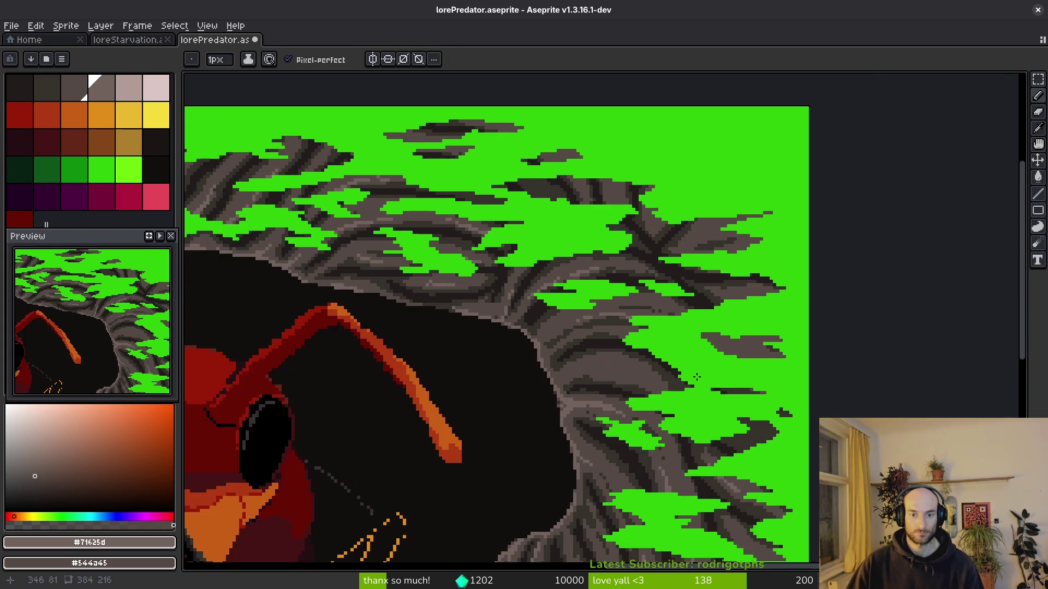
pyautogui.scroll(4, 491, 272)
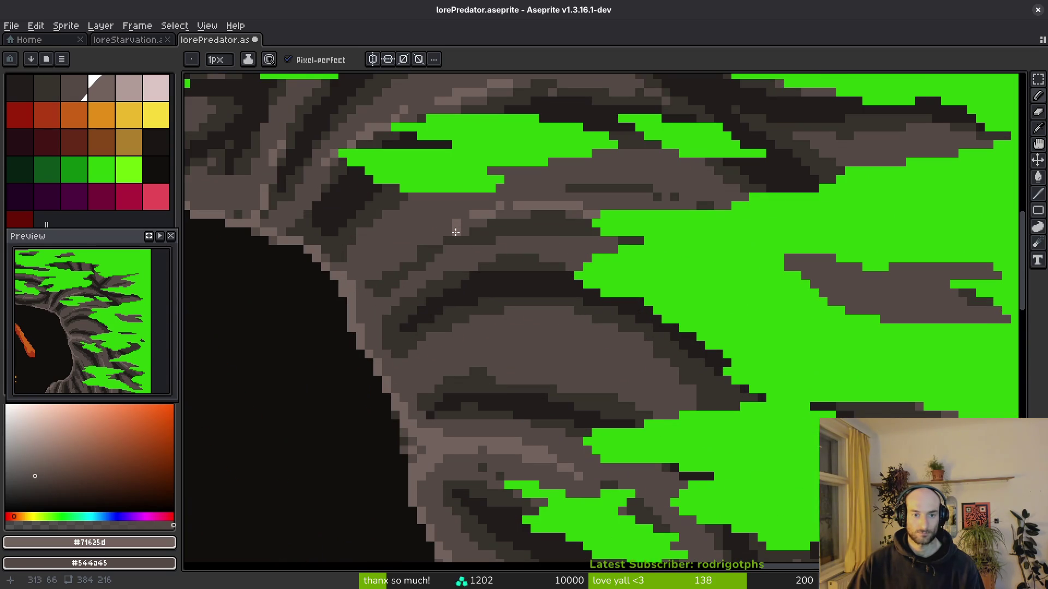
# Pick the light #71625d grey and draw diagonal highlight strokes across the rock wall.
pyautogui.keyDown('alt'); pyautogui.click(422, 251); pyautogui.keyUp('alt')
pyautogui.keyDown('alt'); pyautogui.click(421, 234); pyautogui.keyUp('alt')
pyautogui.scroll(-3, 480, 276)
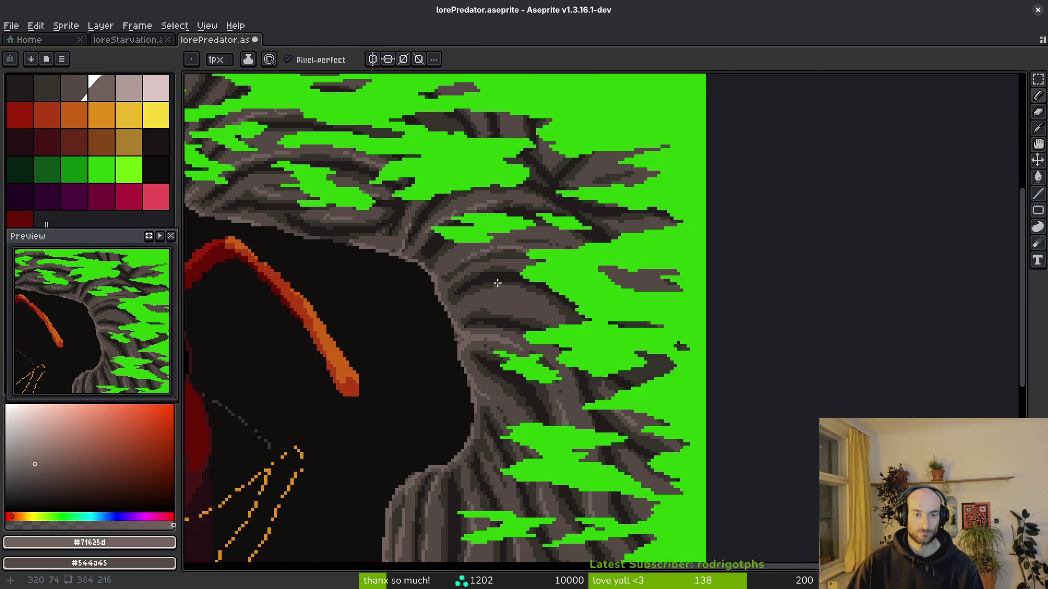
pyautogui.scroll(4, 436, 280)
pyautogui.moveTo(420, 280)
pyautogui.mouseDown()
pyautogui.moveTo(572, 308)
pyautogui.moveTo(376, 308)
pyautogui.moveTo(347, 331)
pyautogui.moveTo(323, 323)
pyautogui.mouseUp()
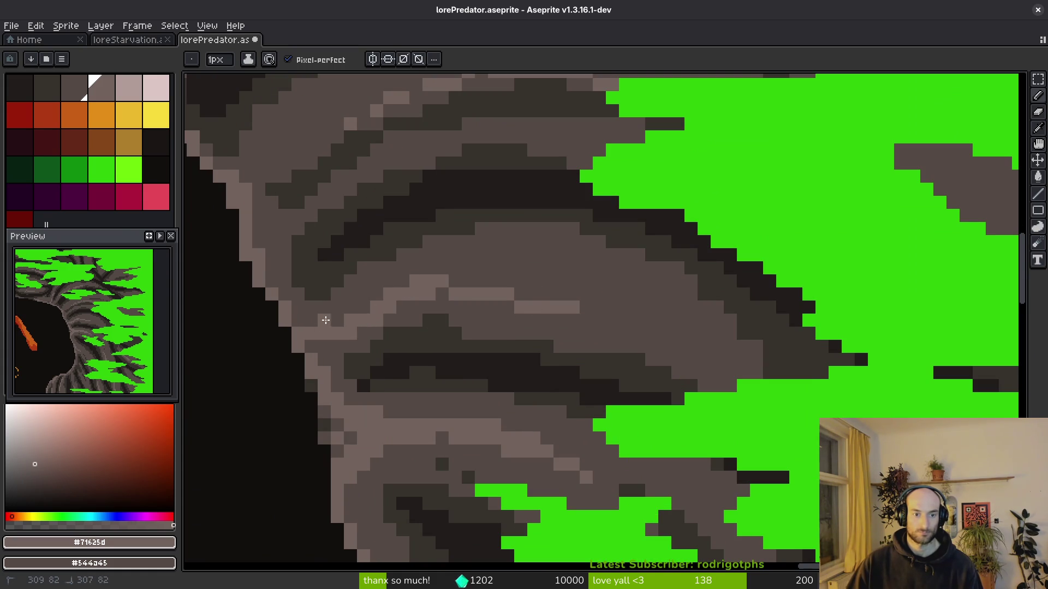
pyautogui.scroll(-3, 455, 269)
pyautogui.scroll(3, 373, 261)
pyautogui.moveTo(342, 236); pyautogui.dragTo(380, 220)
pyautogui.scroll(-3, 454, 239)
pyautogui.scroll(4, 554, 278)
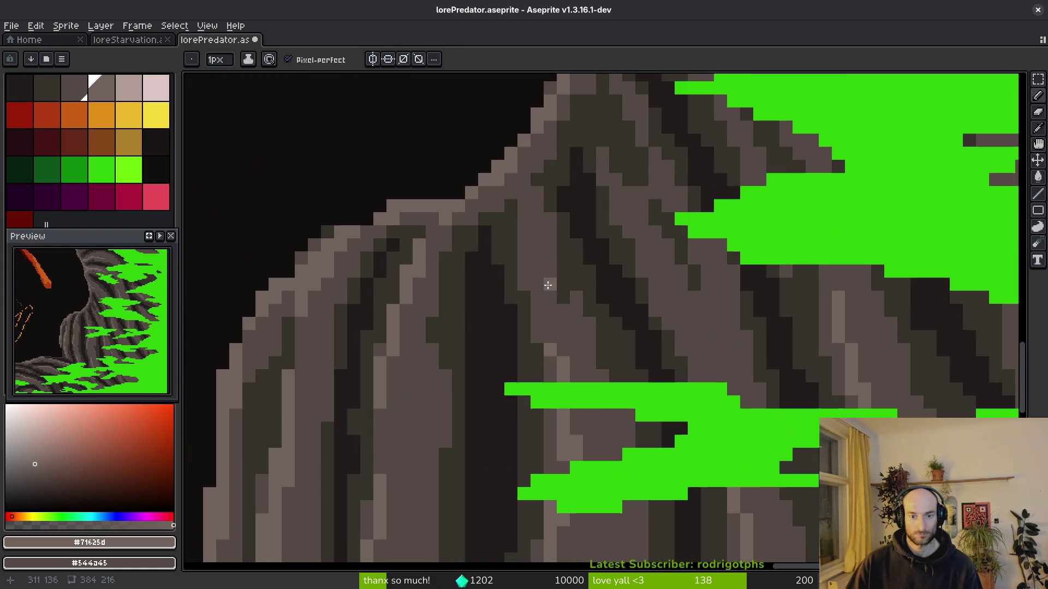
pyautogui.moveTo(518, 191); pyautogui.dragTo(532, 249)
# Zoom into the bottom rocks and add light-grey highlight pixels to the lower rock.
pyautogui.scroll(-3, 567, 281)
pyautogui.scroll(3, 670, 258)
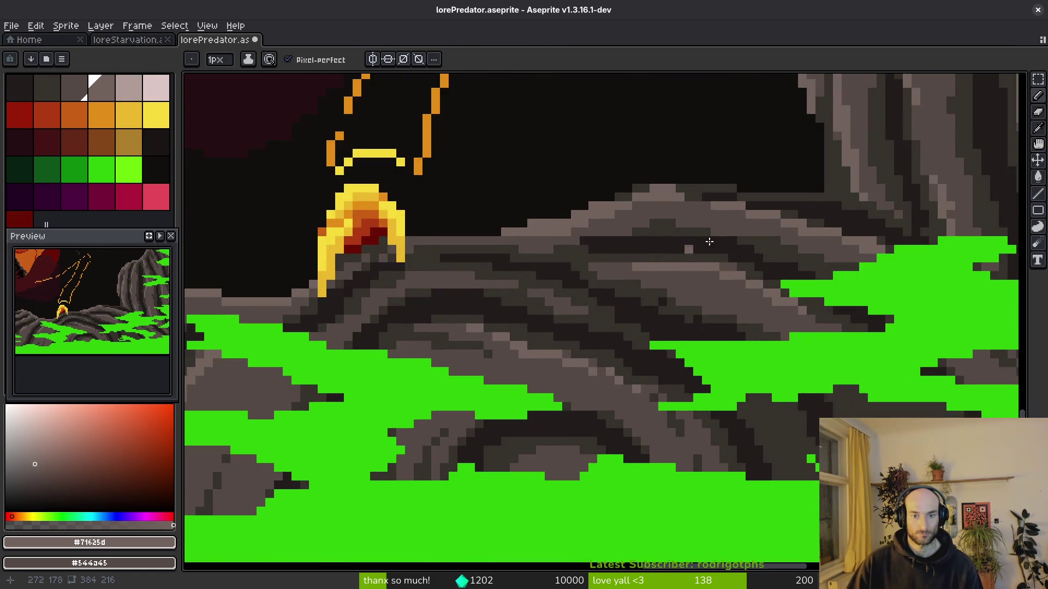
pyautogui.scroll(1, 636, 182)
pyautogui.scroll(-3, 636, 245)
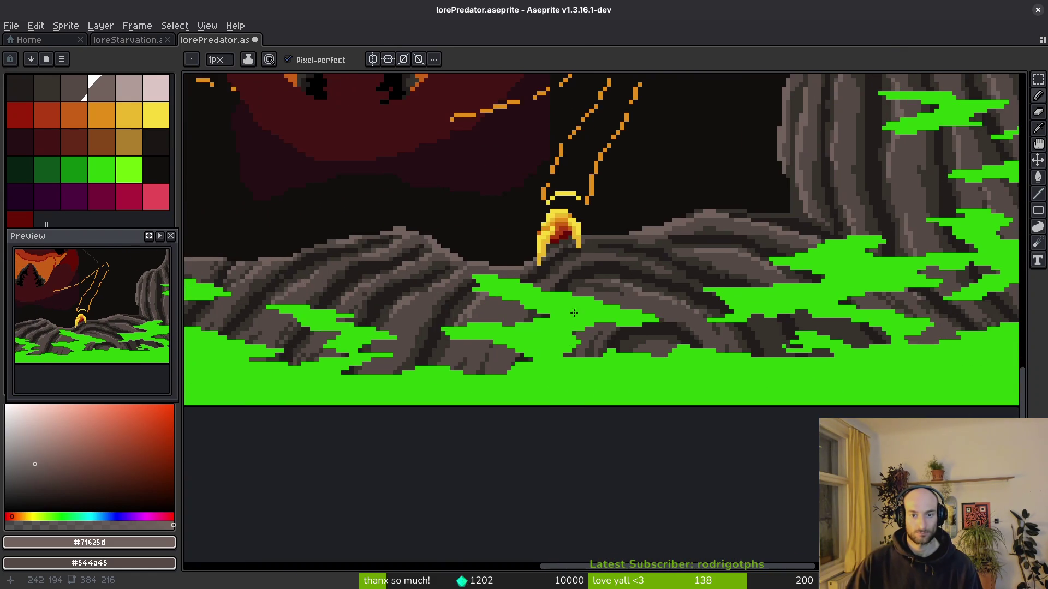
pyautogui.scroll(3, 600, 311)
pyautogui.moveTo(703, 275); pyautogui.dragTo(693, 276)
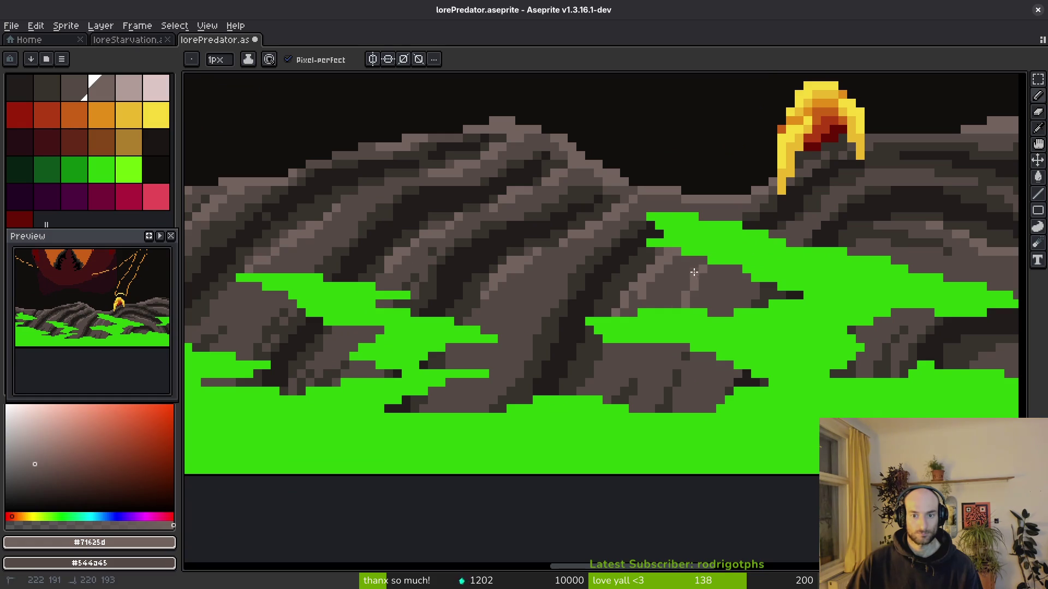
# Draw light-grey diagonal highlights down one rock and up the other ledge.
pyautogui.scroll(-1, 695, 264)
pyautogui.scroll(1, 575, 277)
pyautogui.scroll(-5, 546, 316)
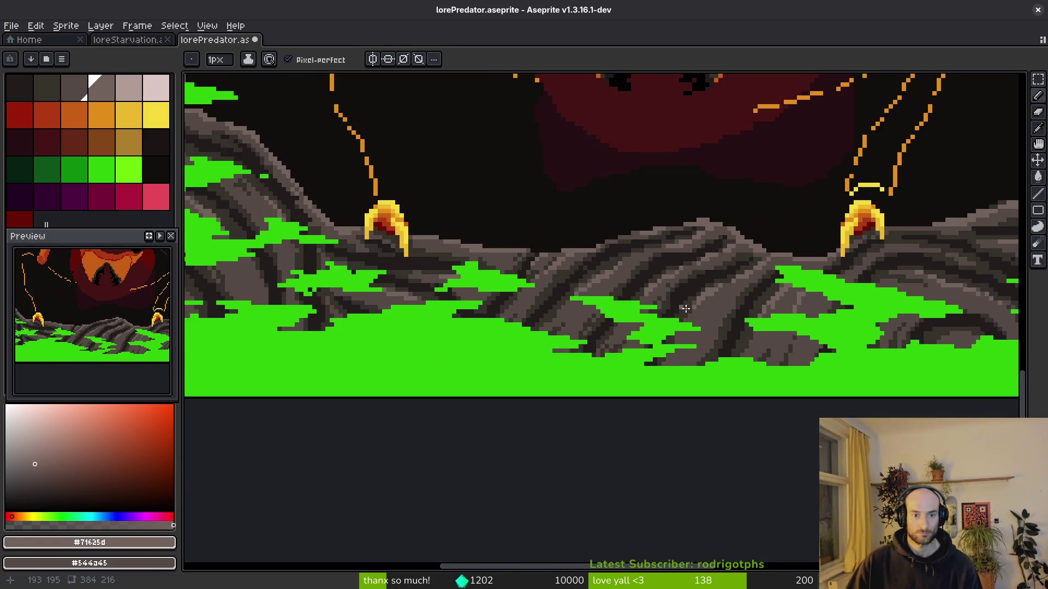
pyautogui.scroll(6, 510, 335)
pyautogui.scroll(-6, 509, 335)
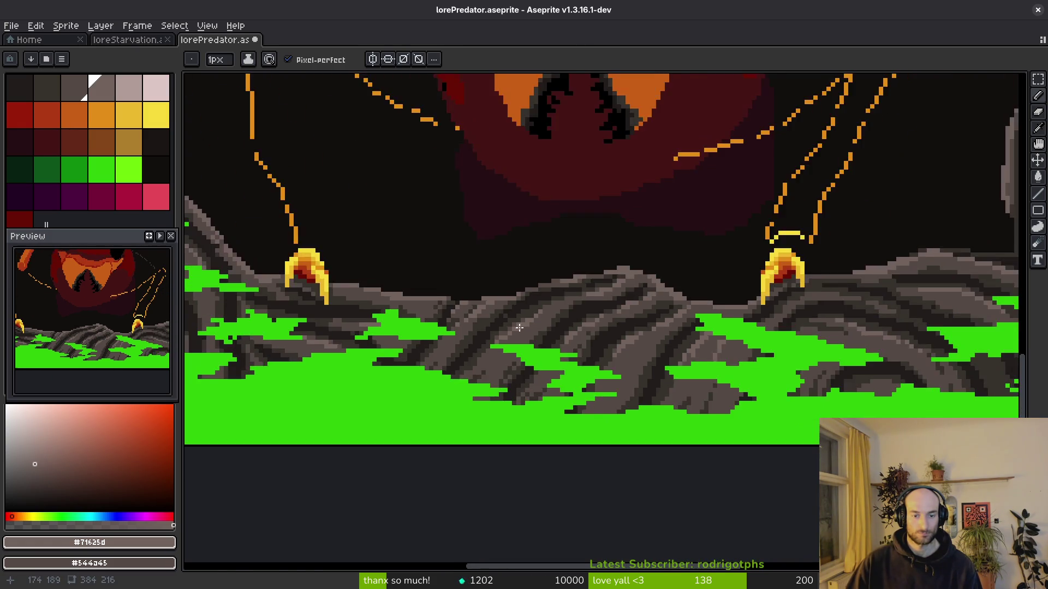
pyautogui.scroll(2, 562, 265)
pyautogui.scroll(-1, 601, 311)
pyautogui.scroll(1, 601, 311)
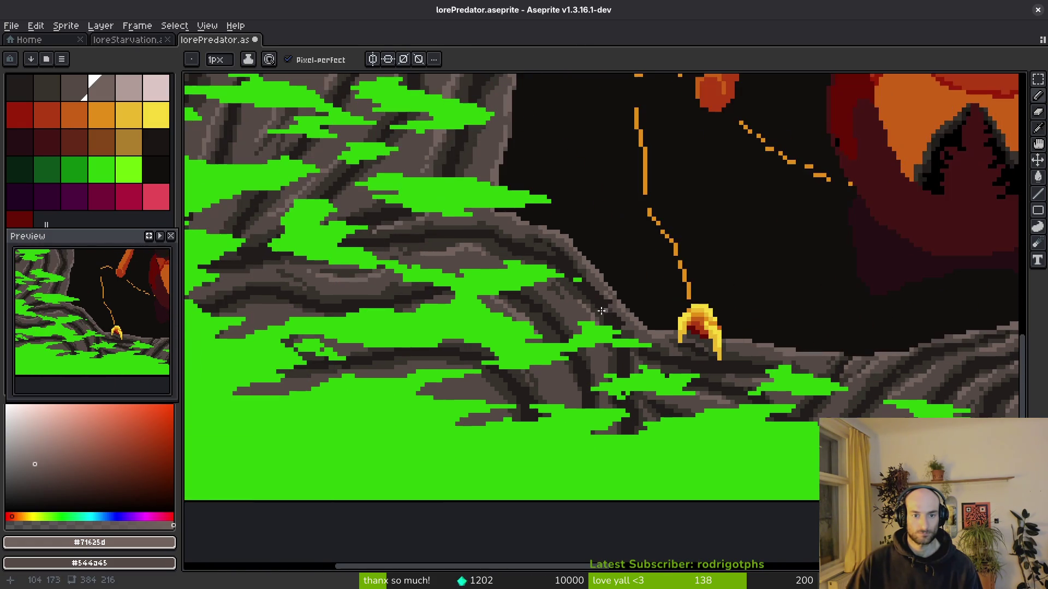
pyautogui.scroll(3, 556, 346)
pyautogui.scroll(-3, 603, 400)
pyautogui.scroll(2, 603, 399)
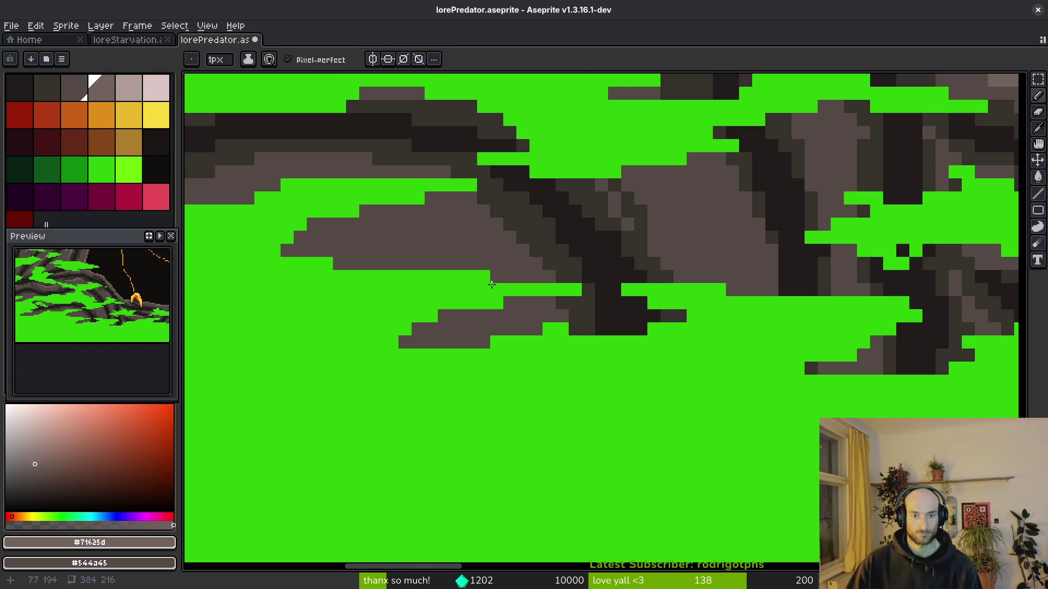
pyautogui.moveTo(706, 172)
pyautogui.mouseDown()
pyautogui.moveTo(725, 215)
pyautogui.moveTo(713, 180)
pyautogui.mouseUp()
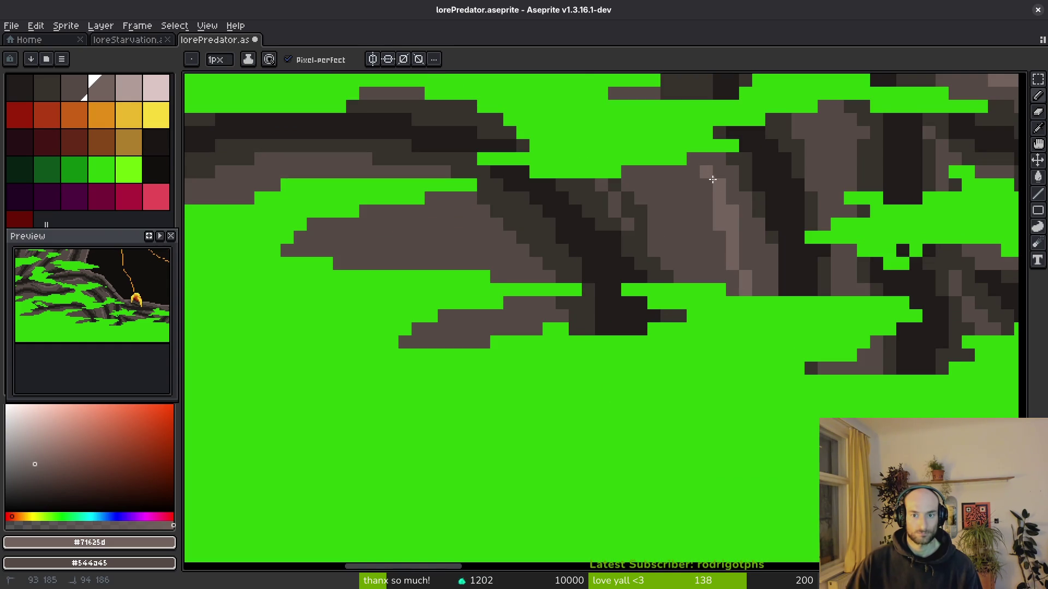
pyautogui.moveTo(496, 277); pyautogui.dragTo(437, 211)
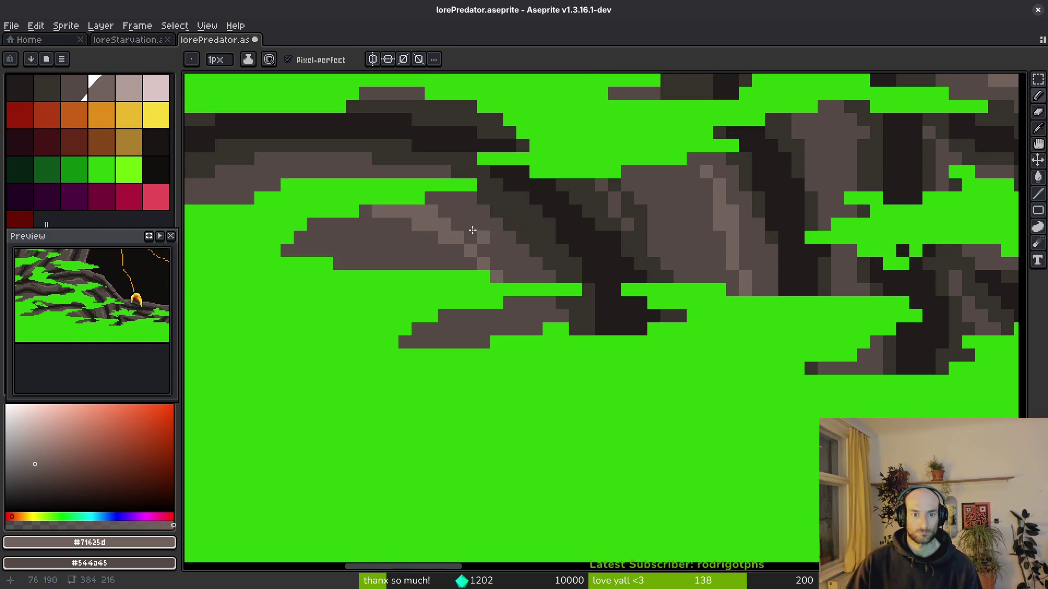
pyautogui.scroll(-3, 522, 315)
# Add light-grey pixels along the rock edge and a short highlight stroke.
pyautogui.scroll(-1, 522, 315)
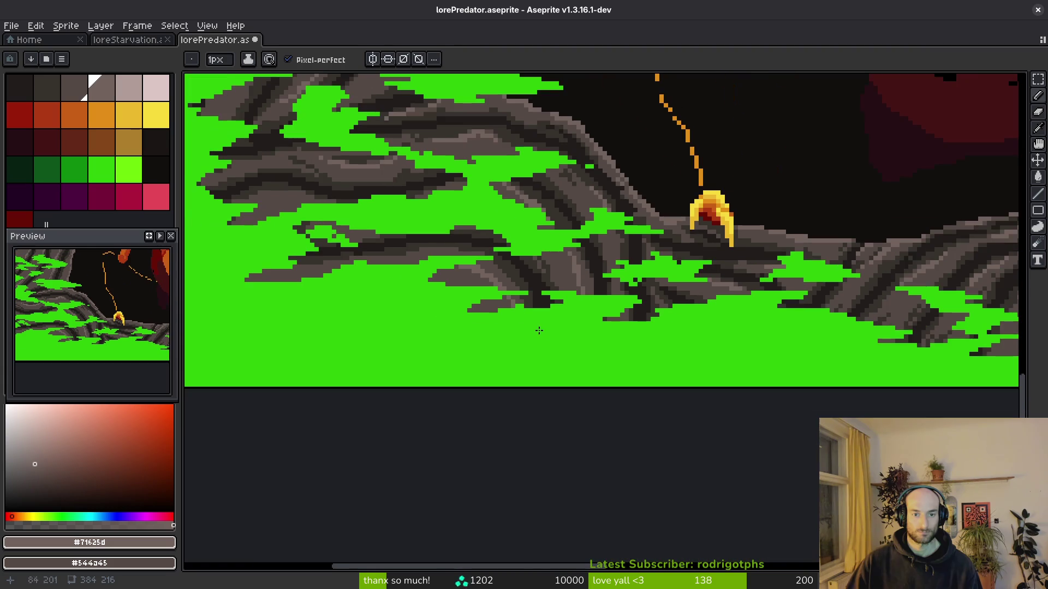
pyautogui.scroll(3, 522, 315)
pyautogui.moveTo(586, 300); pyautogui.dragTo(508, 326)
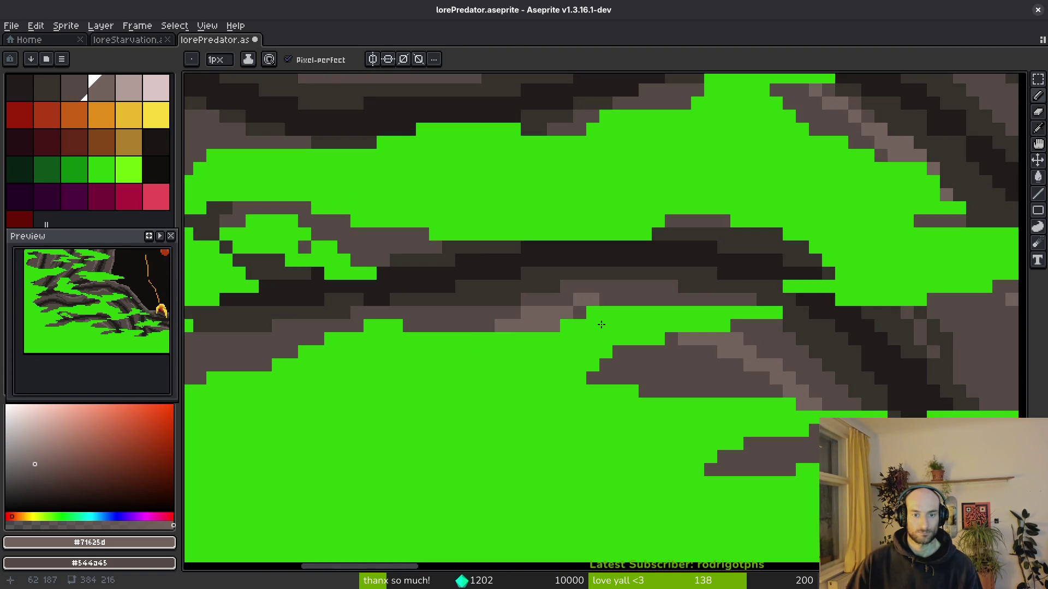
pyautogui.scroll(-2, 600, 323)
pyautogui.scroll(3, 616, 296)
pyautogui.scroll(-2, 623, 285)
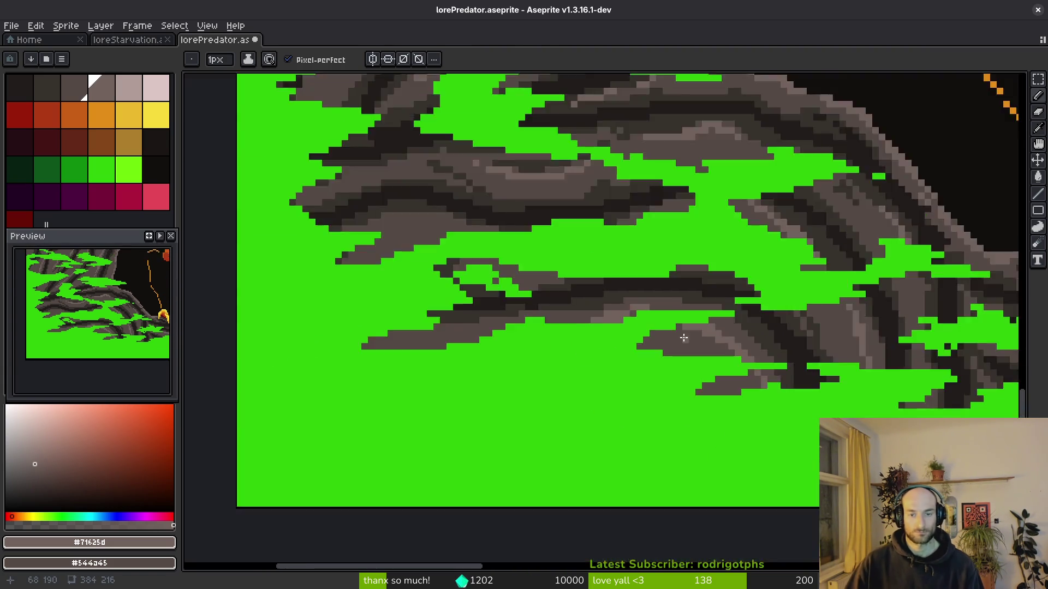
pyautogui.scroll(3, 644, 298)
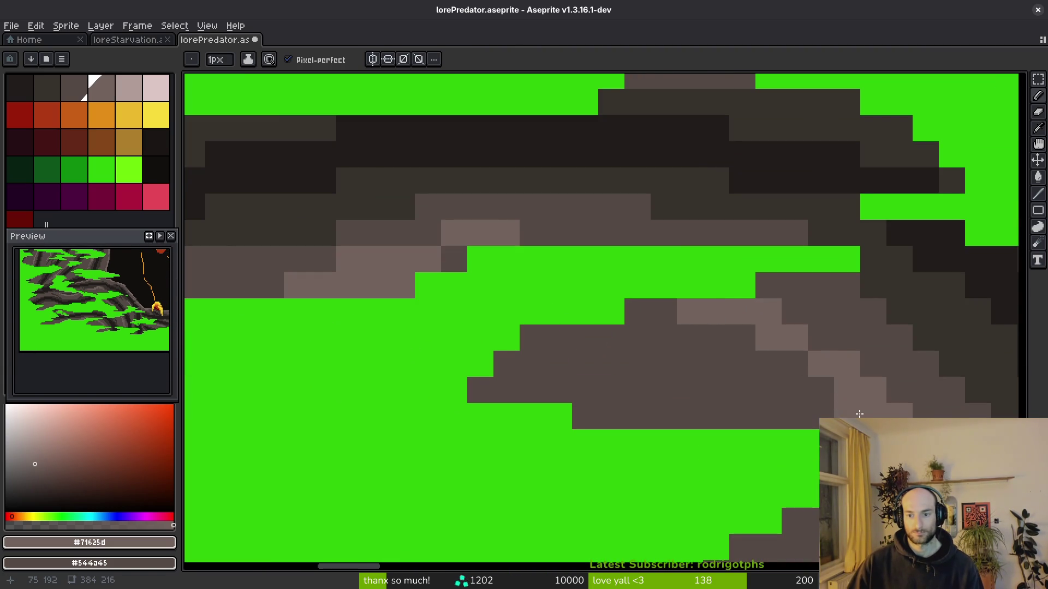
pyautogui.scroll(-2, 783, 431)
pyautogui.scroll(4, 773, 404)
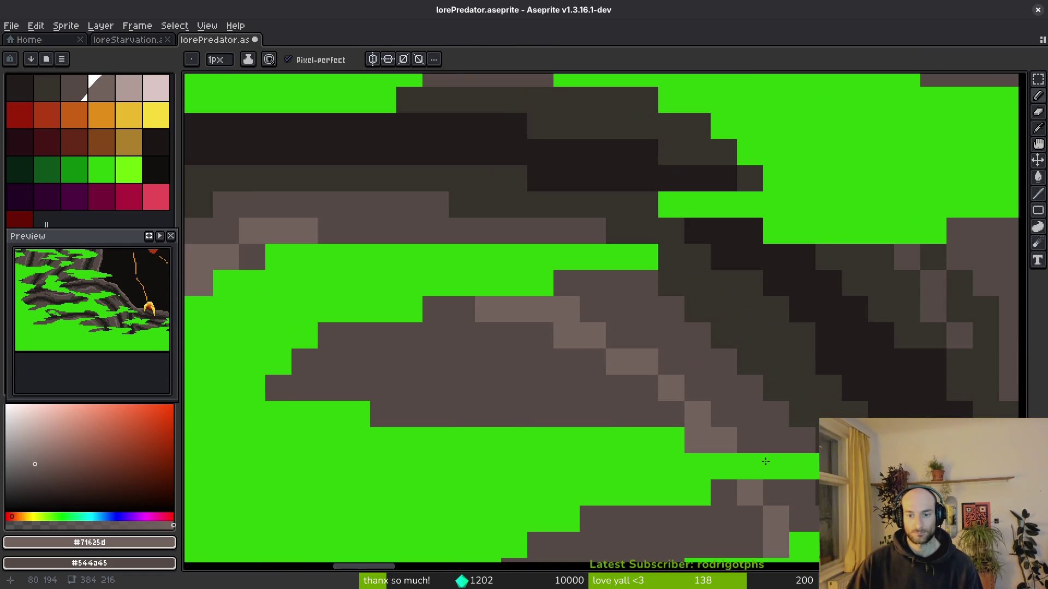
pyautogui.scroll(-5, 692, 390)
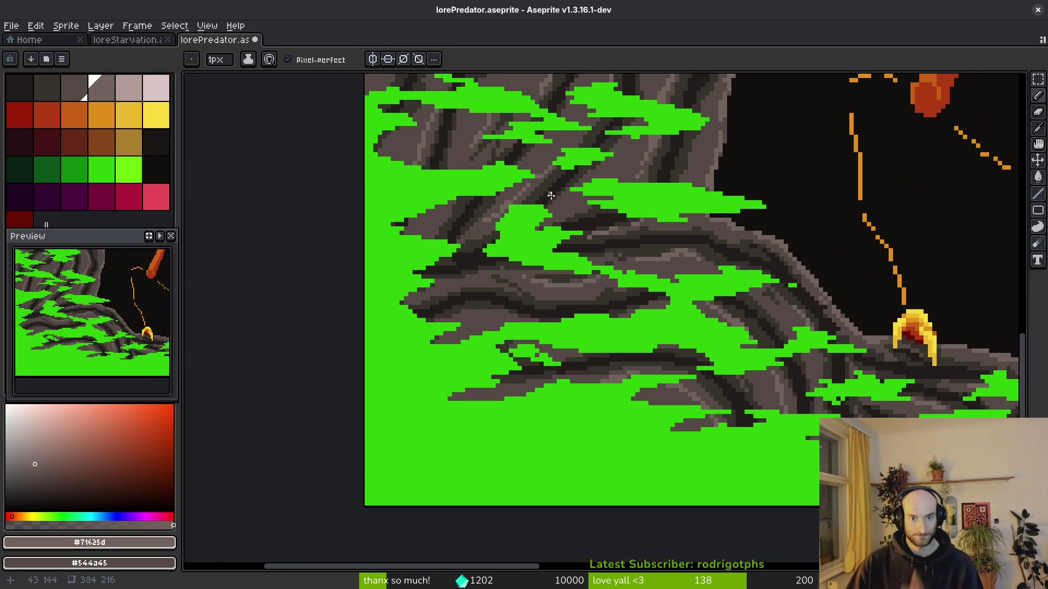
pyautogui.scroll(3, 689, 382)
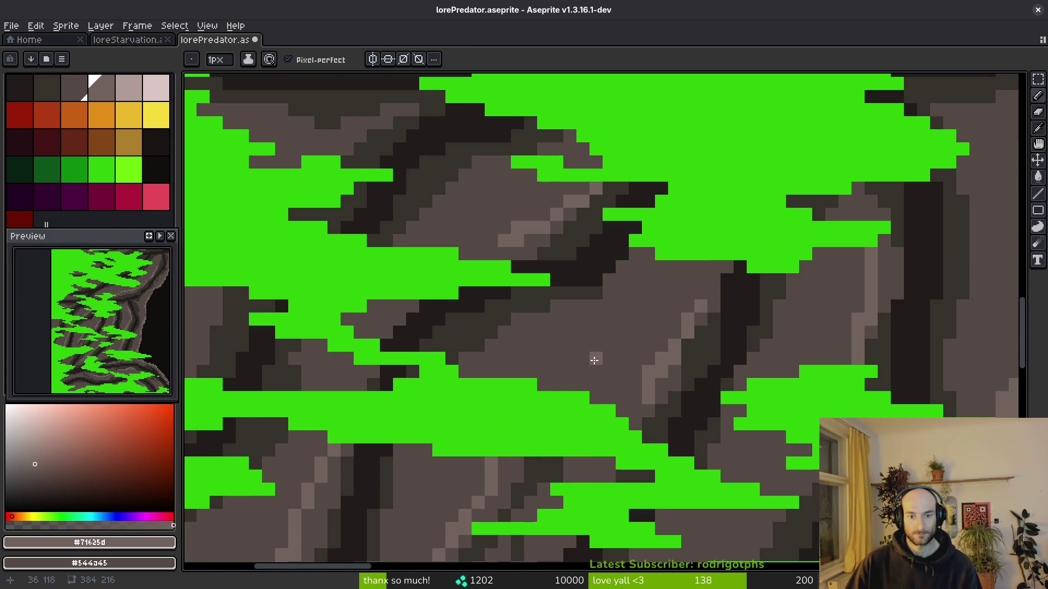
pyautogui.moveTo(609, 346); pyautogui.dragTo(617, 317)
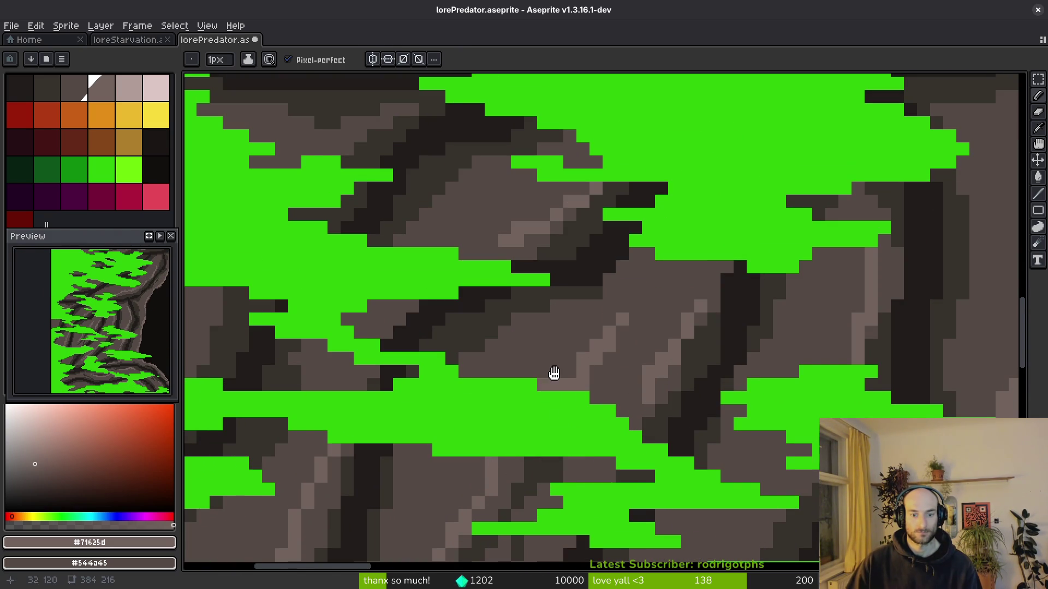
# Move to another rock area and lighten several rock cells, undoing a misplaced dab.
pyautogui.scroll(-3, 545, 388)
pyautogui.scroll(-3, 553, 343)
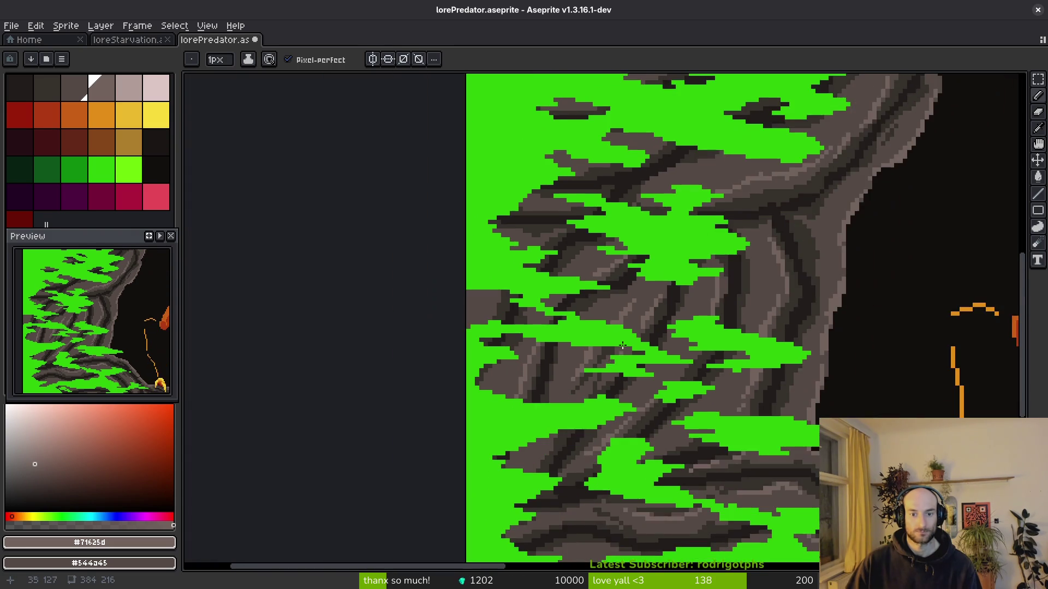
pyautogui.scroll(3, 551, 436)
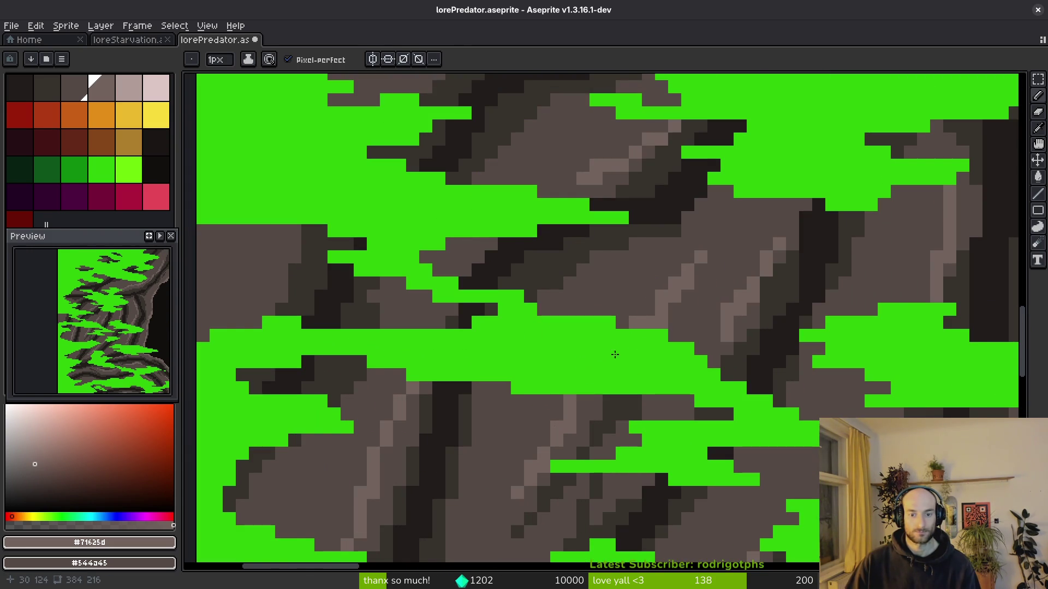
pyautogui.scroll(-2, 584, 399)
pyautogui.scroll(4, 545, 491)
pyautogui.moveTo(539, 517)
pyautogui.mouseDown()
pyautogui.moveTo(753, 341)
pyautogui.moveTo(697, 374)
pyautogui.mouseUp()
pyautogui.click(748, 342)
pyautogui.hotkey('ctrl', 'z')
pyautogui.hotkey('ctrl', 'z')
pyautogui.scroll(-3, 755, 344)
pyautogui.scroll(3, 721, 357)
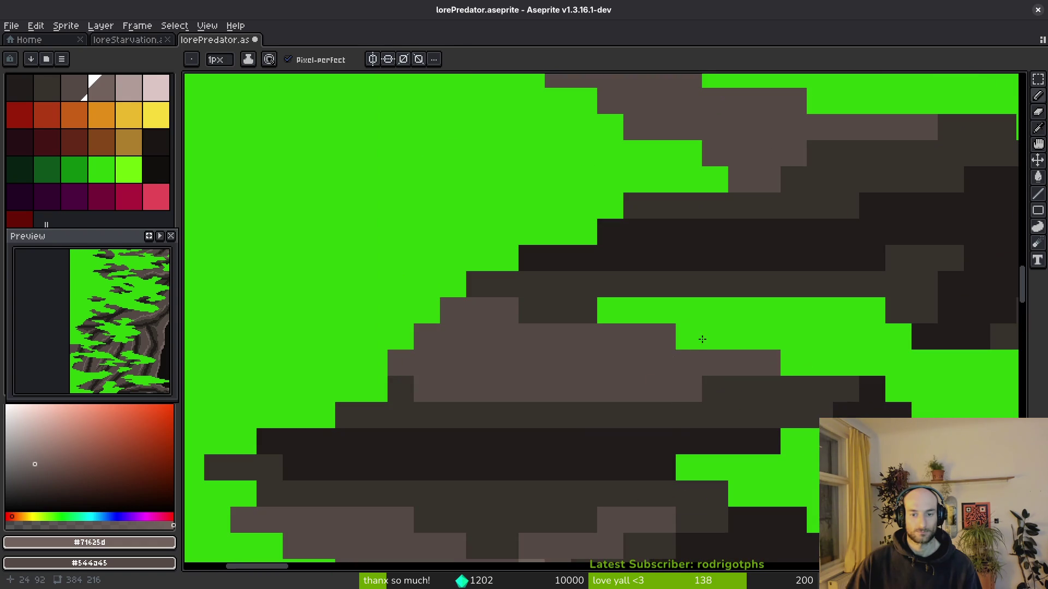
pyautogui.moveTo(709, 363); pyautogui.dragTo(610, 363)
# Lighten a row and more rock cells, repainting two cells with the darker grey.
pyautogui.scroll(-3, 547, 362)
pyautogui.scroll(2, 623, 381)
pyautogui.scroll(1, 624, 380)
pyautogui.moveTo(908, 250)
pyautogui.mouseDown()
pyautogui.moveTo(895, 243)
pyautogui.moveTo(928, 246)
pyautogui.moveTo(818, 250)
pyautogui.mouseUp()
pyautogui.moveTo(551, 349)
pyautogui.mouseDown()
pyautogui.moveTo(461, 381)
pyautogui.moveTo(426, 379)
pyautogui.moveTo(529, 374)
pyautogui.mouseUp()
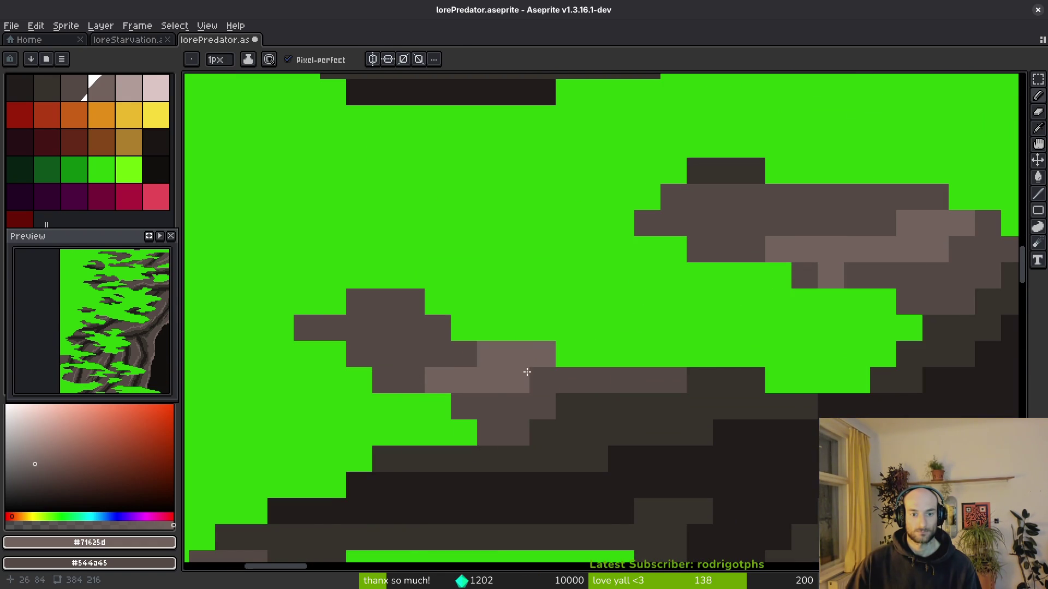
pyautogui.scroll(-2, 358, 421)
pyautogui.moveTo(417, 312); pyautogui.dragTo(441, 309)
# Sample #544a45 grey to paint a bar of cells, then add lighter grey strokes to dark rock.
pyautogui.scroll(-4, 562, 327)
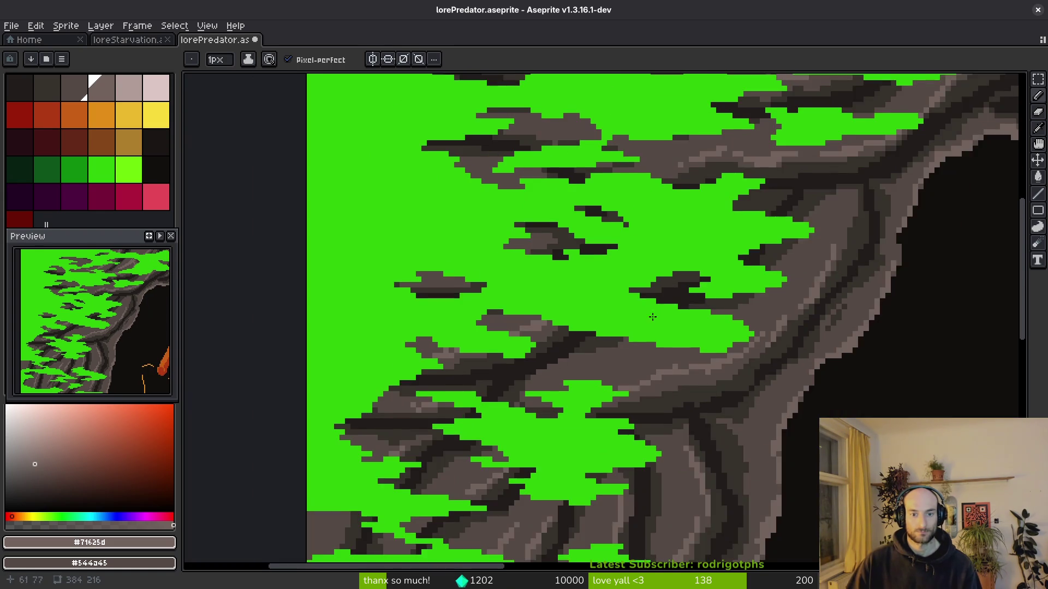
pyautogui.scroll(4, 671, 248)
pyautogui.scroll(1, 672, 248)
pyautogui.keyDown('alt'); pyautogui.click(701, 216); pyautogui.keyUp('alt')
pyautogui.moveTo(665, 251)
pyautogui.mouseDown()
pyautogui.moveTo(636, 236)
pyautogui.moveTo(680, 264)
pyautogui.moveTo(627, 251)
pyautogui.mouseUp()
pyautogui.moveTo(384, 479); pyautogui.dragTo(456, 461)
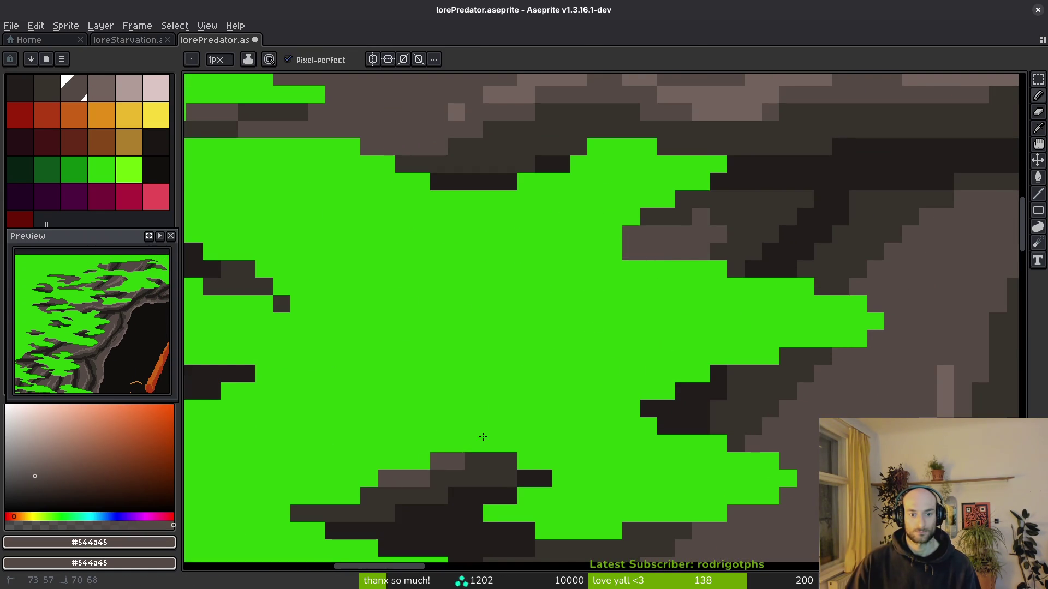
pyautogui.moveTo(736, 234); pyautogui.dragTo(740, 219)
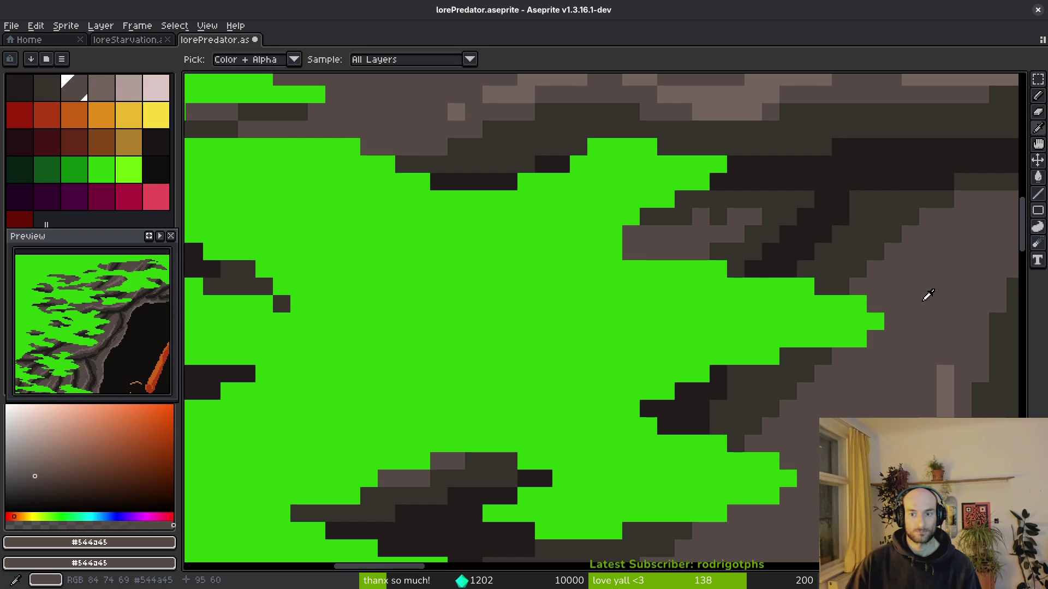
# Pick the light grey and paint a diagonal highlight on the rock near the ant's claws.
pyautogui.keyDown('alt'); pyautogui.click(947, 381); pyautogui.keyUp('alt')
pyautogui.scroll(-3, 666, 416)
pyautogui.scroll(2, 567, 274)
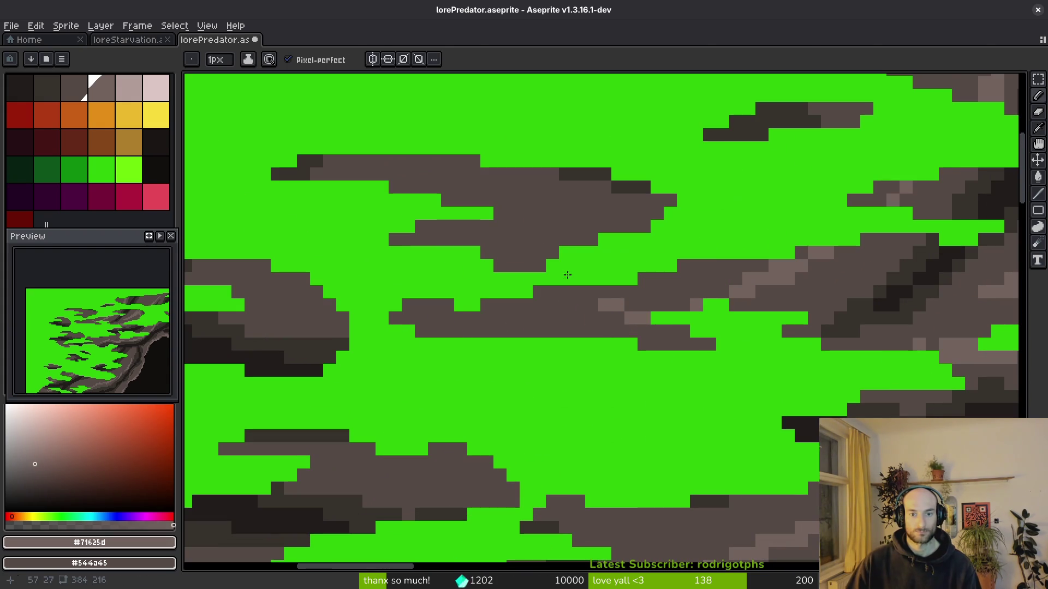
pyautogui.moveTo(238, 292); pyautogui.dragTo(348, 330)
pyautogui.scroll(-3, 292, 317)
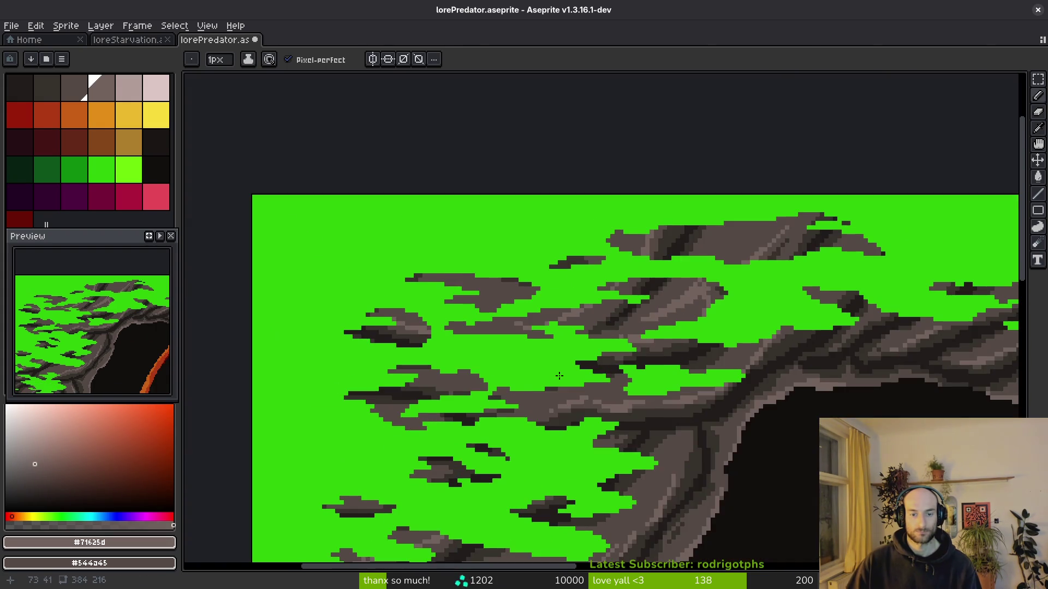
pyautogui.scroll(1, 401, 350)
pyautogui.moveTo(525, 315)
pyautogui.mouseDown()
pyautogui.moveTo(506, 198)
pyautogui.moveTo(517, 152)
pyautogui.moveTo(681, 70)
pyautogui.moveTo(704, 69)
pyautogui.mouseUp()
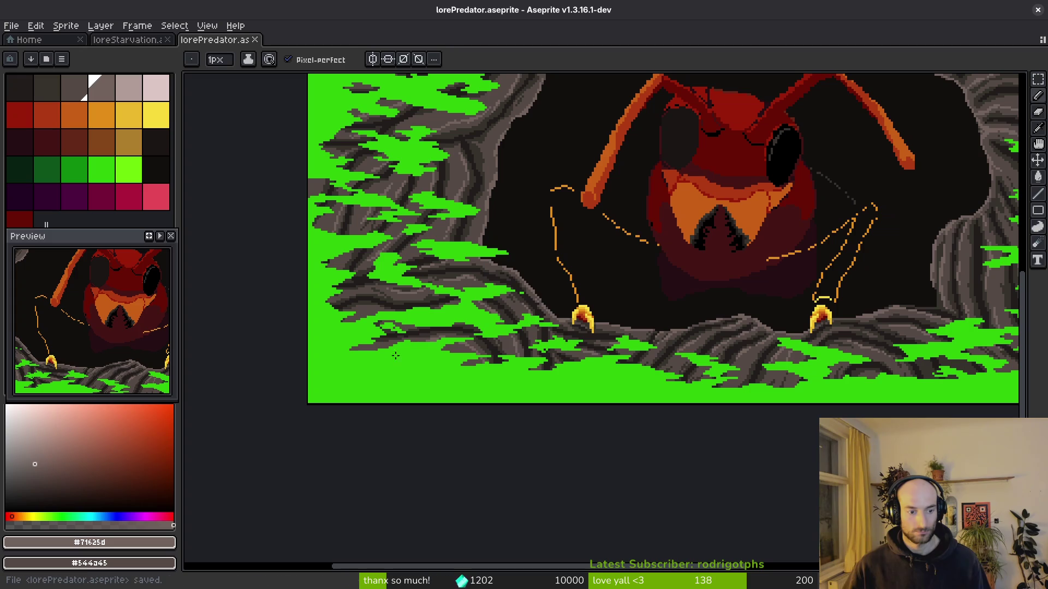
# On Layer 3, replace the sampled bright green with the dark cave colour.
pyautogui.press('Tab')
pyautogui.click(257, 535)
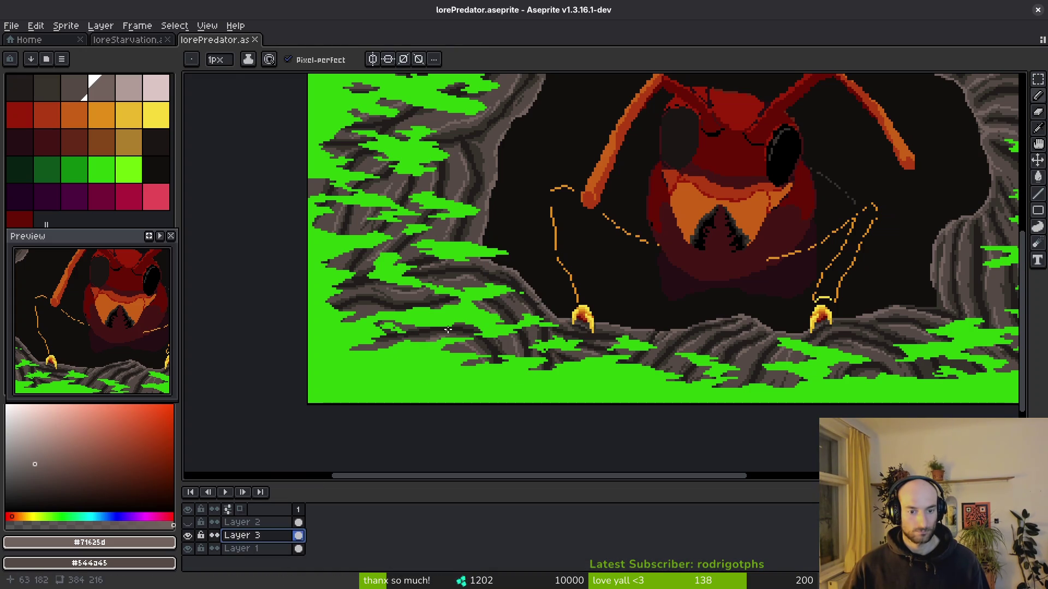
pyautogui.keyDown('alt'); pyautogui.click(333, 354); pyautogui.keyUp('alt')
pyautogui.hotkey('shift', 'r')
pyautogui.click(788, 152)
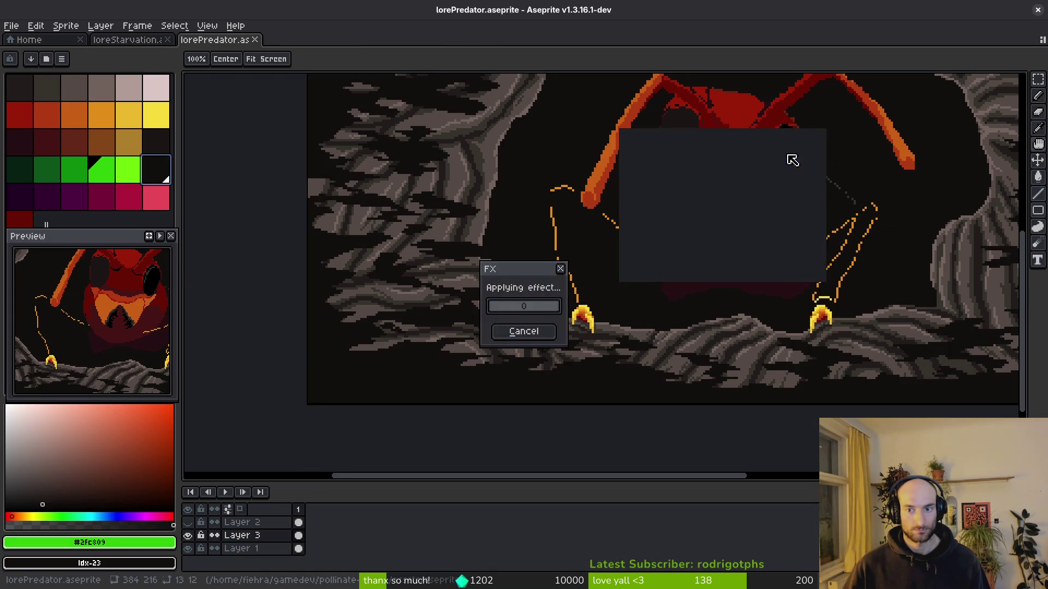
pyautogui.hotkey('ctrl', 's')
pyautogui.scroll(-3, 620, 300)
pyautogui.scroll(2, 648, 323)
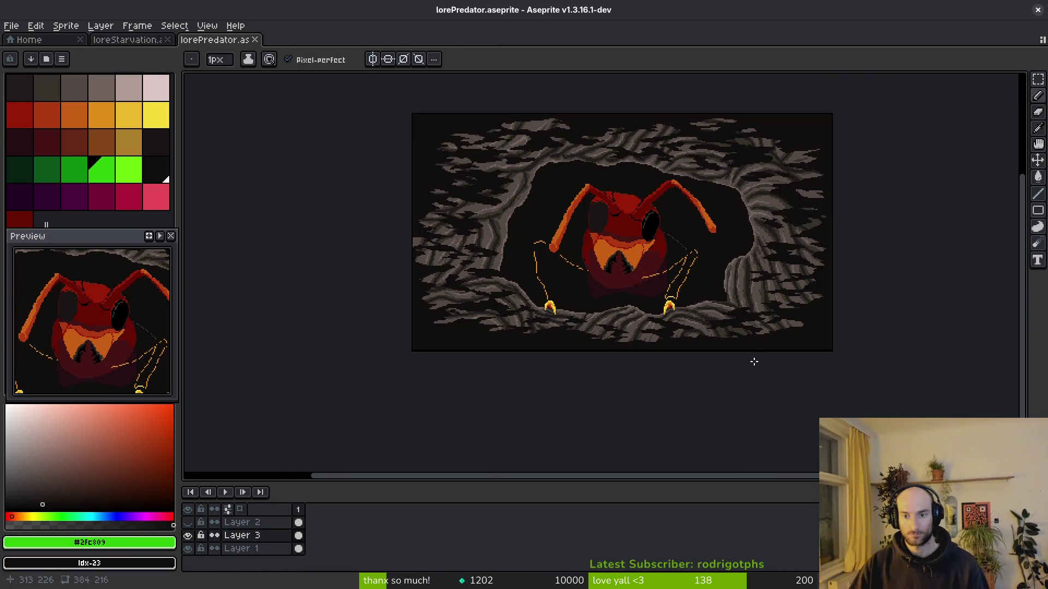
pyautogui.scroll(3, 590, 304)
pyautogui.scroll(-1, 644, 338)
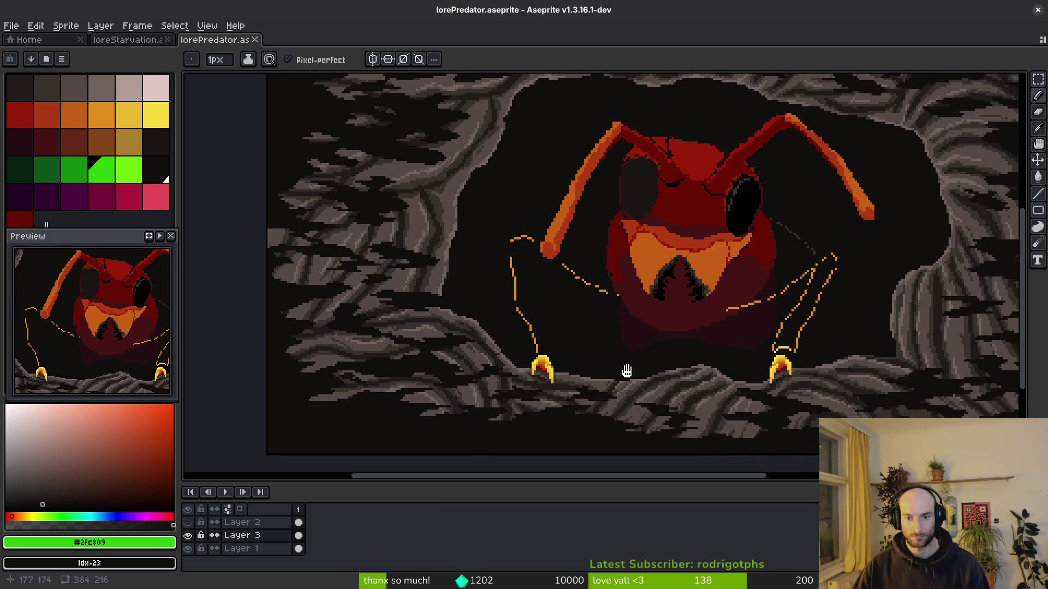
pyautogui.scroll(3, 633, 273)
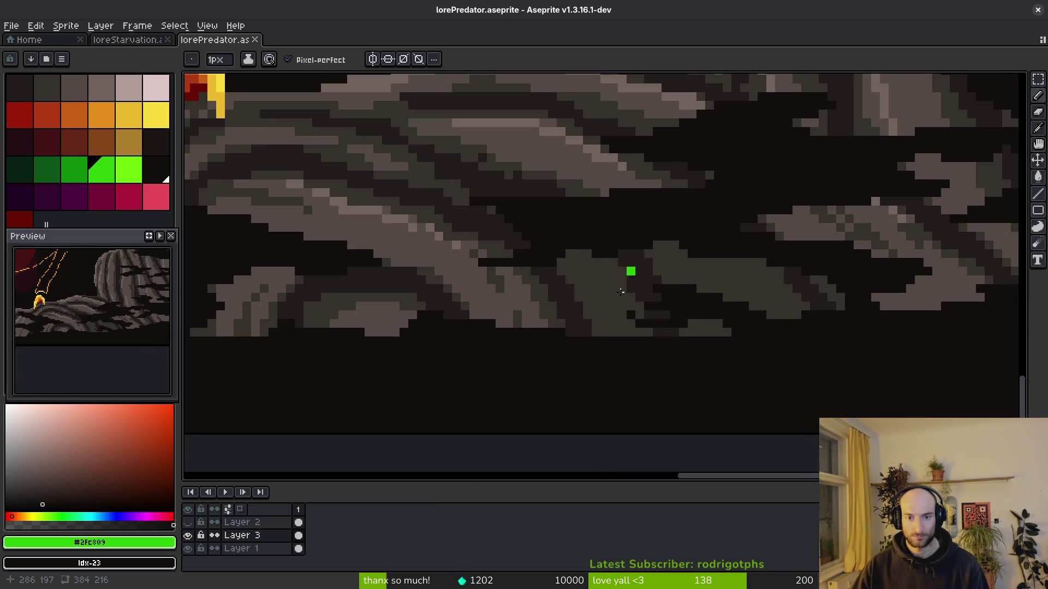
# On Layer 1, paint grey #544a45 into the dark gap in the lower rock ledge.
pyautogui.click(298, 549)
pyautogui.keyDown('alt'); pyautogui.click(624, 168); pyautogui.keyUp('alt')
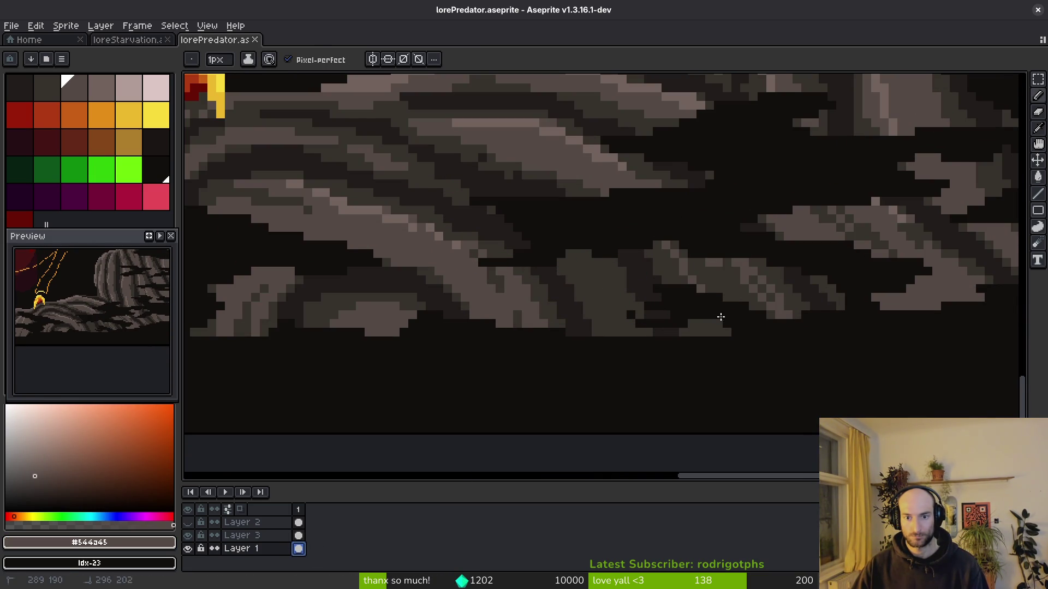
pyautogui.moveTo(750, 310); pyautogui.dragTo(730, 281)
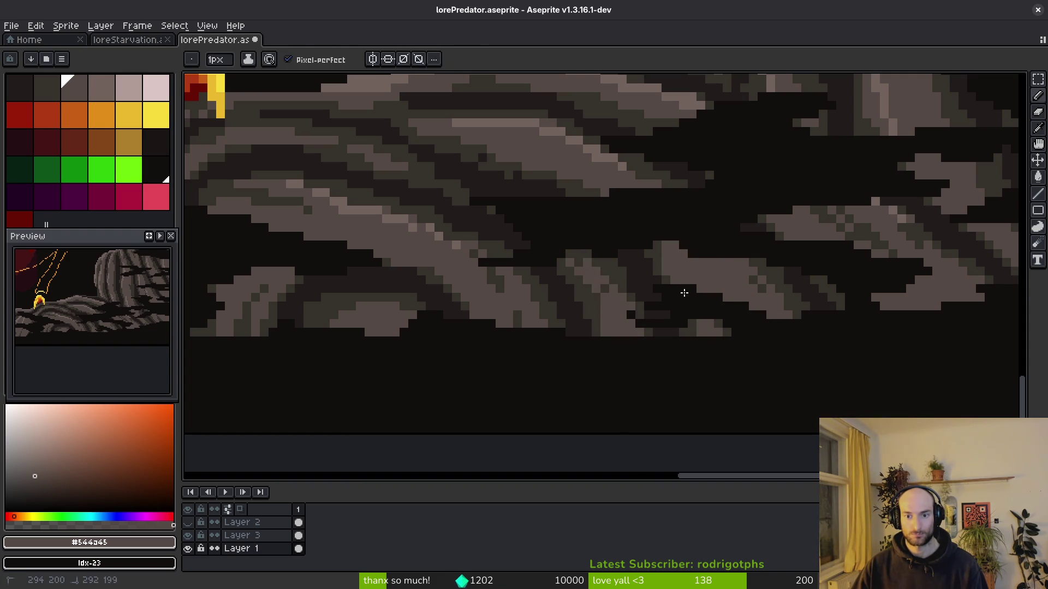
pyautogui.keyDown('alt'); pyautogui.click(661, 257); pyautogui.keyUp('alt')
pyautogui.scroll(3, 659, 262)
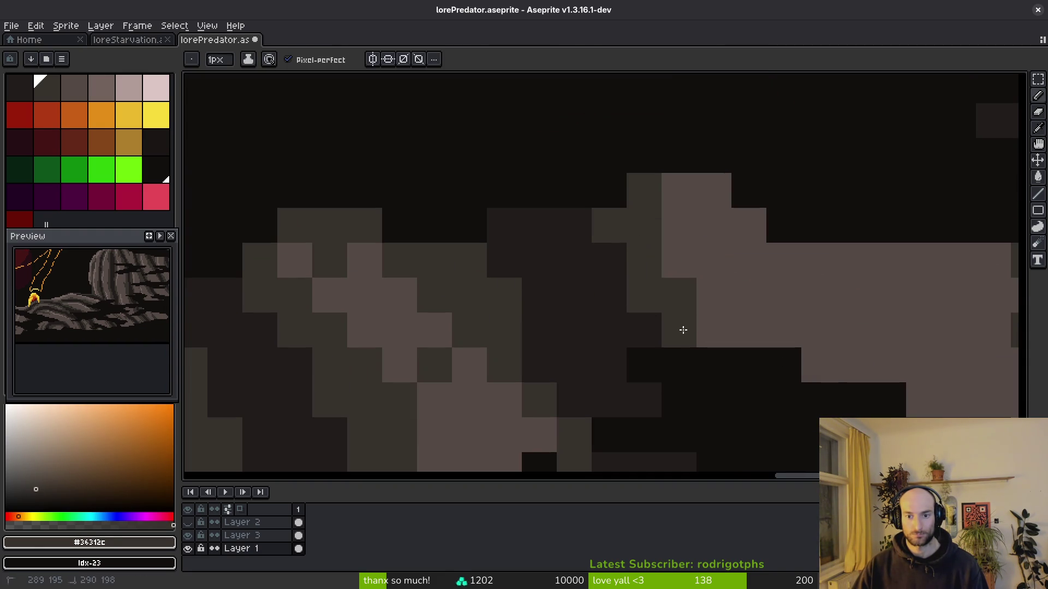
pyautogui.scroll(-3, 696, 338)
# Save lorePredator.aseprite and sample the light grey #71625d for replacement.
pyautogui.hotkey('ctrl', 's')
pyautogui.scroll(2, 713, 371)
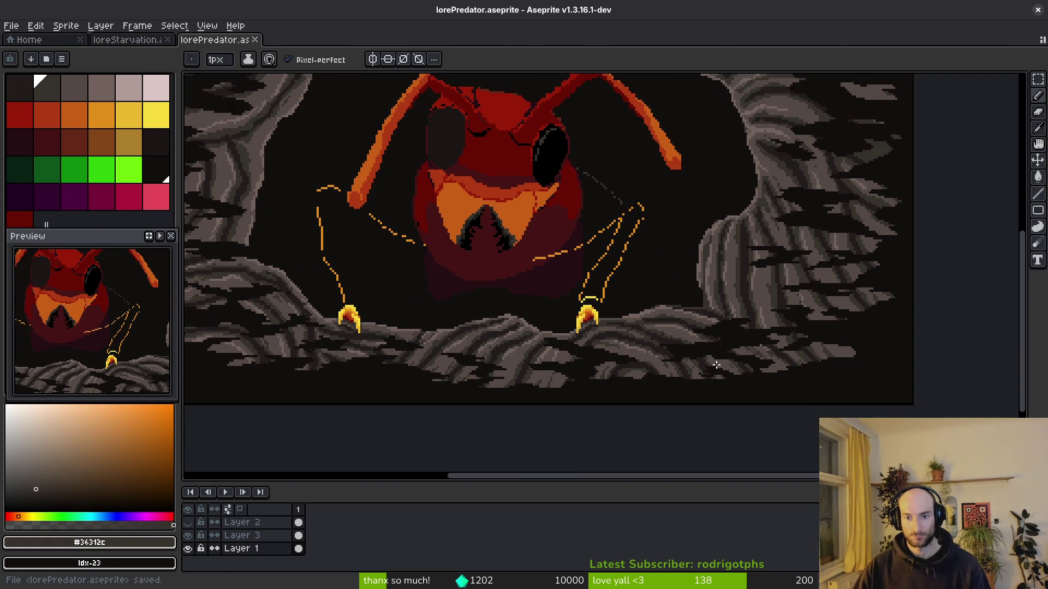
pyautogui.scroll(4, 711, 367)
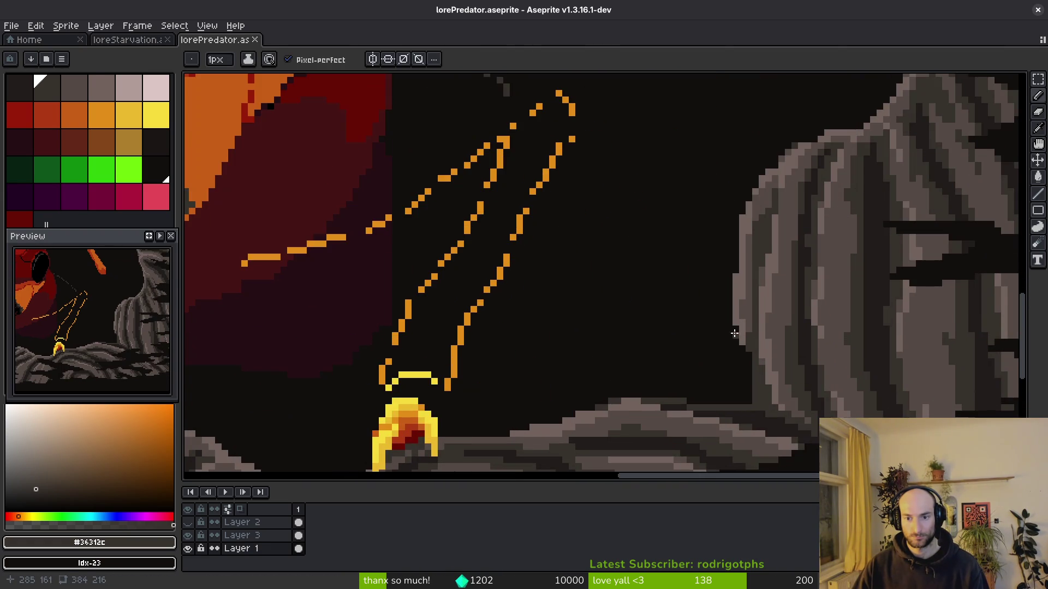
pyautogui.keyDown('alt'); pyautogui.click(735, 275); pyautogui.keyUp('alt')
# Replace rock greys #71625d and #544a45 with lighter palette shades.
pyautogui.rightClick(129, 88)
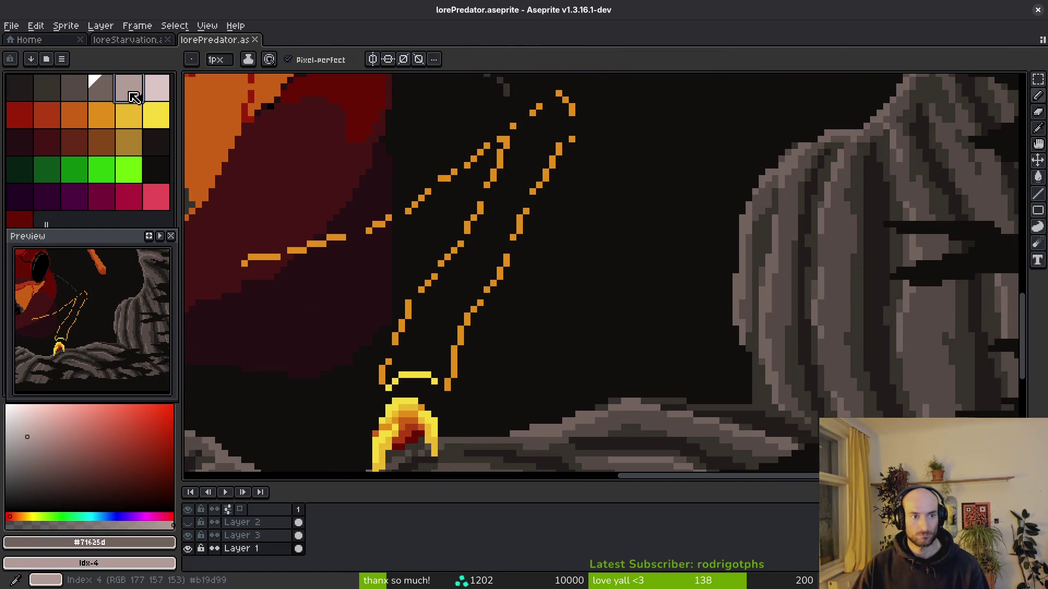
pyautogui.hotkey('shift', 'r')
pyautogui.click(788, 158)
pyautogui.keyDown('alt'); pyautogui.click(788, 287); pyautogui.keyUp('alt')
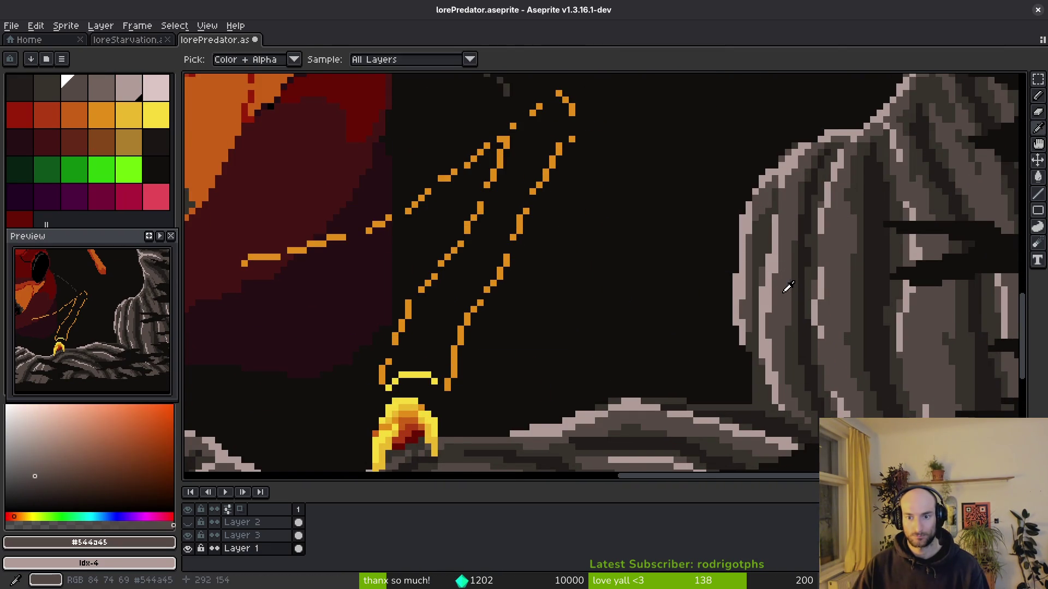
pyautogui.rightClick(102, 87)
pyautogui.hotkey('shift', 'r')
pyautogui.click(789, 154)
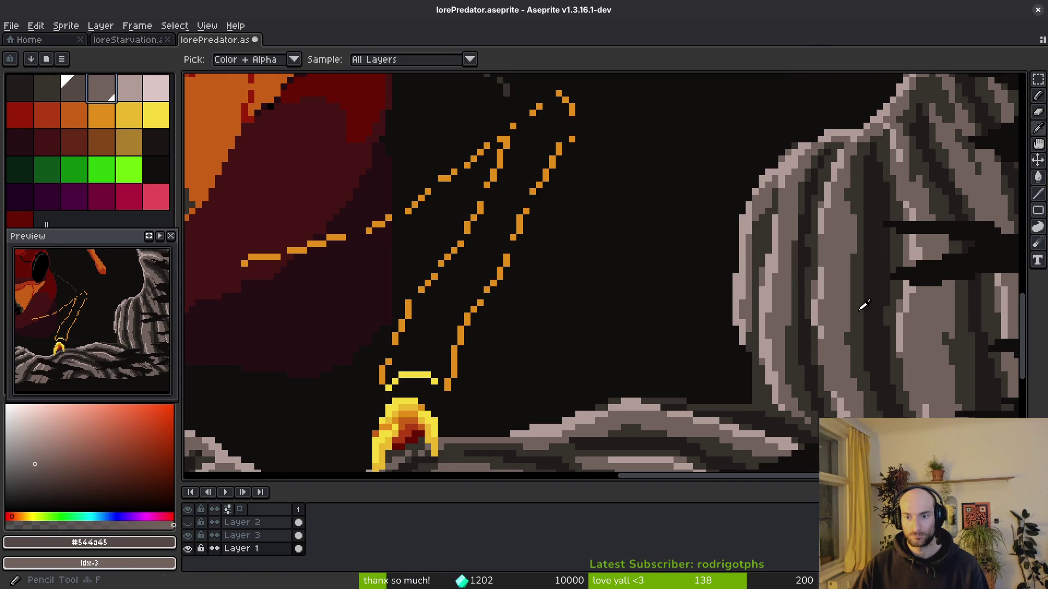
# Try swapping #36312c for a lighter shade, then undo that replacement.
pyautogui.keyDown('alt'); pyautogui.click(849, 293); pyautogui.keyUp('alt')
pyautogui.rightClick(84, 93)
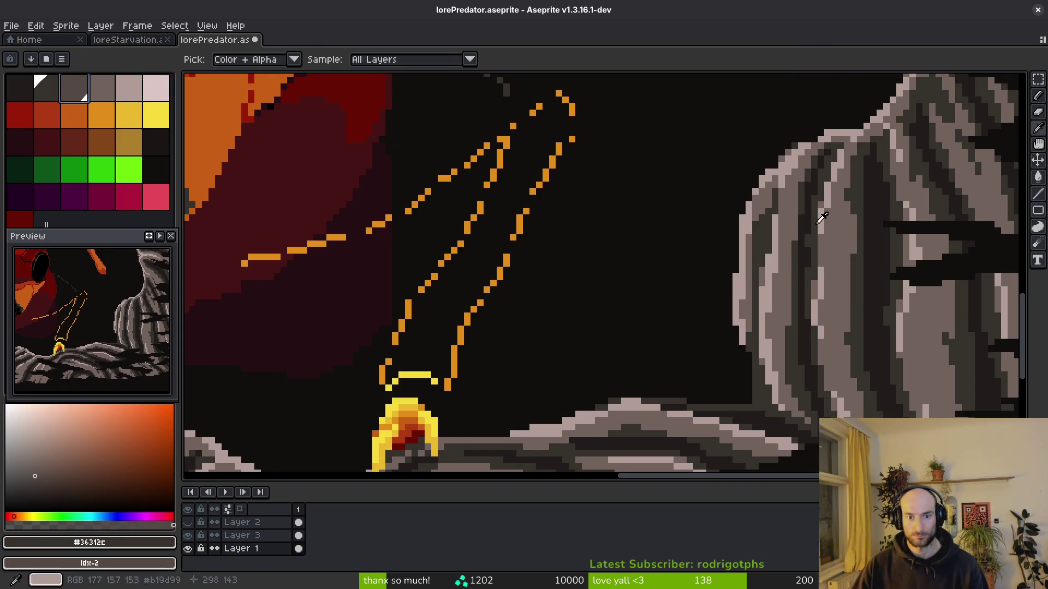
pyautogui.hotkey('shift', 'r')
pyautogui.click(791, 159)
pyautogui.scroll(-4, 702, 206)
pyautogui.scroll(1, 638, 245)
pyautogui.hotkey('ctrl', 'z')
pyautogui.hotkey('ctrl', 'z')
pyautogui.hotkey('ctrl', 'z')
pyautogui.scroll(-3, 641, 252)
pyautogui.scroll(3, 671, 224)
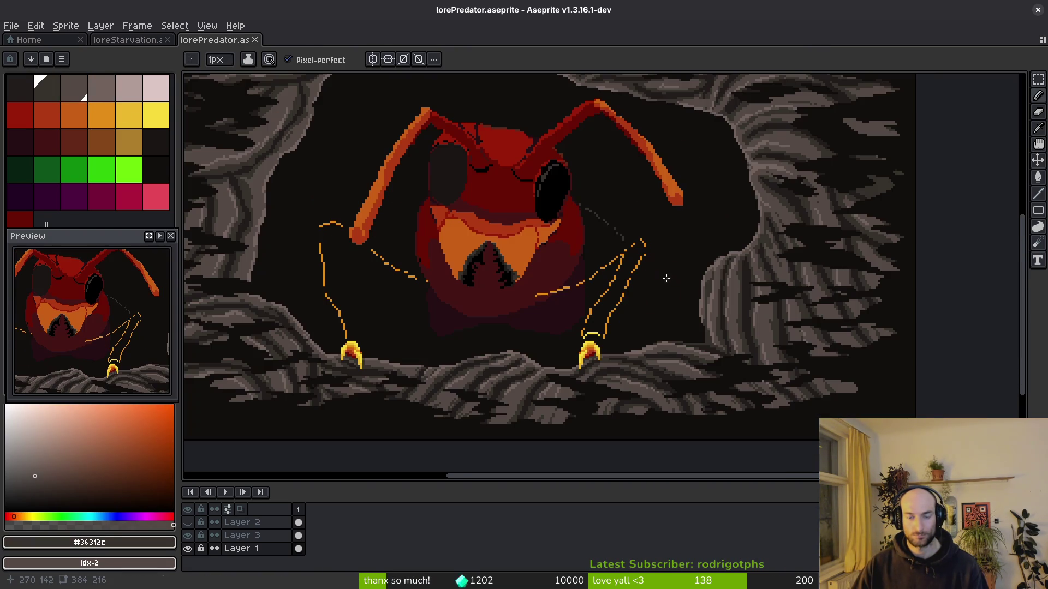
pyautogui.hotkey('shift', 'q')
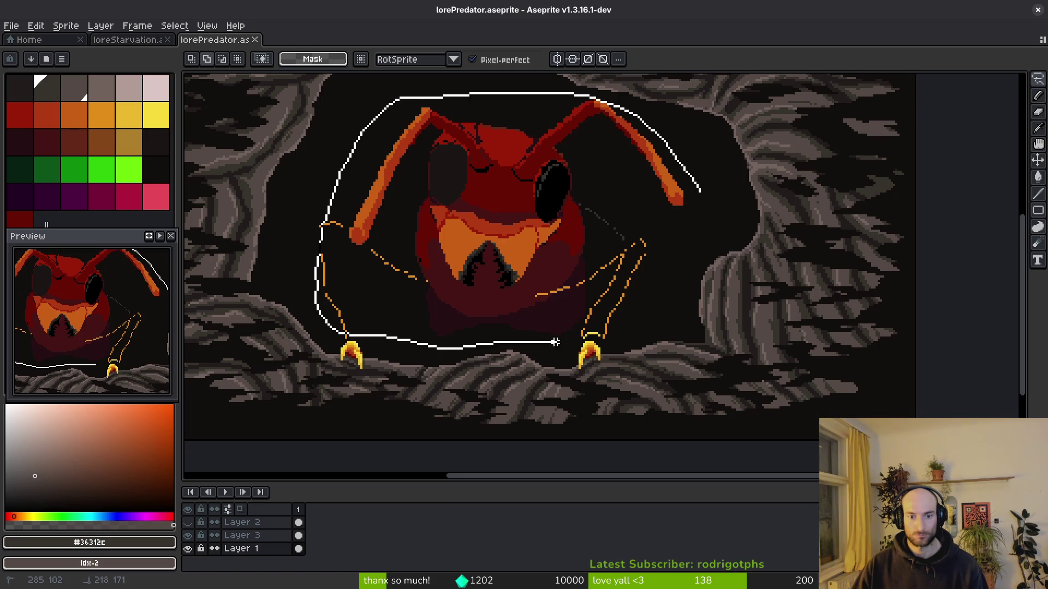
# Lasso around the ant, then set colour selection to work across the whole image.
pyautogui.moveTo(697, 187); pyautogui.dragTo(688, 207)
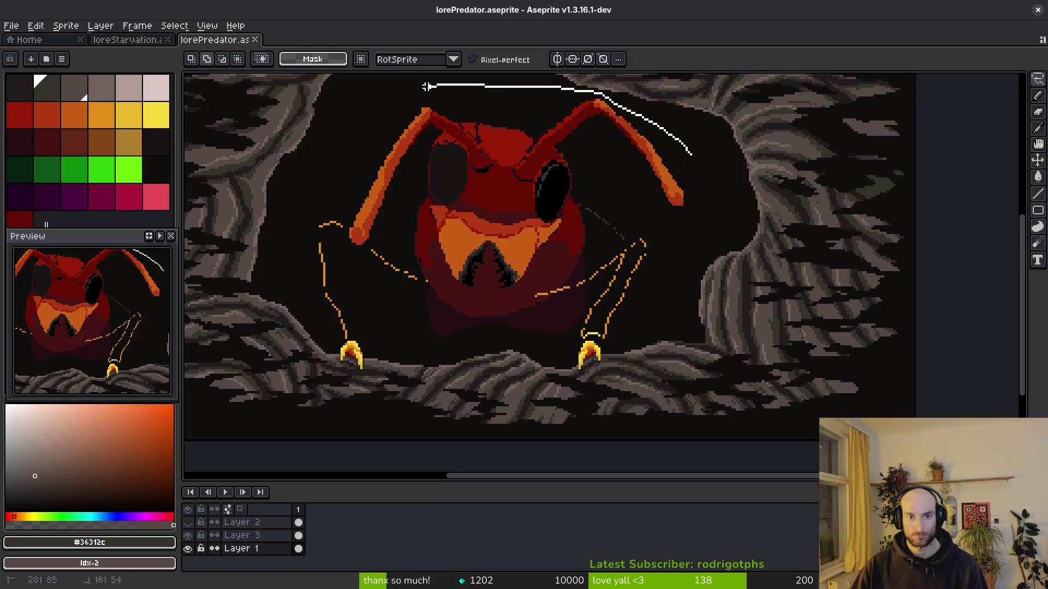
pyautogui.scroll(4, 460, 225)
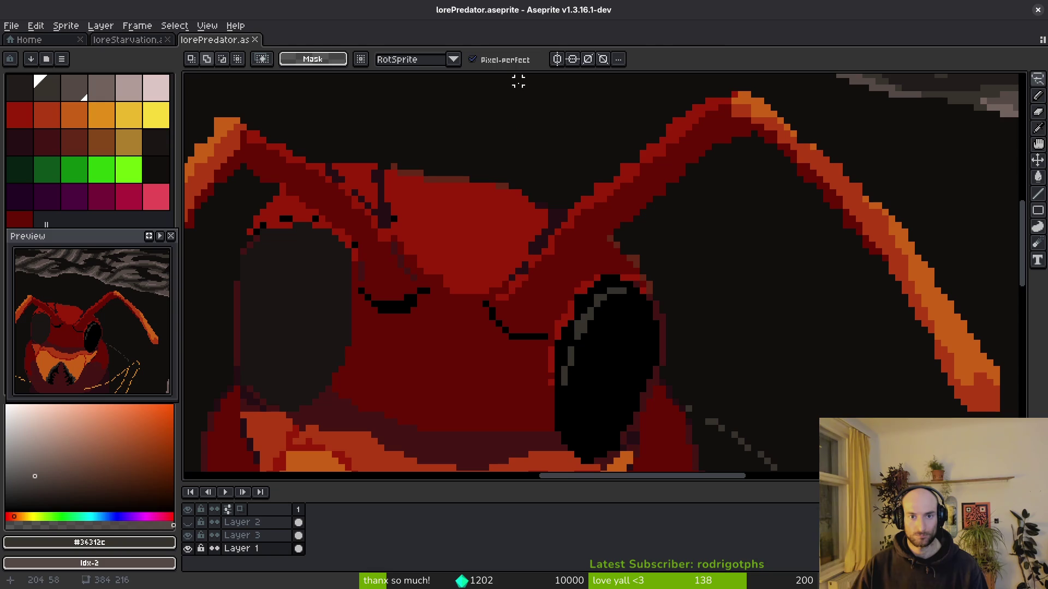
pyautogui.press('w')
pyautogui.click(567, 60)
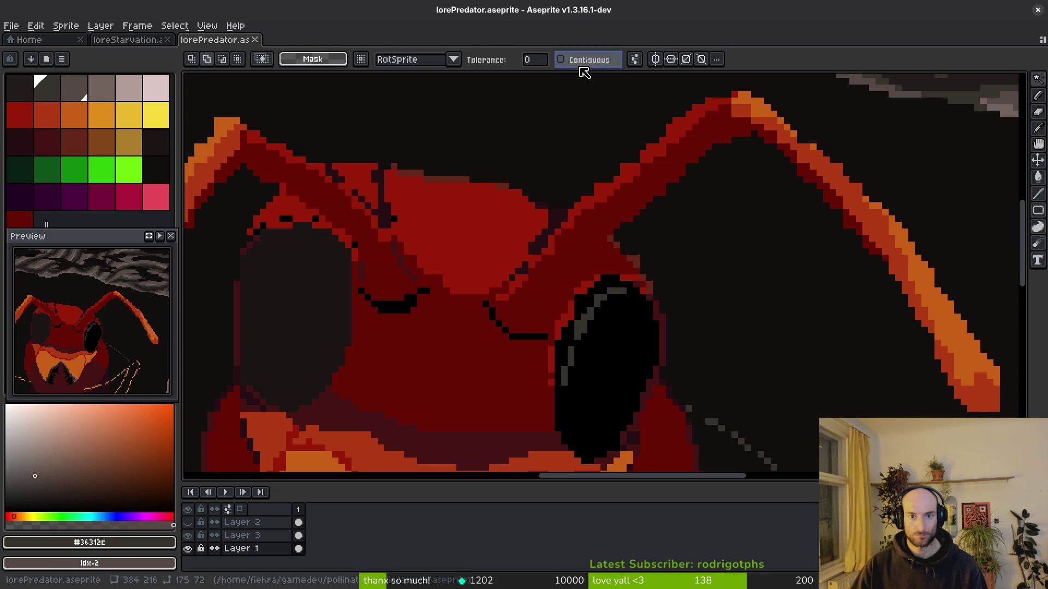
pyautogui.scroll(5, 579, 257)
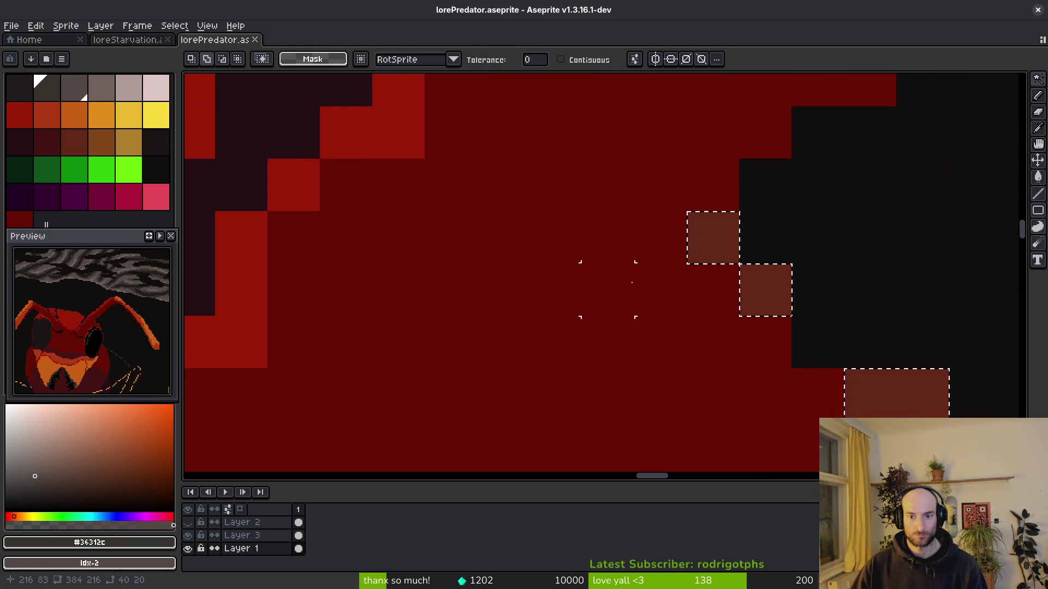
pyautogui.scroll(-5, 632, 282)
pyautogui.scroll(5, 638, 329)
# Select the ant's bright-red pixels, then the dark-grey pixels instead.
pyautogui.click(638, 330)
pyautogui.scroll(-4, 627, 332)
pyautogui.scroll(4, 678, 276)
pyautogui.click(510, 236)
pyautogui.scroll(-4, 543, 281)
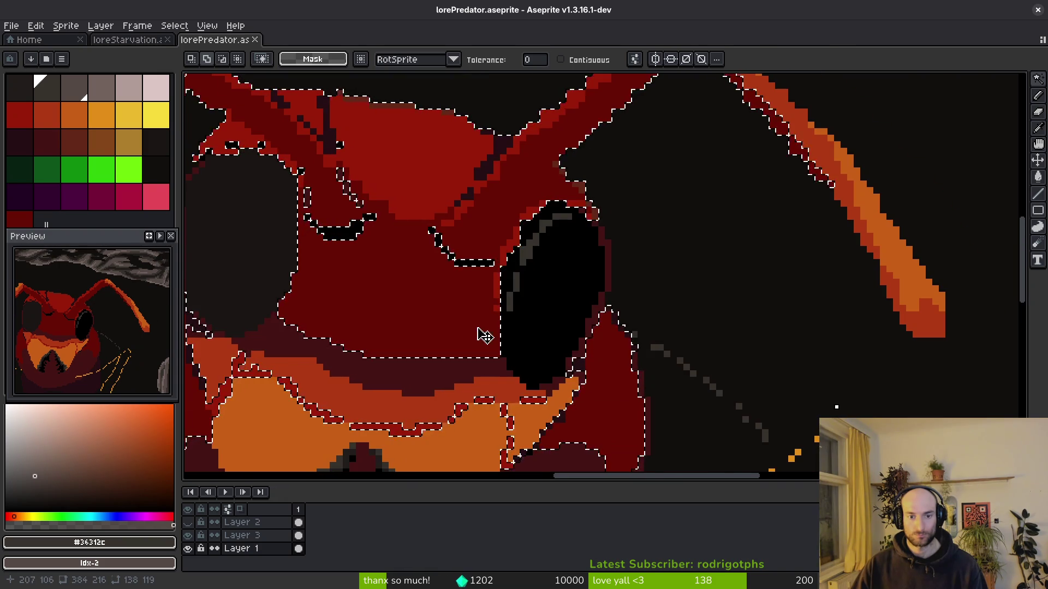
pyautogui.scroll(-2, 496, 328)
pyautogui.scroll(2, 694, 249)
pyautogui.moveTo(695, 249); pyautogui.dragTo(776, 156)
pyautogui.scroll(-4, 479, 304)
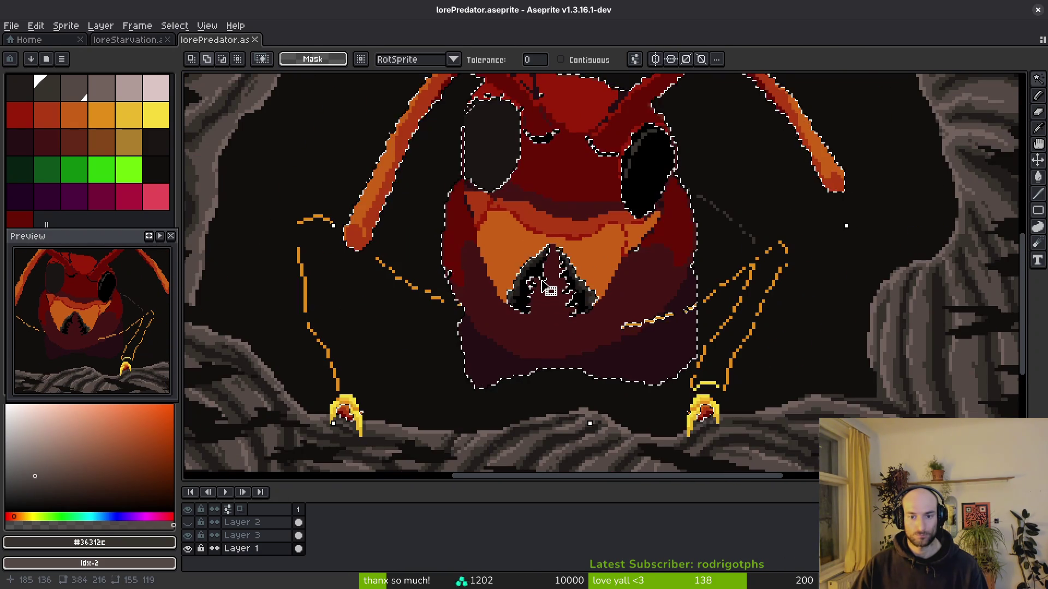
pyautogui.scroll(3, 725, 358)
pyautogui.scroll(-3, 686, 304)
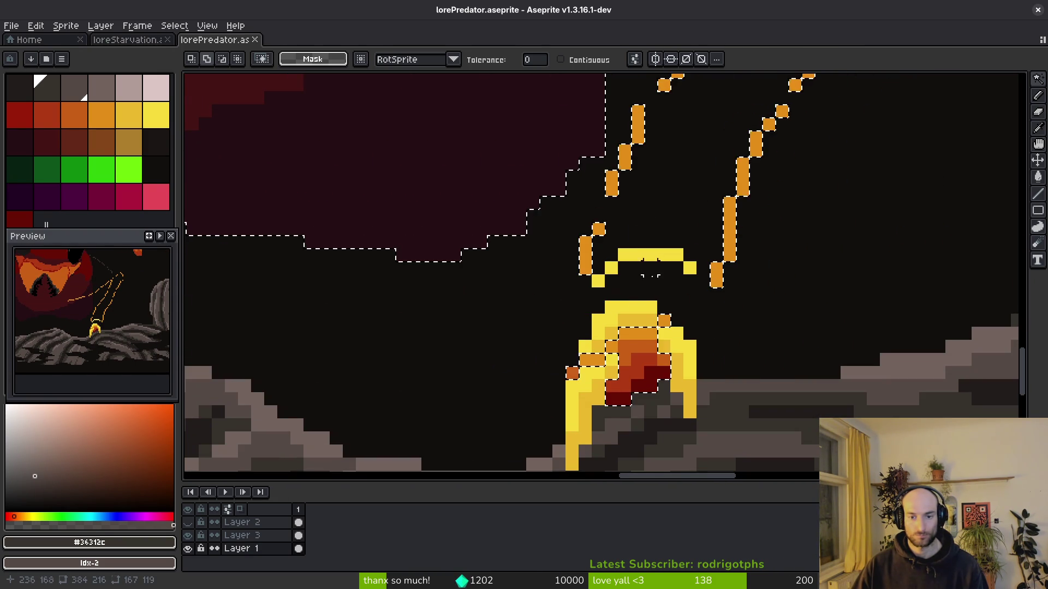
pyautogui.scroll(3, 640, 346)
# Transform the selected yellow claw tip and commit it in place on the rocks.
pyautogui.click(635, 359)
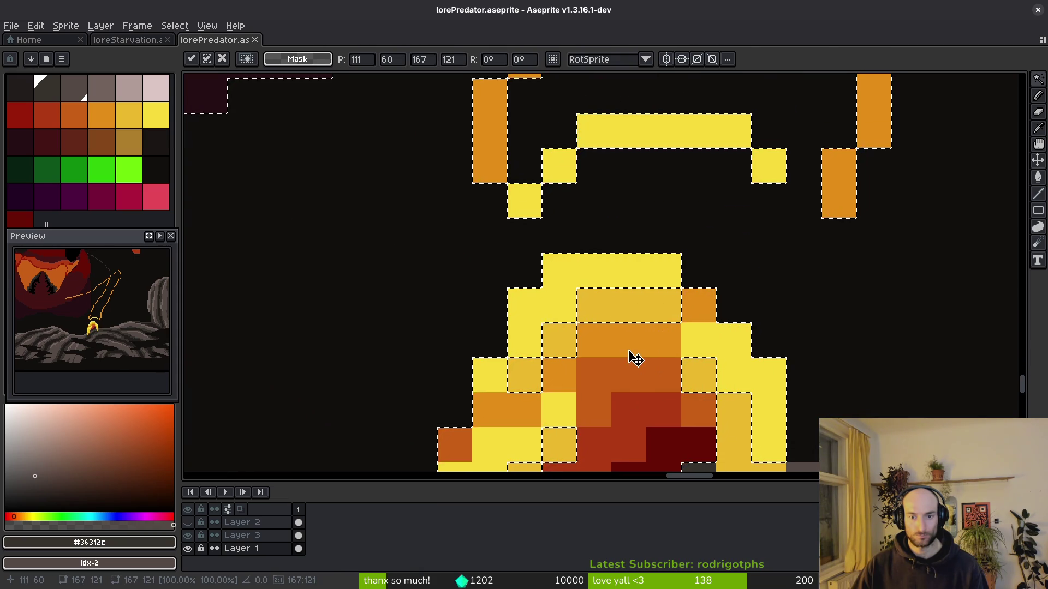
pyautogui.moveTo(682, 349)
pyautogui.mouseDown()
pyautogui.moveTo(662, 288)
pyautogui.moveTo(628, 253)
pyautogui.mouseUp()
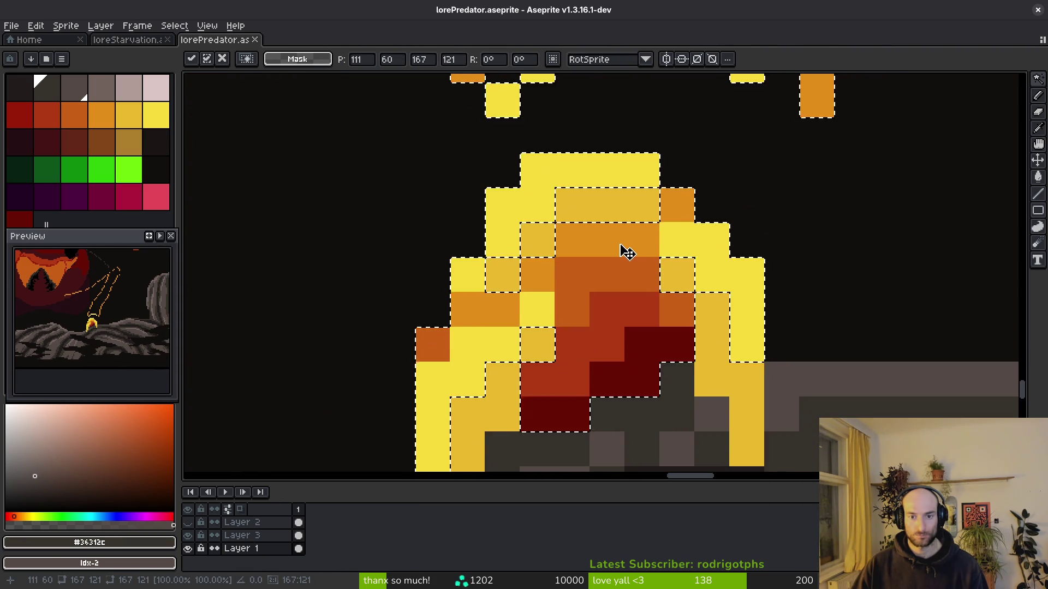
pyautogui.scroll(-2, 626, 252)
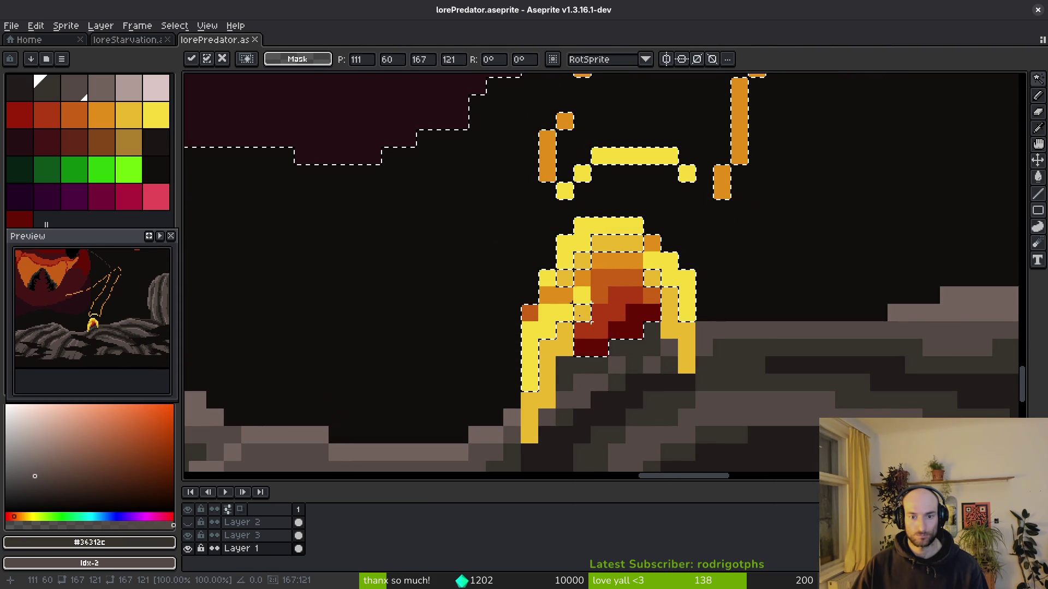
pyautogui.press('Return')
pyautogui.scroll(-8, 653, 326)
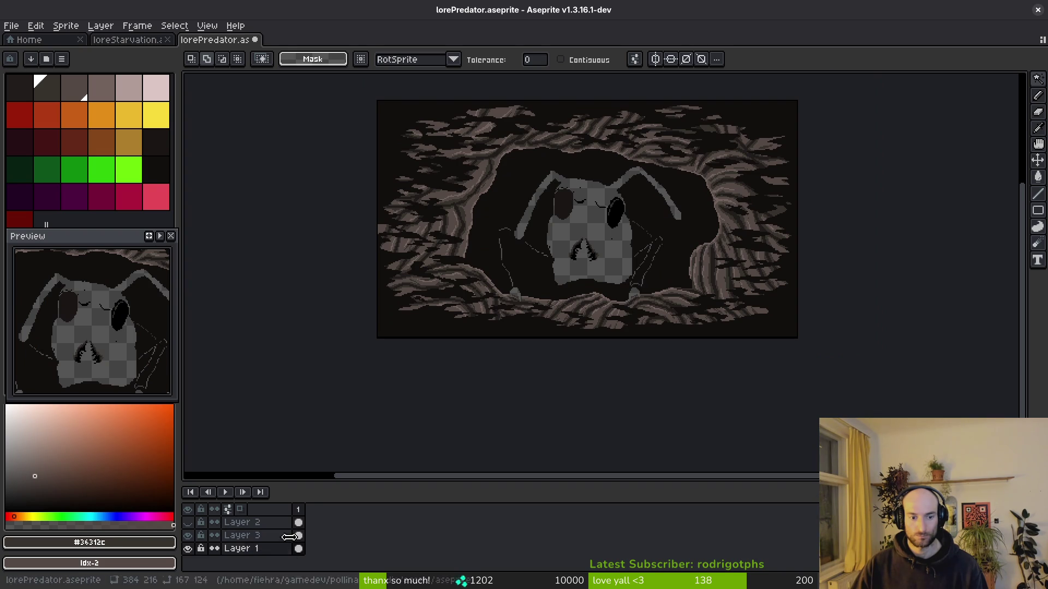
pyautogui.click(298, 522)
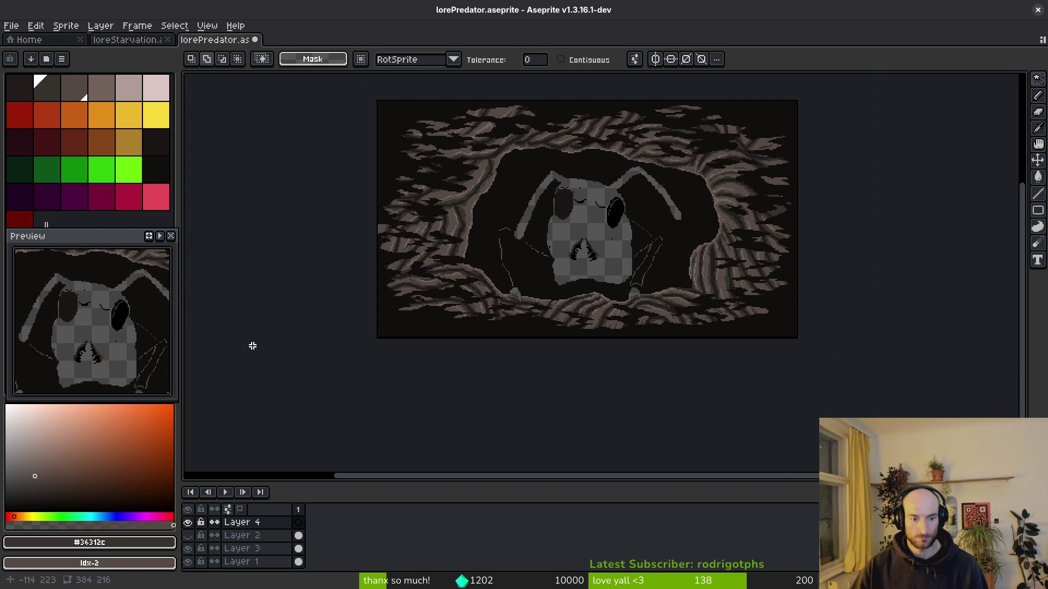
# Paste the coloured ant onto a new layer, save, hide it, and activate Layer 1.
pyautogui.hotkey('ctrl', 'v')
pyautogui.hotkey('ctrl', 's')
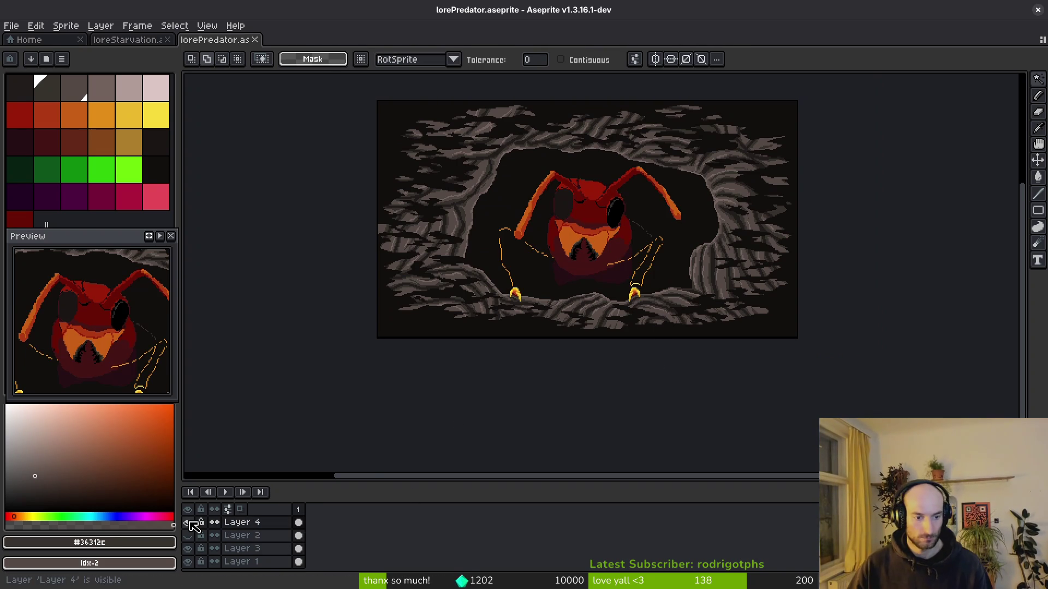
pyautogui.click(188, 522)
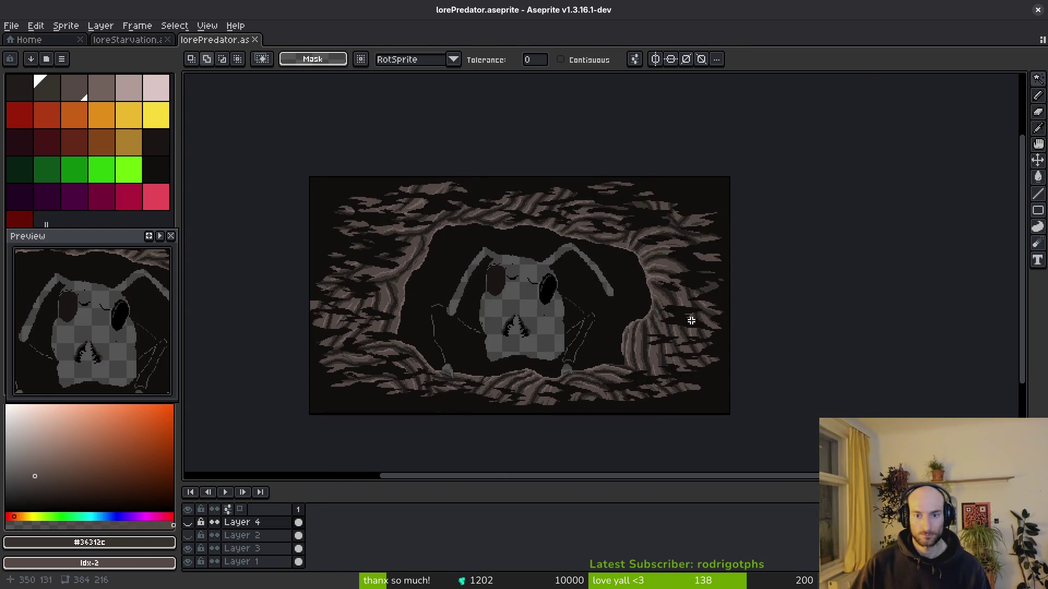
pyautogui.scroll(4, 699, 338)
pyautogui.click(298, 549)
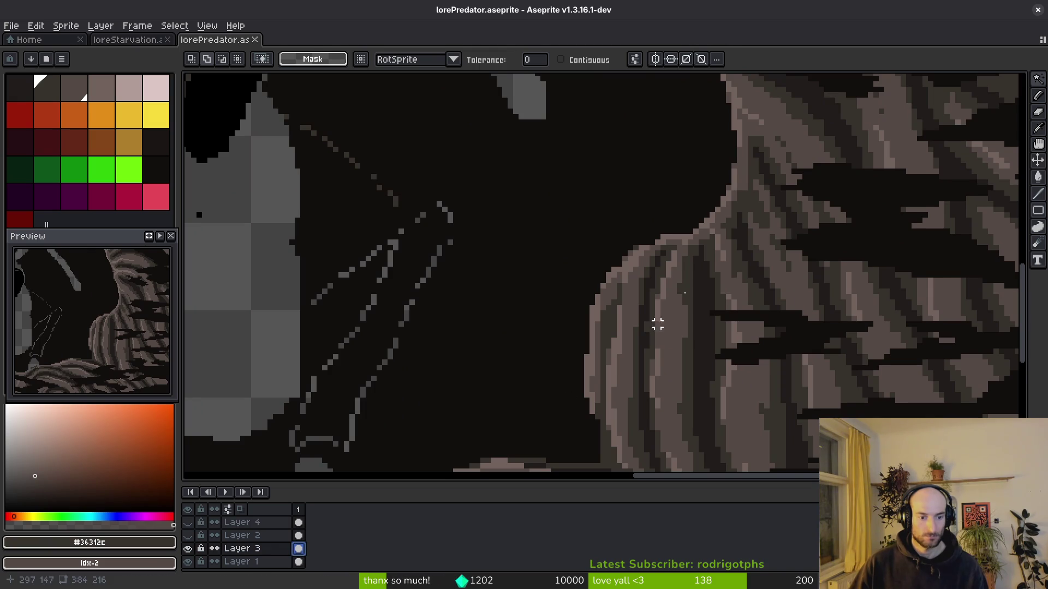
pyautogui.scroll(-2, 606, 344)
pyautogui.click(189, 561)
pyautogui.click(188, 561)
pyautogui.click(251, 561)
pyautogui.scroll(4, 692, 271)
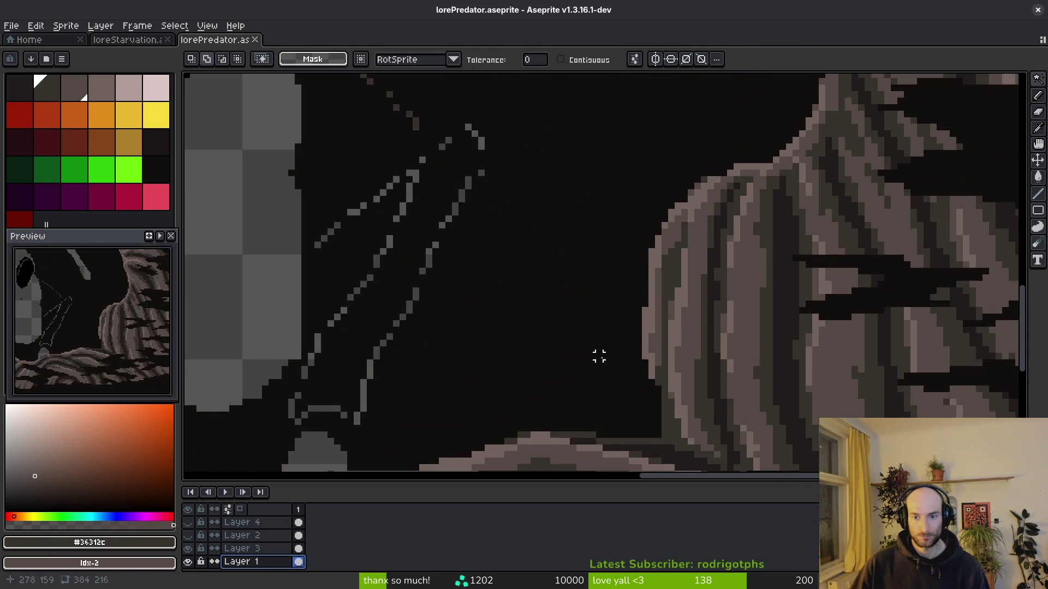
# Replace the mid-grey rock highlights and the dark stripe colour with lighter tones.
pyautogui.press('i')
pyautogui.click(662, 242)
pyautogui.press('w')
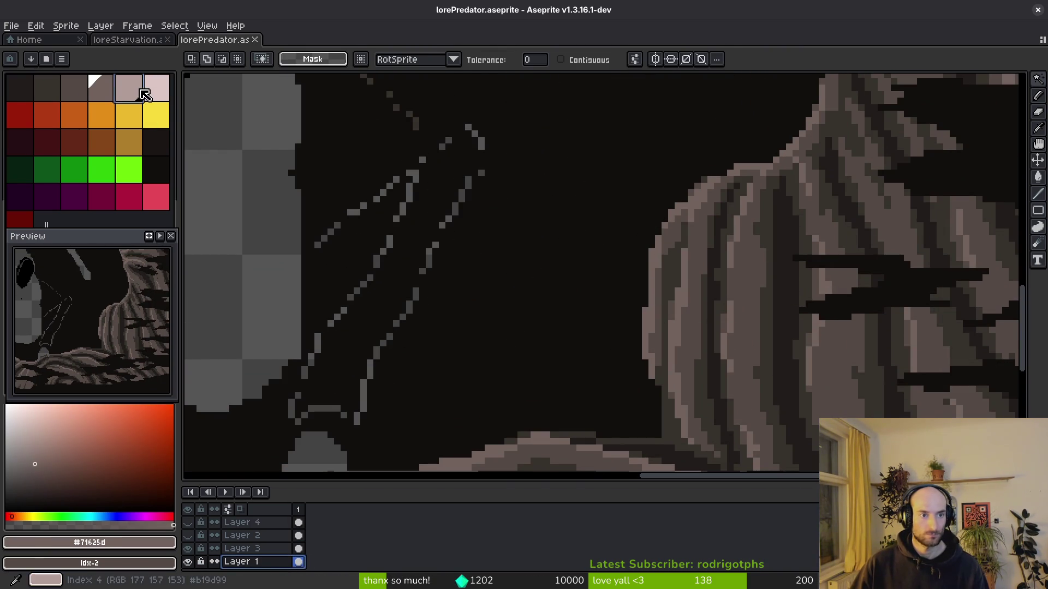
pyautogui.hotkey('shift', 'r')
pyautogui.click(797, 182)
pyautogui.press('i')
pyautogui.click(685, 299)
pyautogui.press('w')
pyautogui.hotkey('shift', 'r')
pyautogui.click(791, 153)
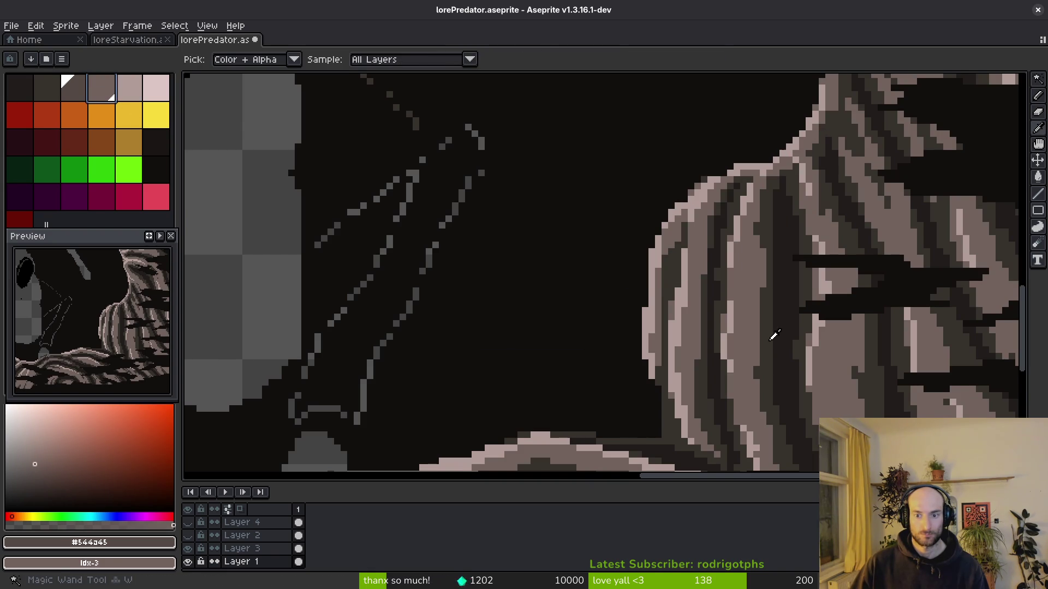
# Replace rock greys #36312c and #201c1a with other palette shades and save.
pyautogui.click(759, 312)
pyautogui.press('w')
pyautogui.hotkey('shift', 'r')
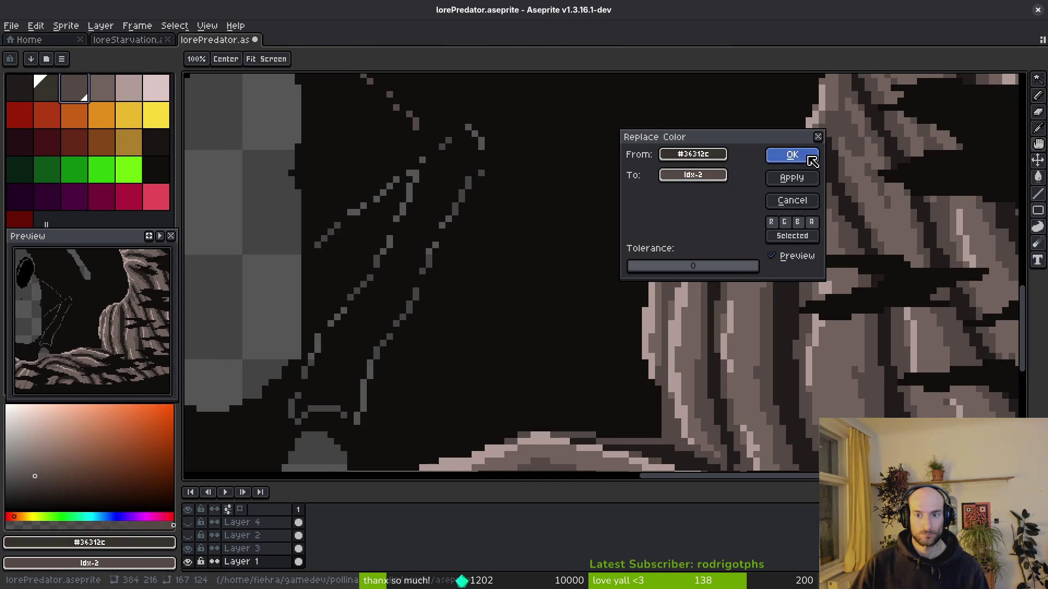
pyautogui.click(812, 160)
pyautogui.keyDown('alt'); pyautogui.click(795, 322); pyautogui.keyUp('alt')
pyautogui.rightClick(47, 90)
pyautogui.hotkey('shift', 'r')
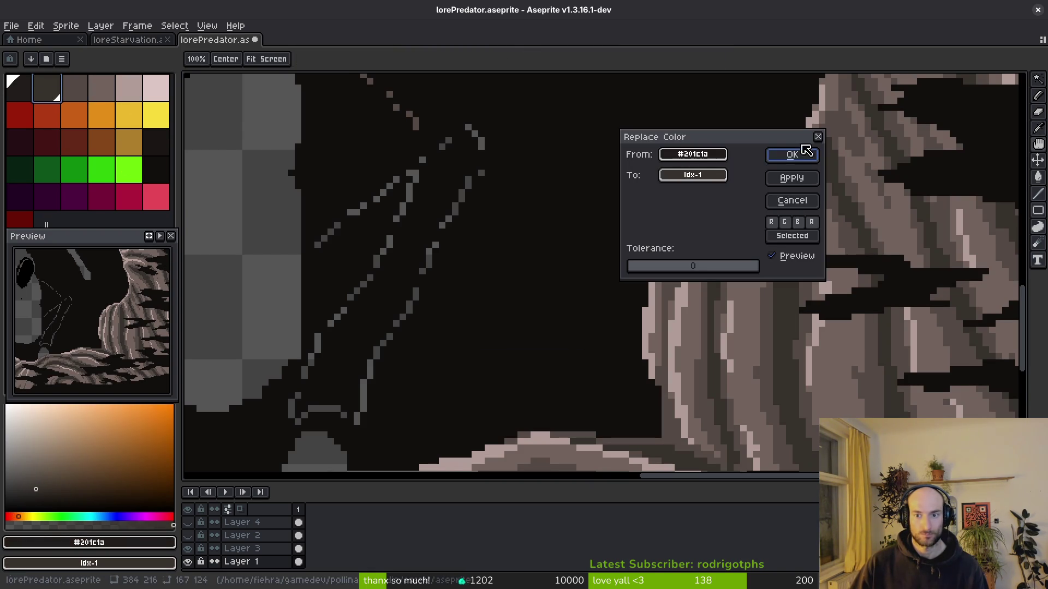
pyautogui.click(808, 154)
pyautogui.hotkey('ctrl', 's')
pyautogui.moveTo(637, 329); pyautogui.dragTo(632, 326)
pyautogui.moveTo(812, 393); pyautogui.dragTo(683, 359)
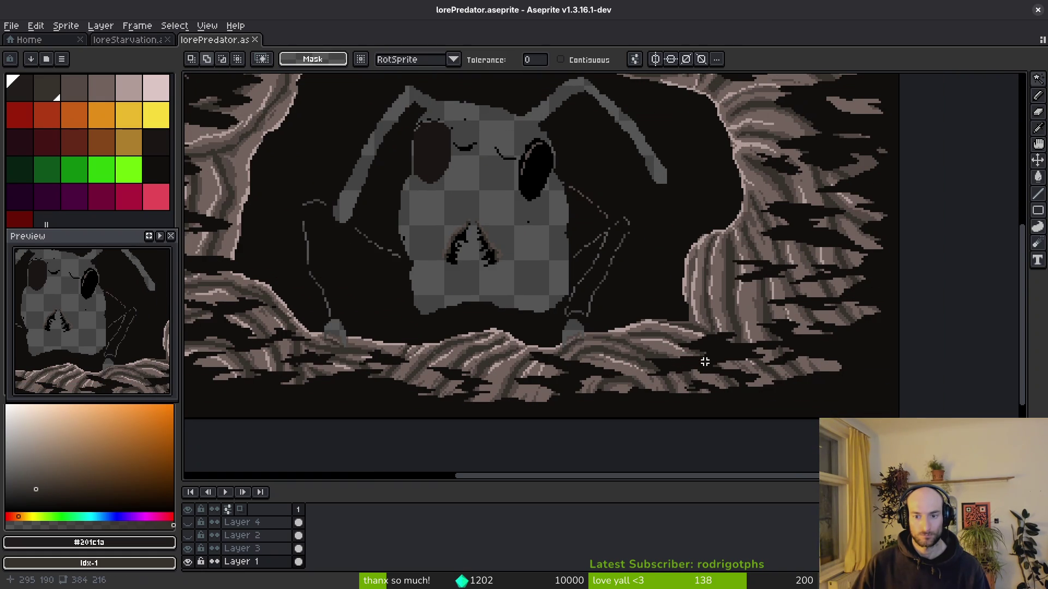
pyautogui.scroll(3, 696, 327)
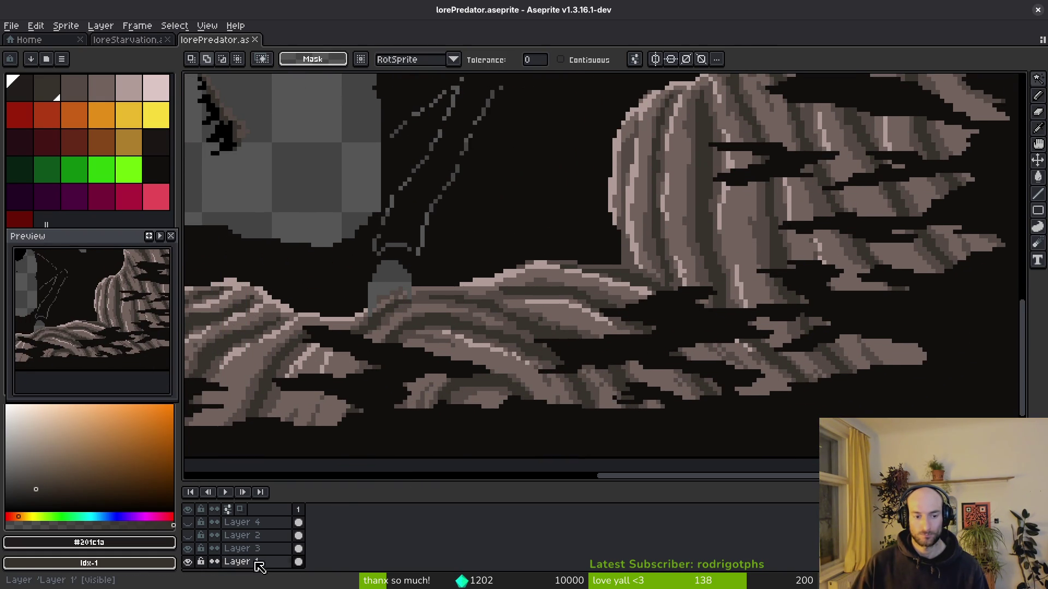
# Show the coloured ant layer again, add a new empty Layer 5, and save.
pyautogui.click(188, 535)
pyautogui.scroll(-3, 486, 285)
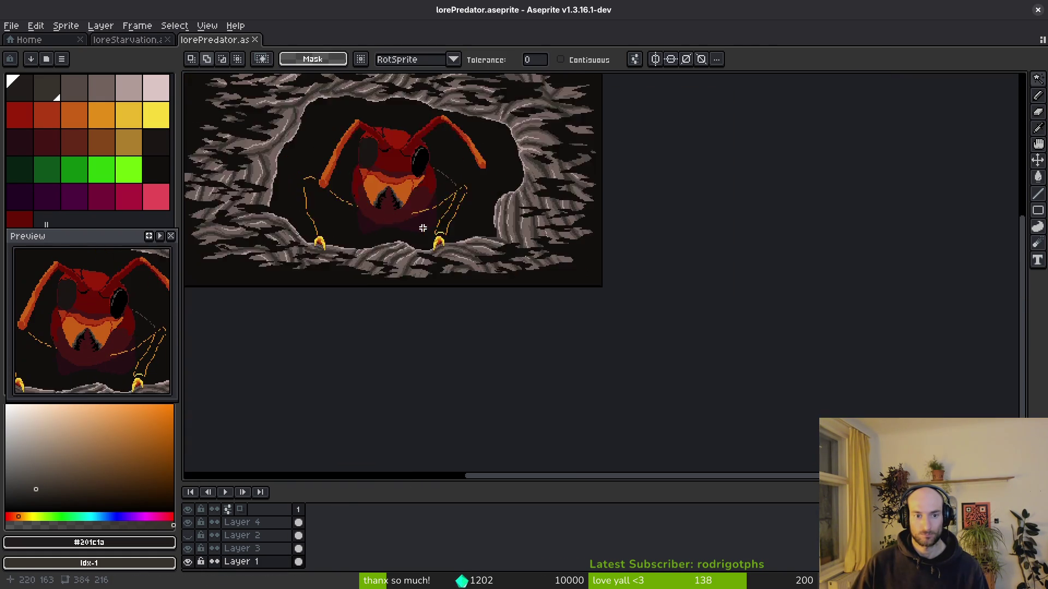
pyautogui.hotkey('ctrl', 's')
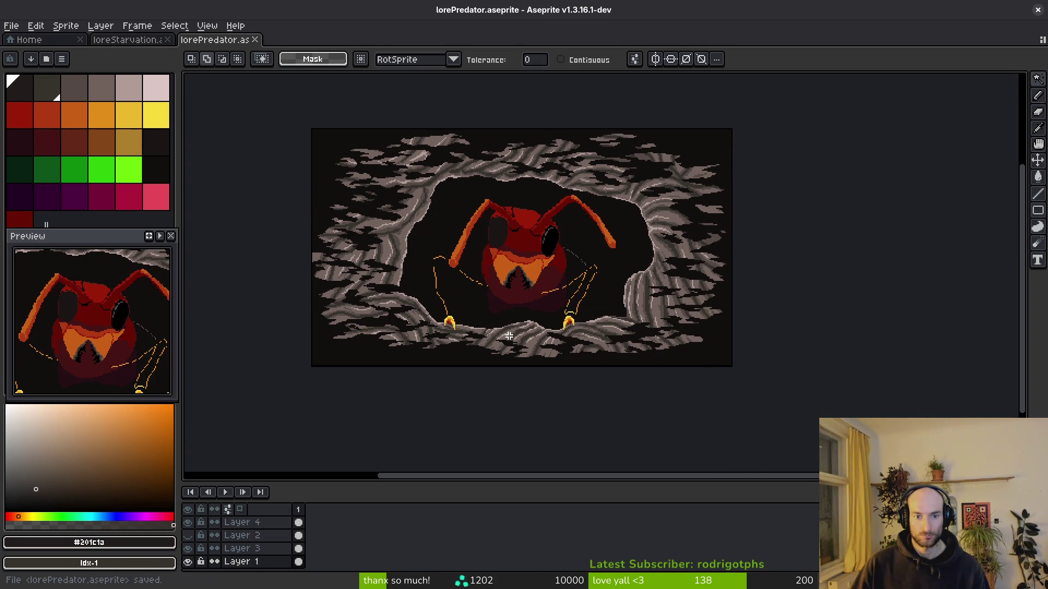
pyautogui.scroll(3, 726, 292)
pyautogui.scroll(-1, 702, 297)
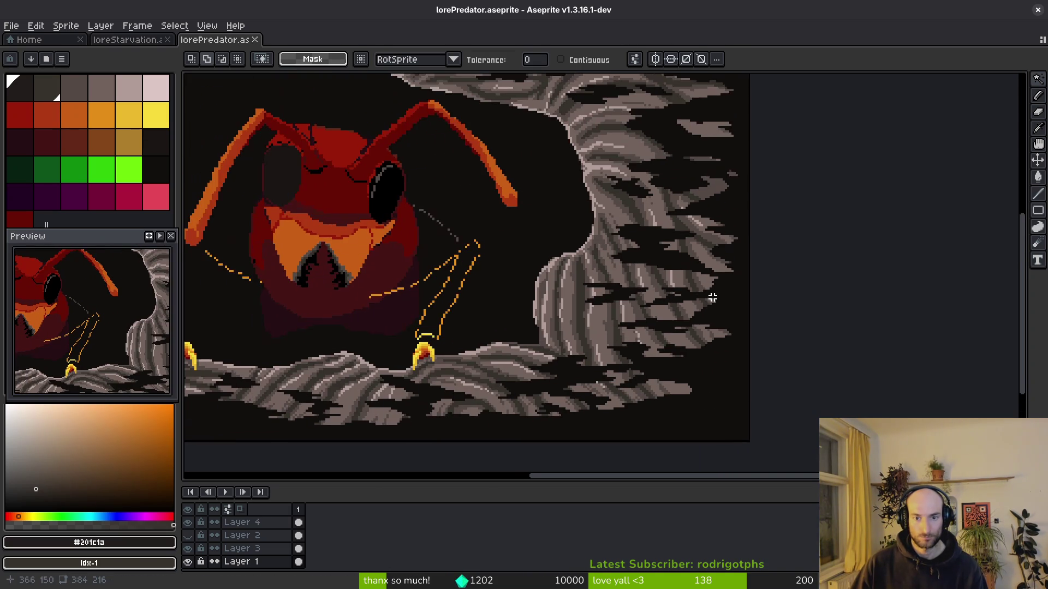
pyautogui.click(257, 549)
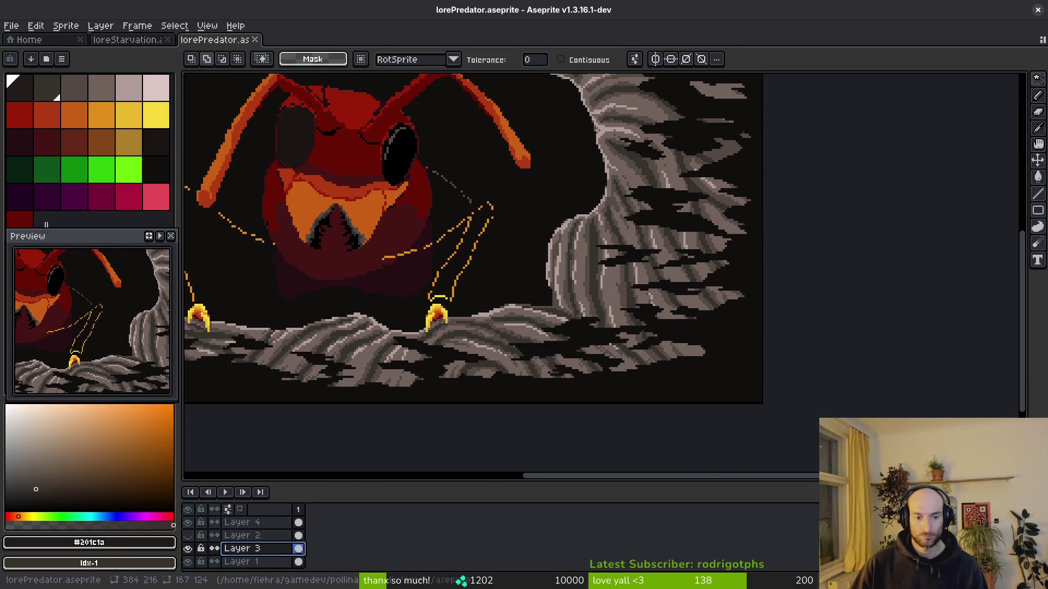
pyautogui.hotkey('shift', 'n')
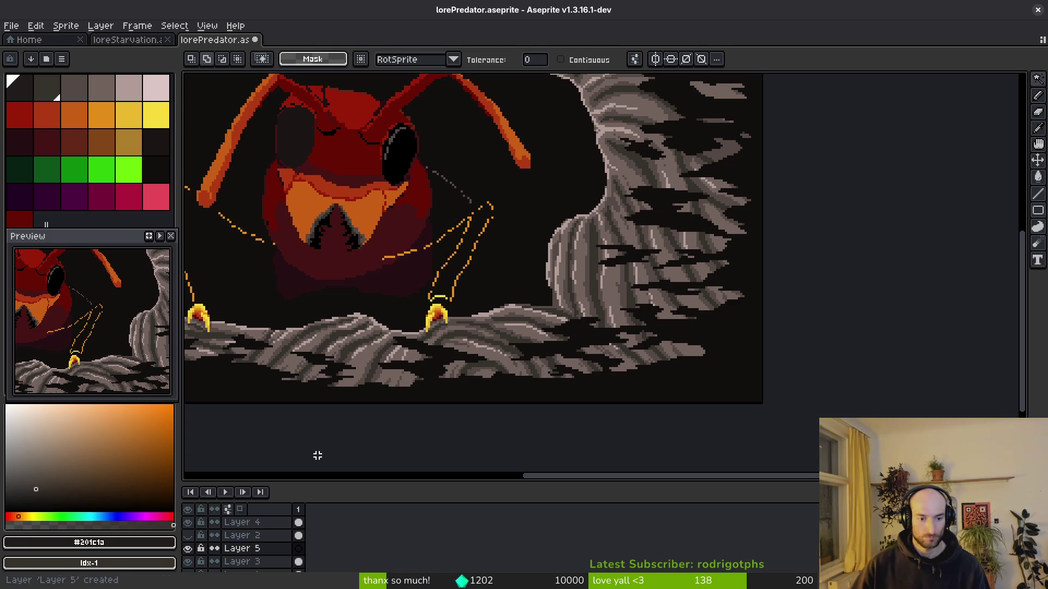
pyautogui.scroll(-2, 273, 540)
pyautogui.hotkey('ctrl', 's')
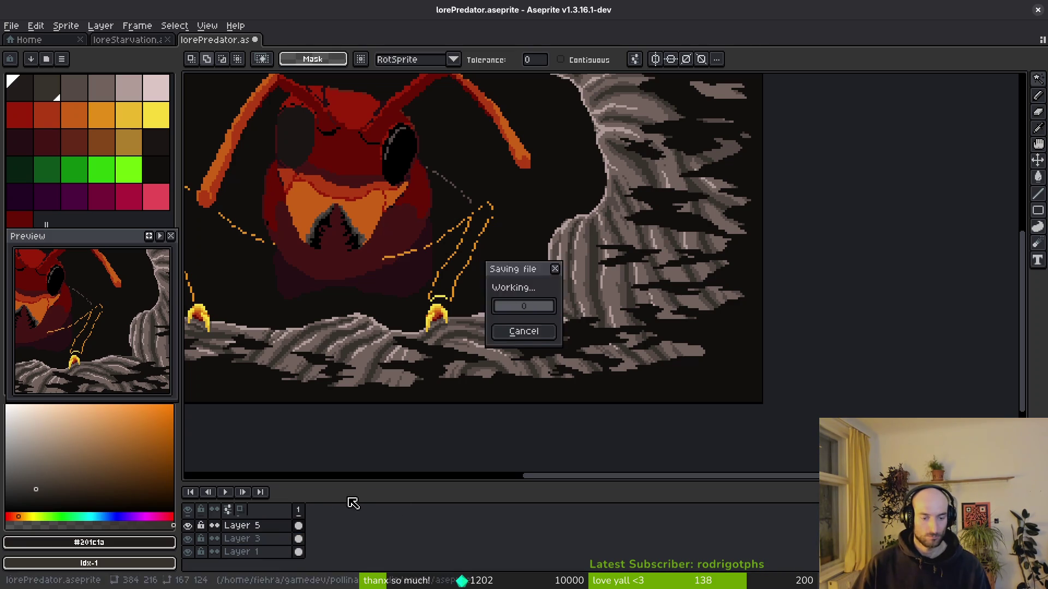
# On Layer 3, rectangle-select nearly the whole sprite.
pyautogui.click(256, 538)
pyautogui.scroll(-4, 433, 351)
pyautogui.scroll(3, 382, 300)
pyautogui.press('m')
pyautogui.moveTo(271, 222)
pyautogui.mouseDown()
pyautogui.moveTo(721, 423)
pyautogui.moveTo(703, 440)
pyautogui.moveTo(670, 416)
pyautogui.moveTo(674, 427)
pyautogui.mouseUp()
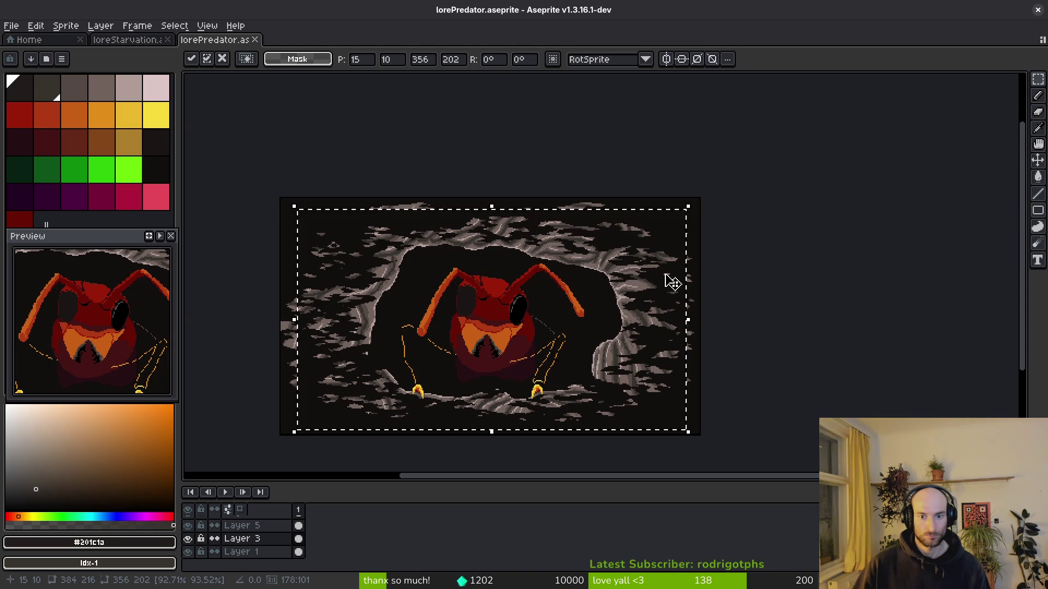
pyautogui.scroll(5, 673, 284)
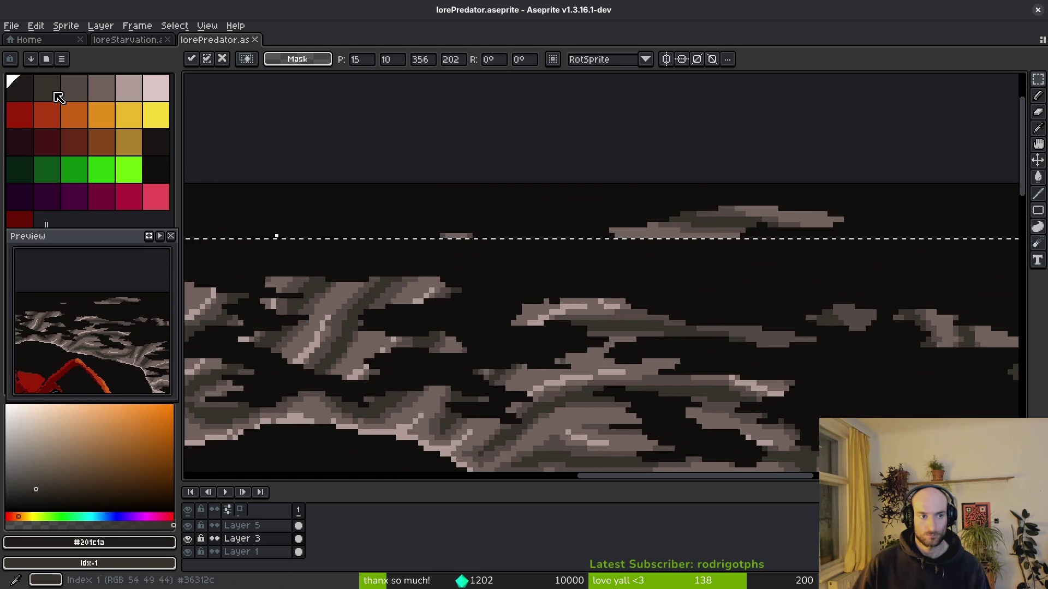
# Recolour the selected outer rock with a palette colour over near-black, then deselect.
pyautogui.click(156, 169)
pyautogui.rightClick(22, 87)
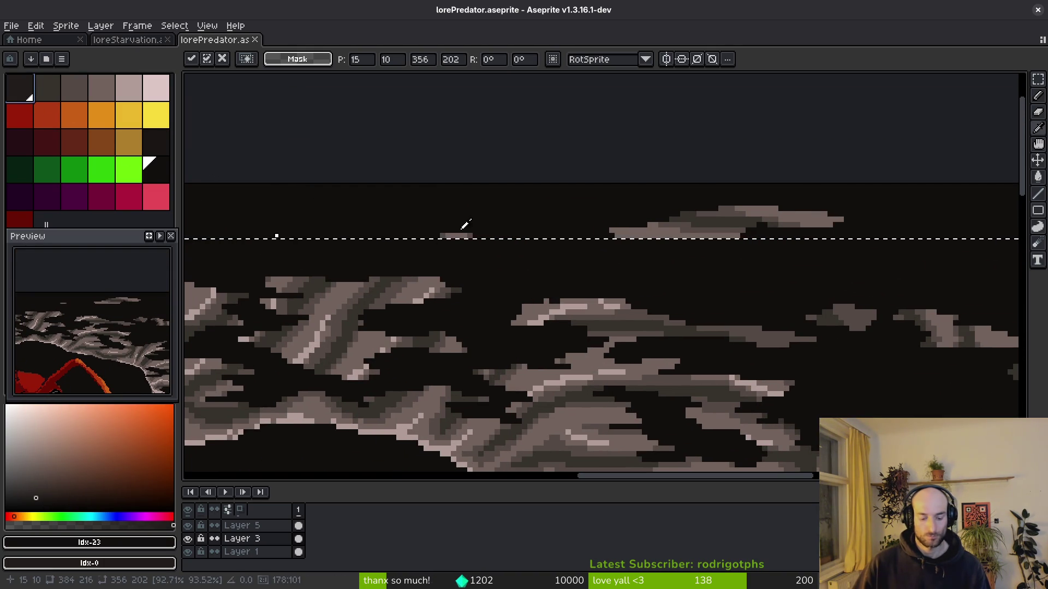
pyautogui.hotkey('shift', 'r')
pyautogui.click(791, 155)
pyautogui.scroll(-5, 756, 346)
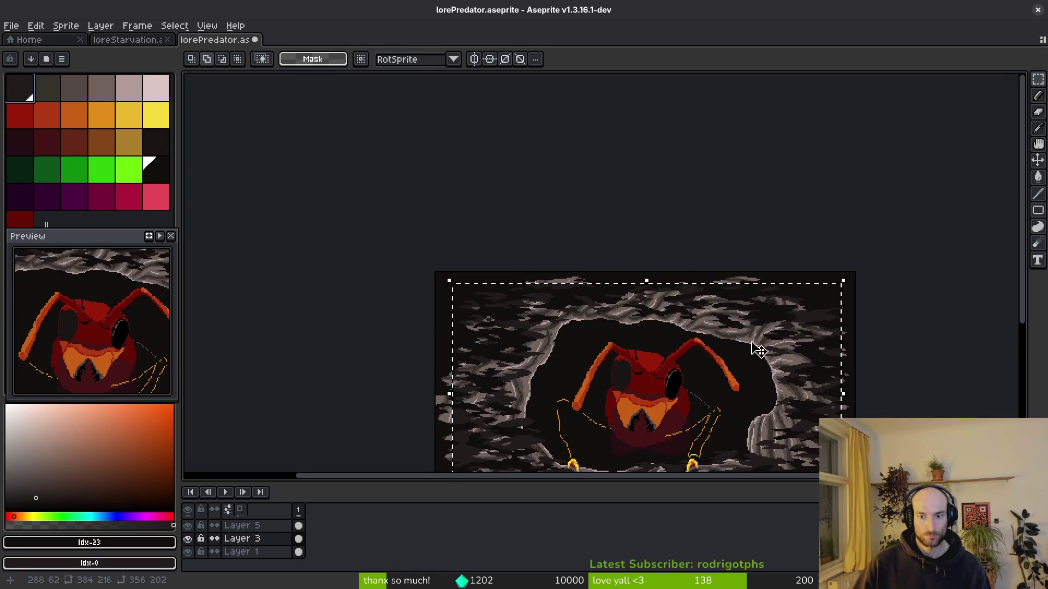
pyautogui.hotkey('ctrl', 'd')
pyautogui.scroll(3, 461, 343)
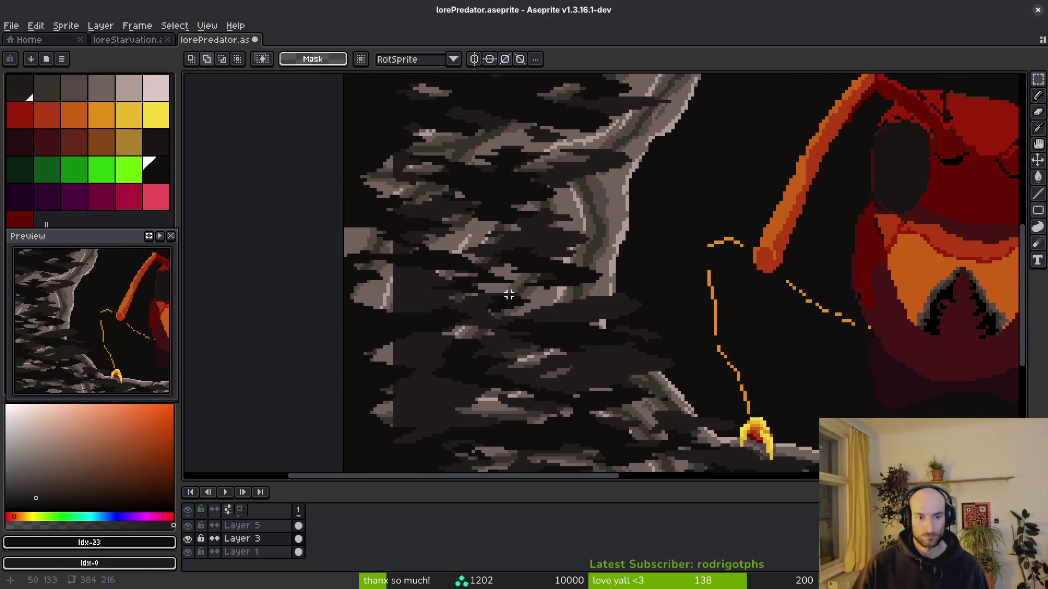
pyautogui.scroll(-1, 502, 301)
pyautogui.scroll(3, 457, 329)
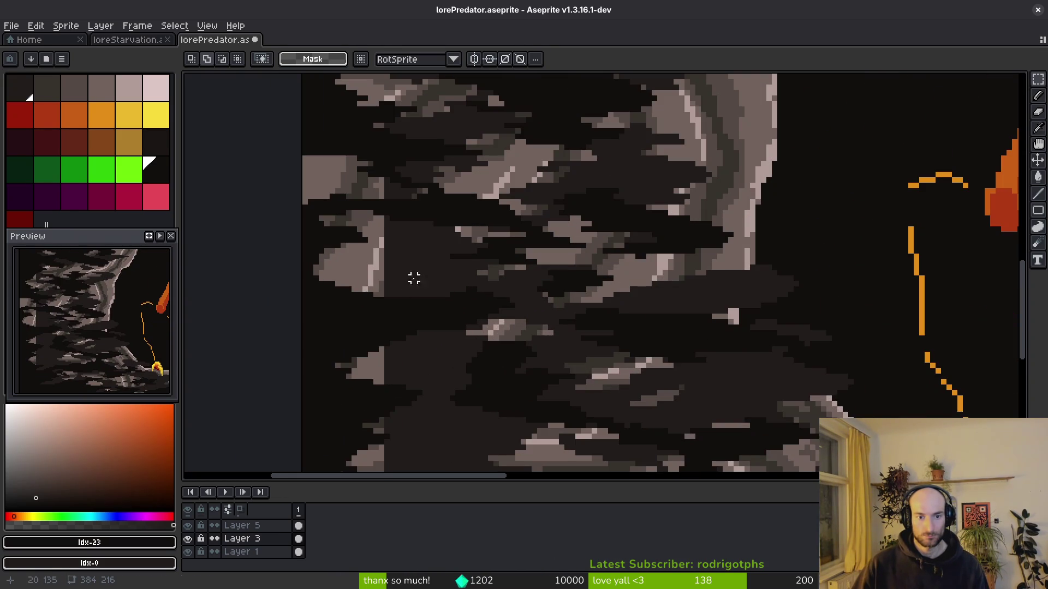
# Bucket-fill the gap in the rock with the dark cave colour #201c1a.
pyautogui.press('i')
pyautogui.click(416, 276)
pyautogui.press('g')
pyautogui.click(349, 268)
pyautogui.scroll(-3, 350, 268)
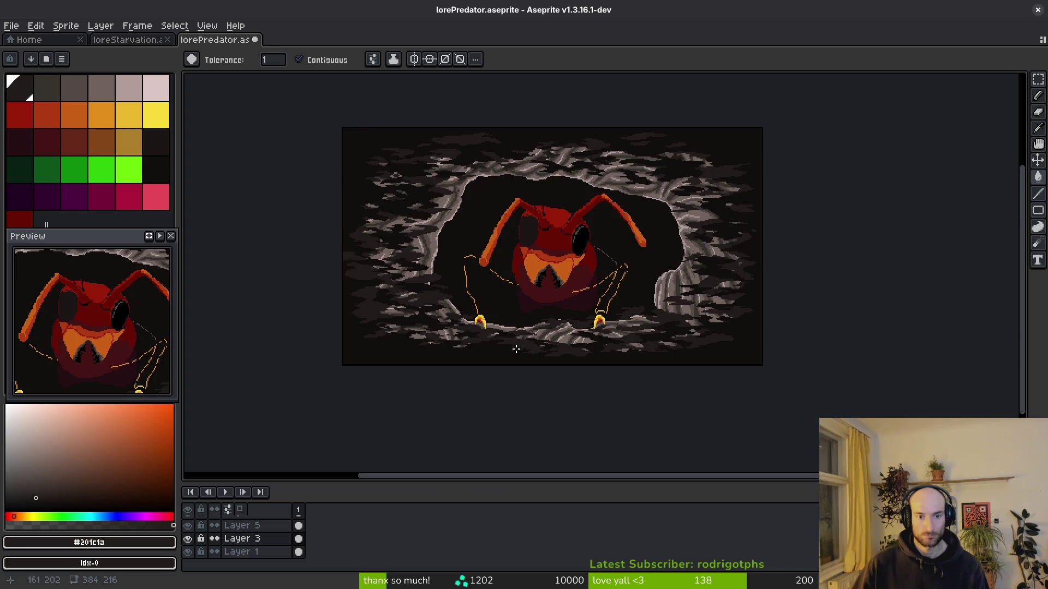
# Paint pale highlight pixels along the rock, darken one rock pixel, and save.
pyautogui.scroll(5, 521, 350)
pyautogui.press('b')
pyautogui.moveTo(445, 354)
pyautogui.mouseDown()
pyautogui.moveTo(391, 380)
pyautogui.moveTo(416, 368)
pyautogui.moveTo(555, 382)
pyautogui.mouseUp()
pyautogui.press('g')
pyautogui.press('b')
pyautogui.click(300, 345)
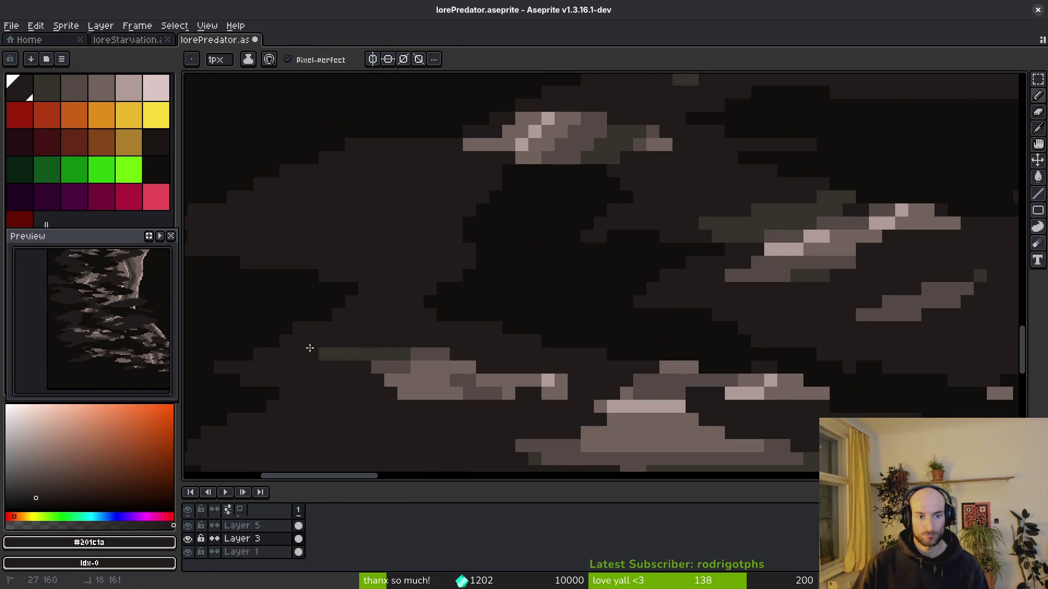
pyautogui.scroll(-5, 444, 363)
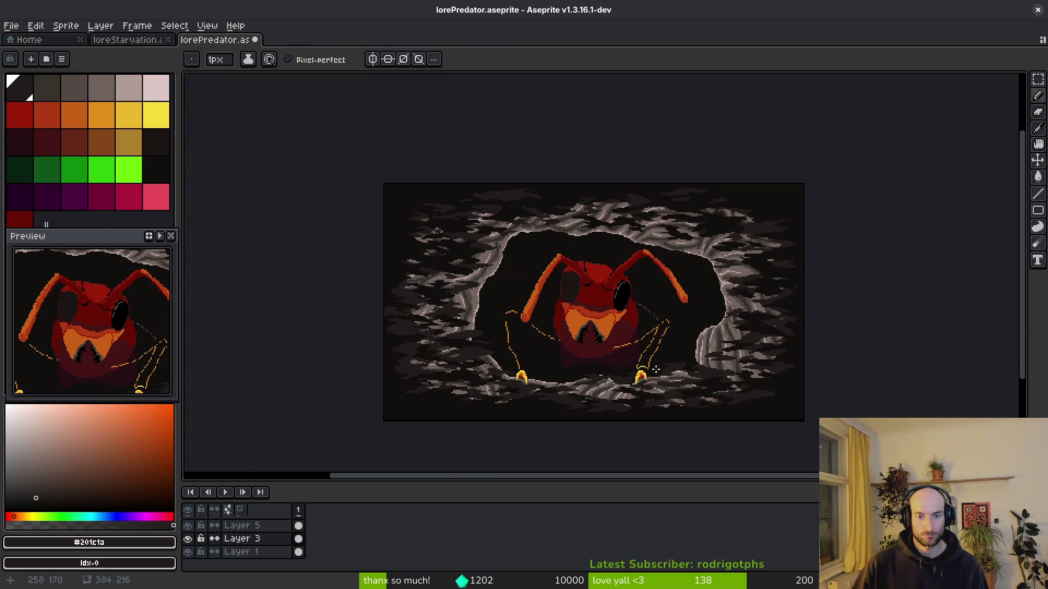
pyautogui.hotkey('ctrl', 's')
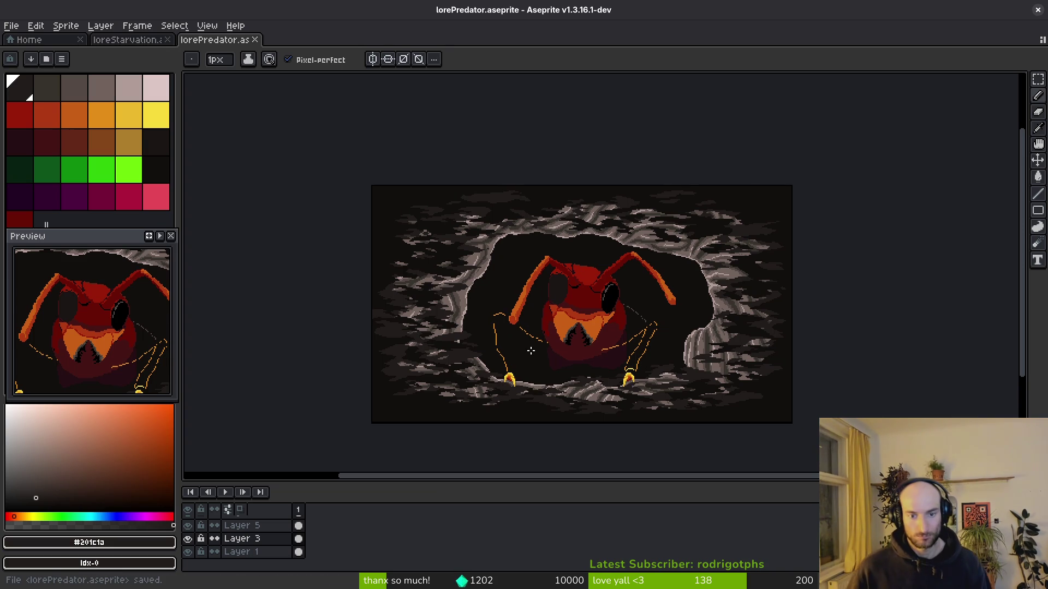
# Select a rectangle of the left rock wall and shift it up and left.
pyautogui.scroll(5, 556, 352)
pyautogui.press('m')
pyautogui.moveTo(578, 213)
pyautogui.mouseDown()
pyautogui.moveTo(475, 351)
pyautogui.moveTo(285, 379)
pyautogui.mouseUp()
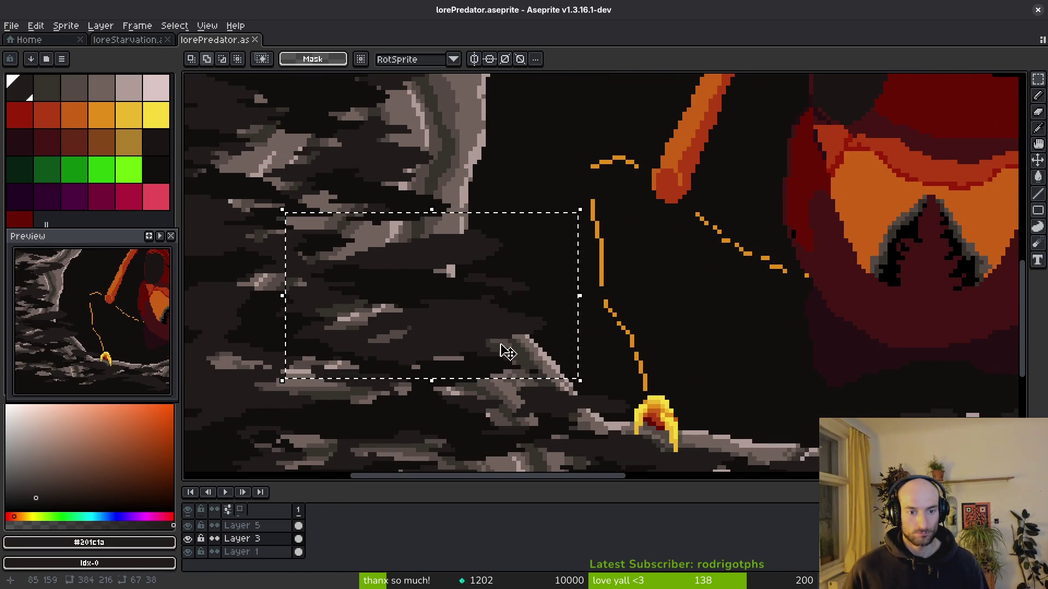
pyautogui.hscroll(-3, 420, 360)
pyautogui.moveTo(661, 350)
pyautogui.mouseDown()
pyautogui.moveTo(599, 321)
pyautogui.moveTo(608, 309)
pyautogui.mouseUp()
pyautogui.press('Return')
# Paint a few dark pixels into the shifted rock and save lorePredator.aseprite.
pyautogui.scroll(4, 606, 300)
pyautogui.press('b')
pyautogui.moveTo(460, 237); pyautogui.dragTo(468, 238)
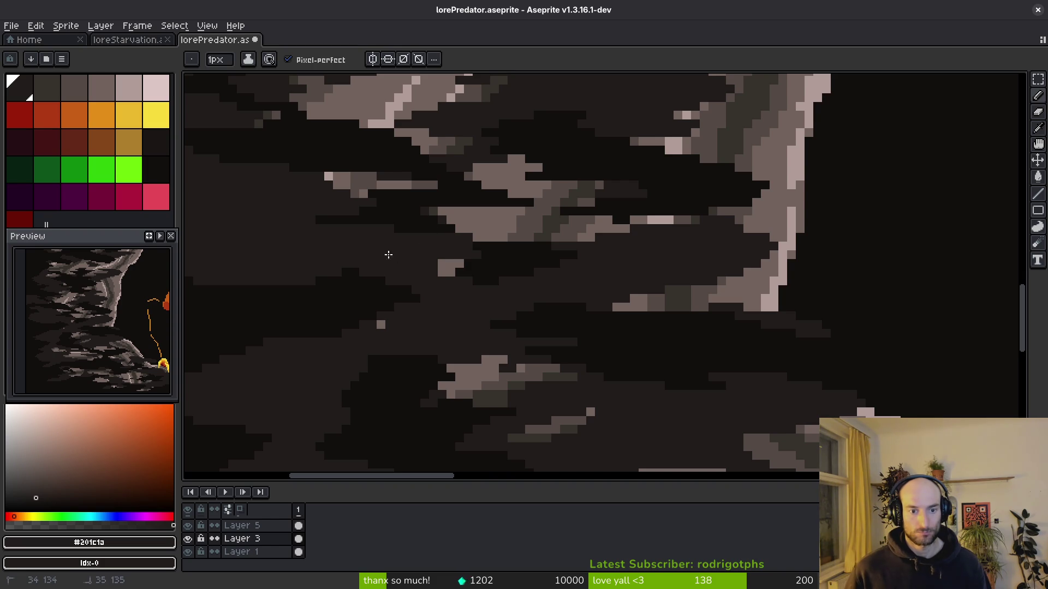
pyautogui.scroll(-3, 636, 365)
pyautogui.hotkey('ctrl', 's')
pyautogui.scroll(-4, 636, 365)
pyautogui.hotkey('ctrl', 's')
pyautogui.scroll(5, 636, 365)
pyautogui.scroll(-3, 645, 323)
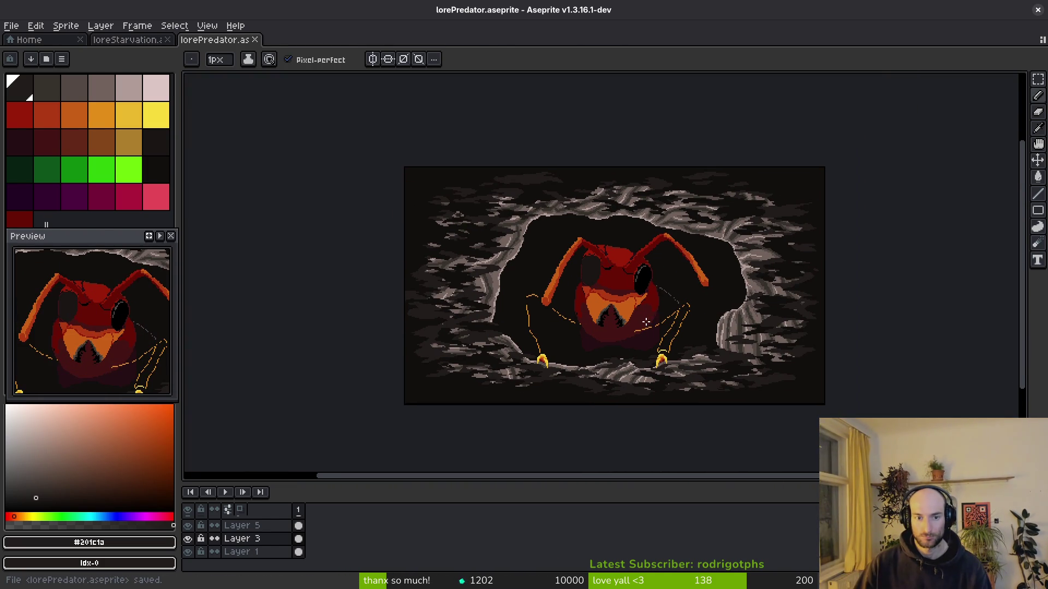
# Add a new empty Layer 6 and enlarge the layers panel to show all layers.
pyautogui.press('w')
pyautogui.click(409, 175)
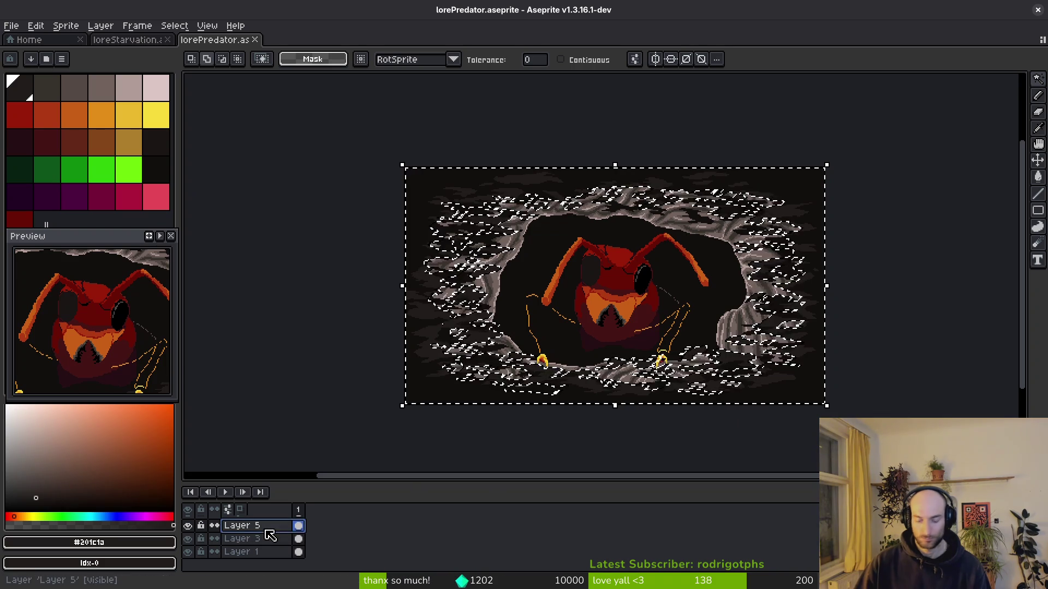
pyautogui.hotkey('shift', 'n')
pyautogui.hotkey('ctrl', 'd')
pyautogui.scroll(4, 456, 351)
pyautogui.scroll(-1, 456, 351)
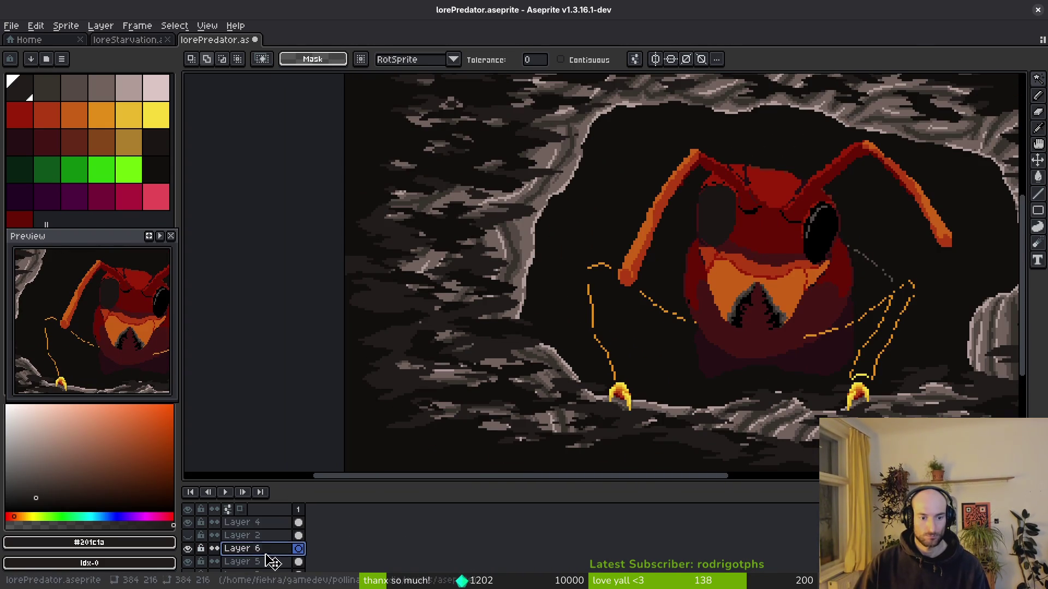
pyautogui.moveTo(346, 483); pyautogui.dragTo(344, 434)
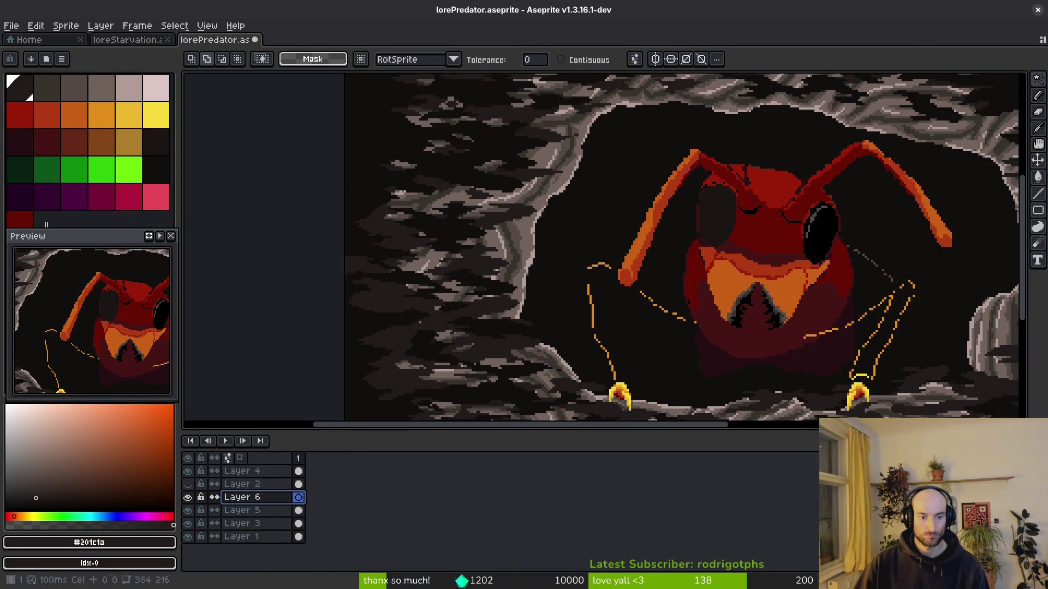
pyautogui.click(316, 544)
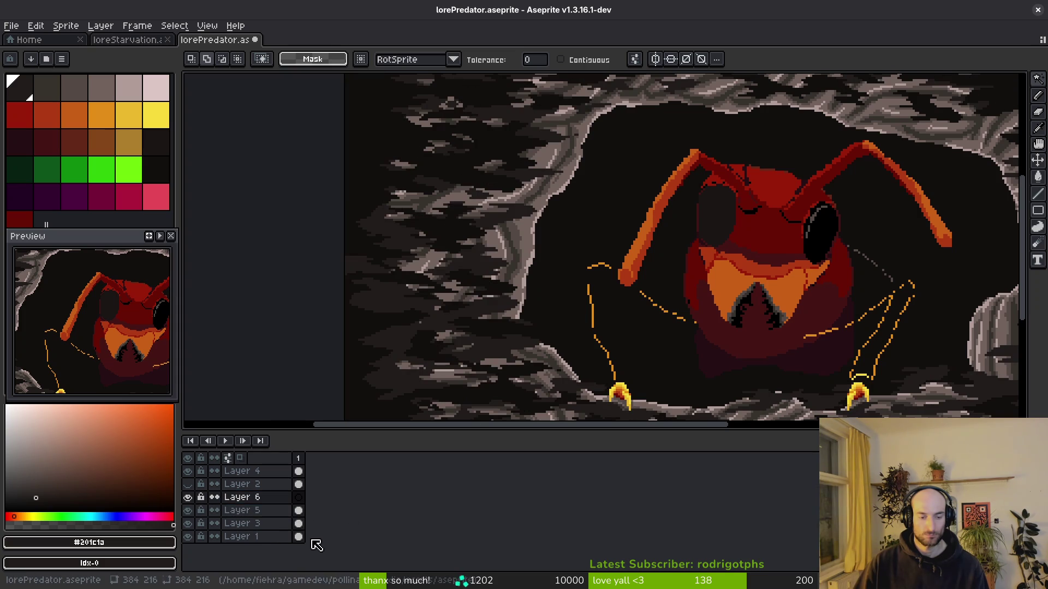
# Select the cave-rock pixels on Layer 3 and paste them into Layer 6.
pyautogui.click(299, 524)
pyautogui.click(398, 375)
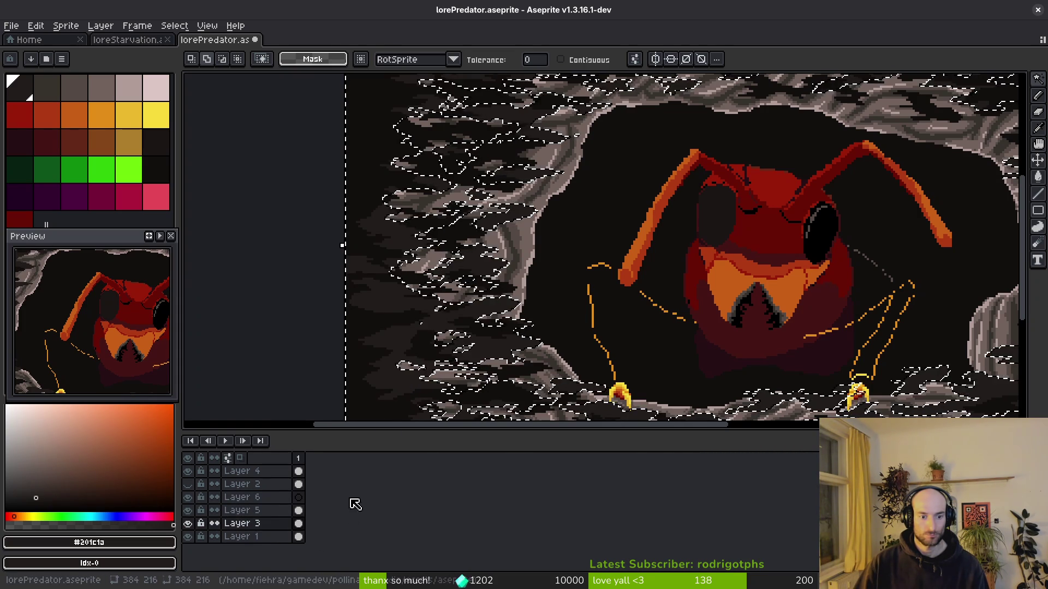
pyautogui.click(300, 511)
pyautogui.hotkey('ctrl', 'd')
pyautogui.hotkey('ctrl', 'shift', 'd')
pyautogui.click(298, 497)
pyautogui.hotkey('ctrl', 'd')
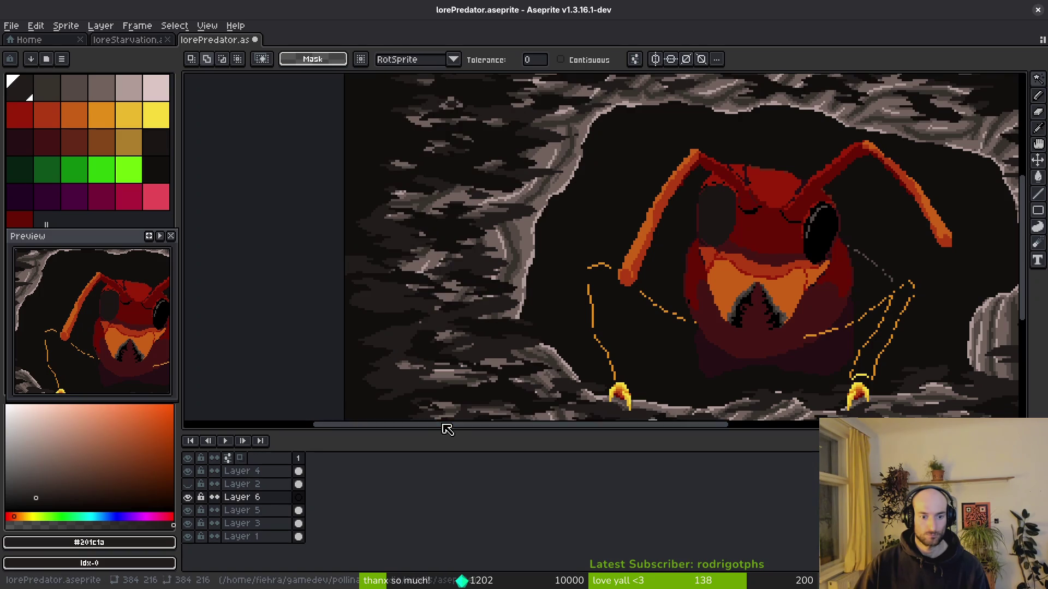
# Scale Layer 6's rock copy up from 384×216 to about 424×234 pixels.
pyautogui.hotkey('ctrl', 'a')
pyautogui.scroll(-4, 545, 305)
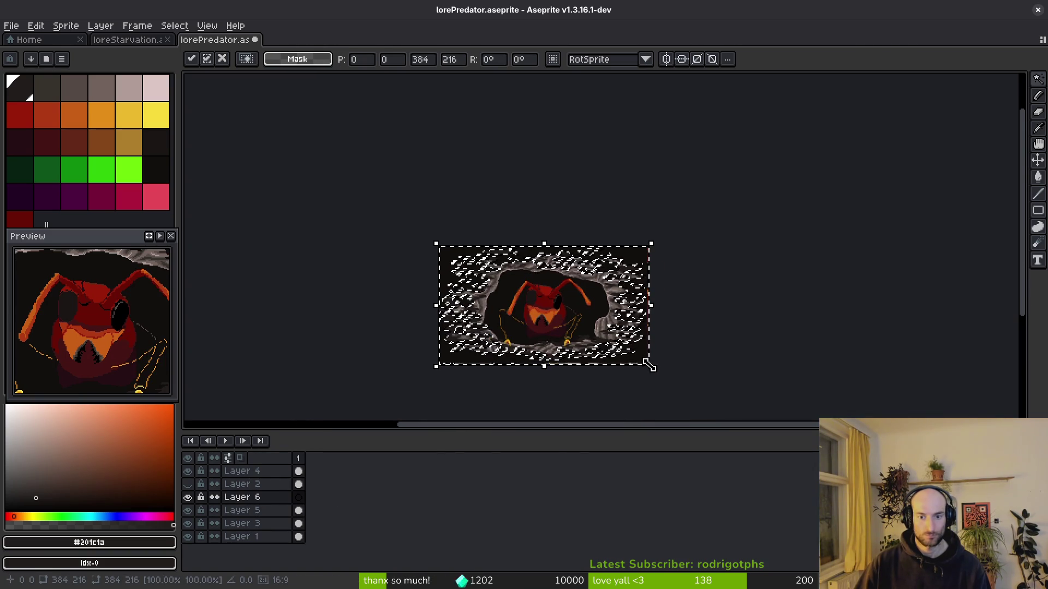
pyautogui.moveTo(650, 366)
pyautogui.mouseDown()
pyautogui.moveTo(666, 375)
pyautogui.moveTo(652, 365)
pyautogui.mouseUp()
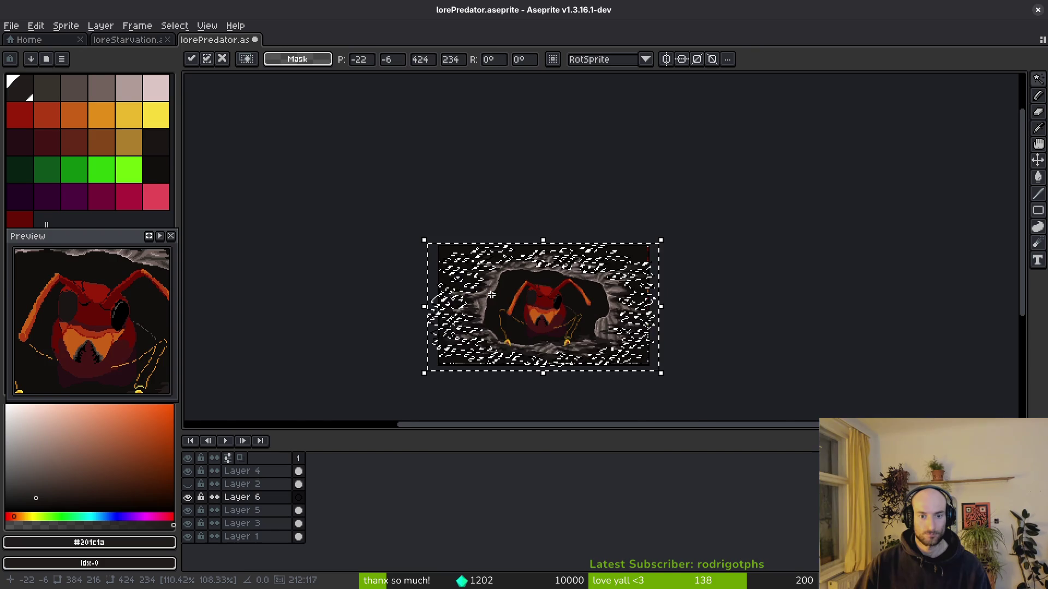
pyautogui.scroll(3, 533, 297)
pyautogui.scroll(-2, 528, 297)
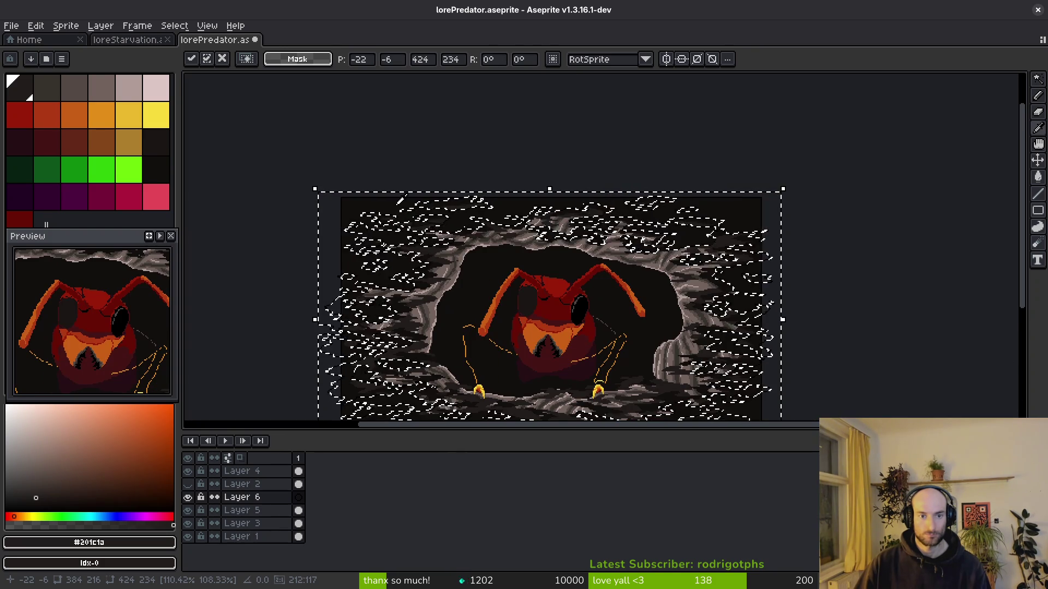
# Replace the near-black #120f0c colour using Replace Color.
pyautogui.click(156, 169)
pyautogui.hotkey('shift', 'r')
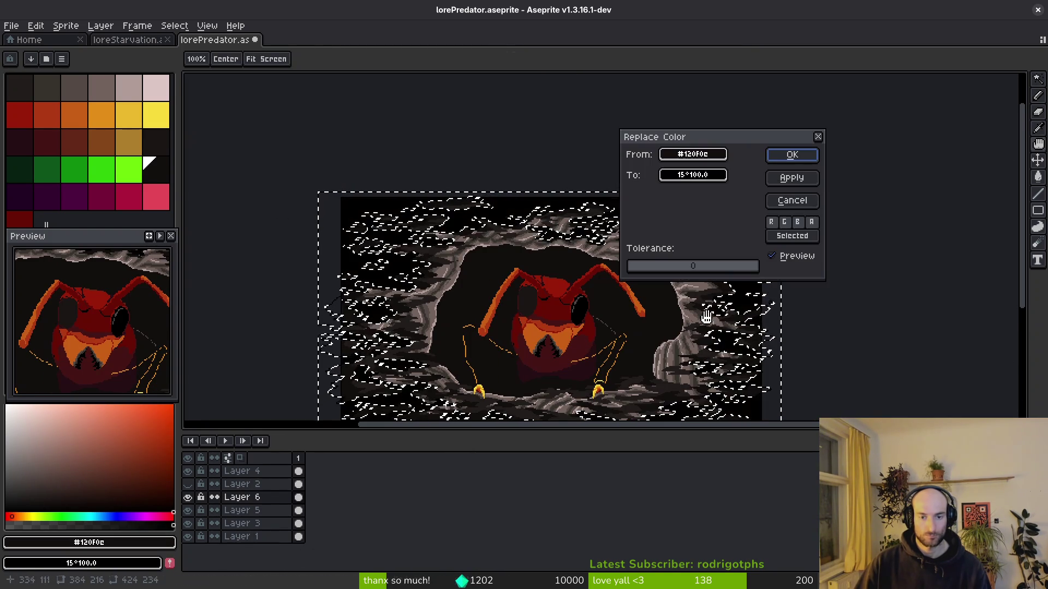
pyautogui.click(805, 156)
pyautogui.scroll(-1, 604, 359)
pyautogui.scroll(1, 604, 359)
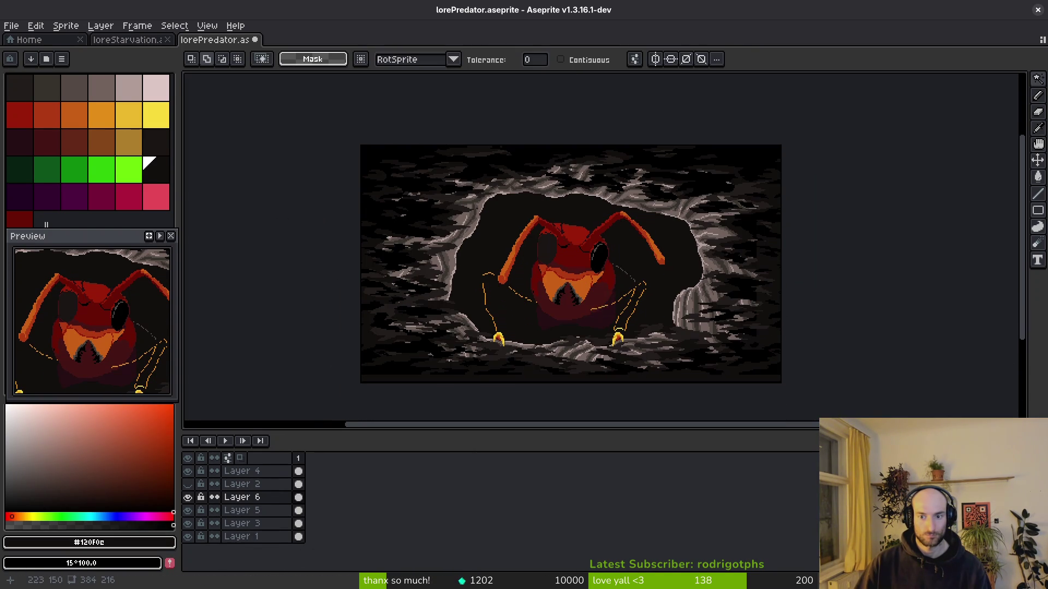
pyautogui.scroll(1, 615, 323)
pyautogui.scroll(-1, 615, 323)
pyautogui.moveTo(620, 328); pyautogui.dragTo(709, 323)
pyautogui.scroll(1, 689, 327)
pyautogui.scroll(-1, 709, 324)
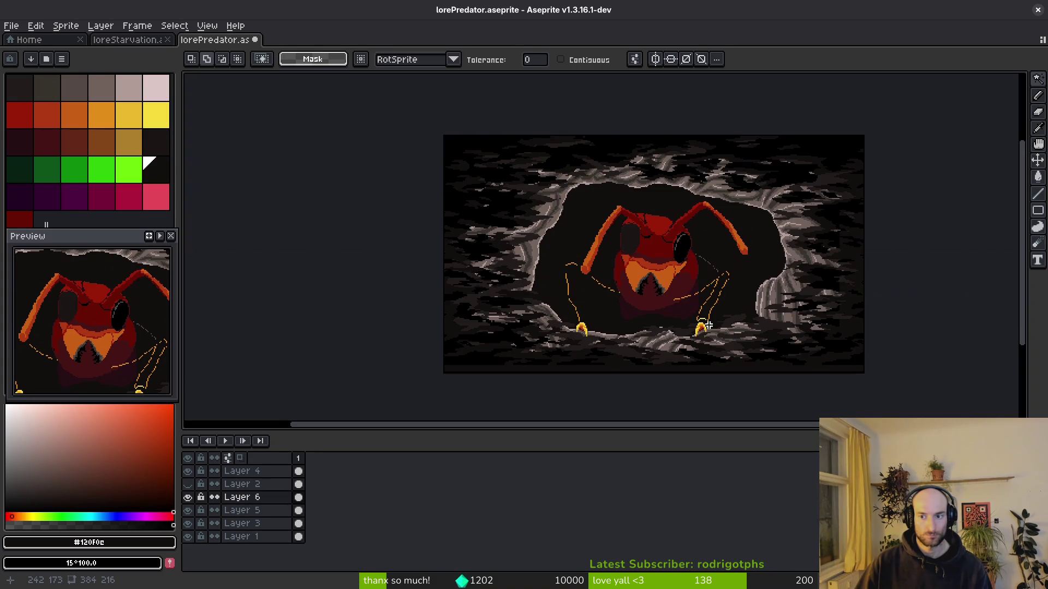
# Toggle the last change with undo/redo, then hide and clear Layer 6's contents.
pyautogui.hotkey('ctrl', 'z')
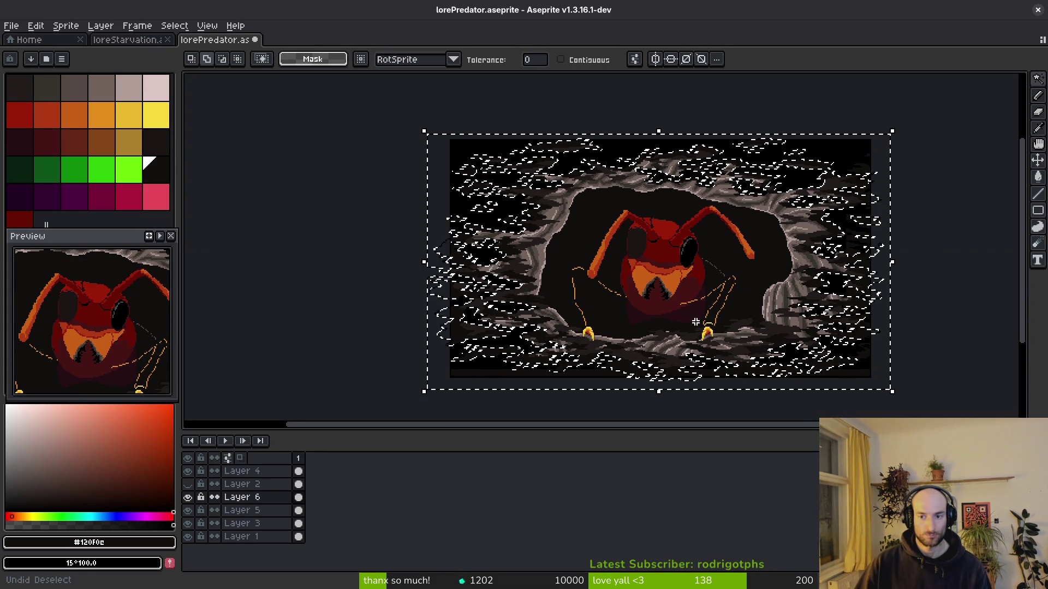
pyautogui.hotkey('ctrl', 'y')
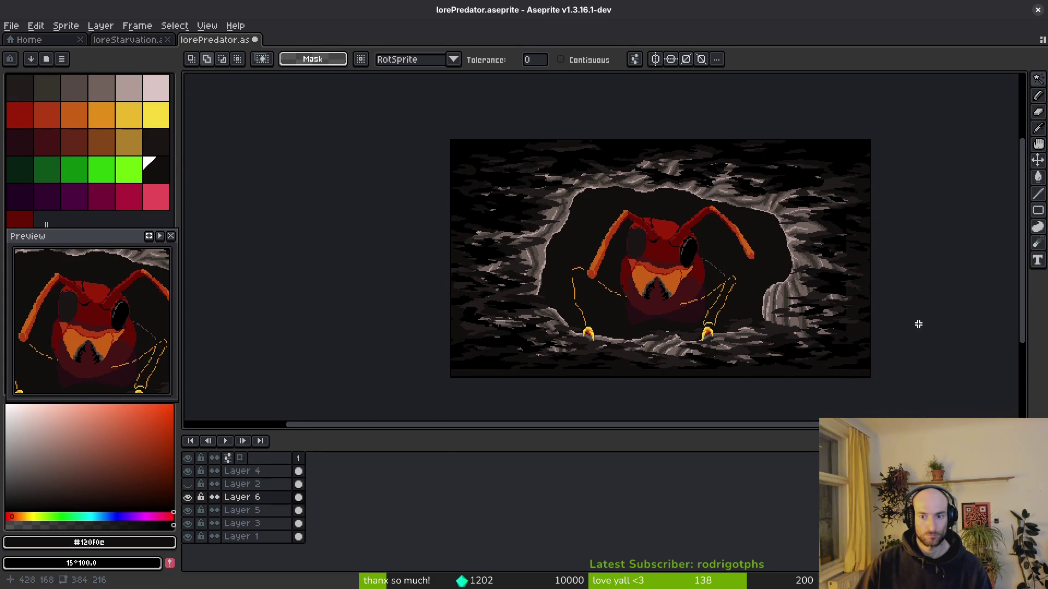
pyautogui.hotkey('ctrl', 'z')
pyautogui.hotkey('ctrl', 'y')
pyautogui.scroll(1, 854, 340)
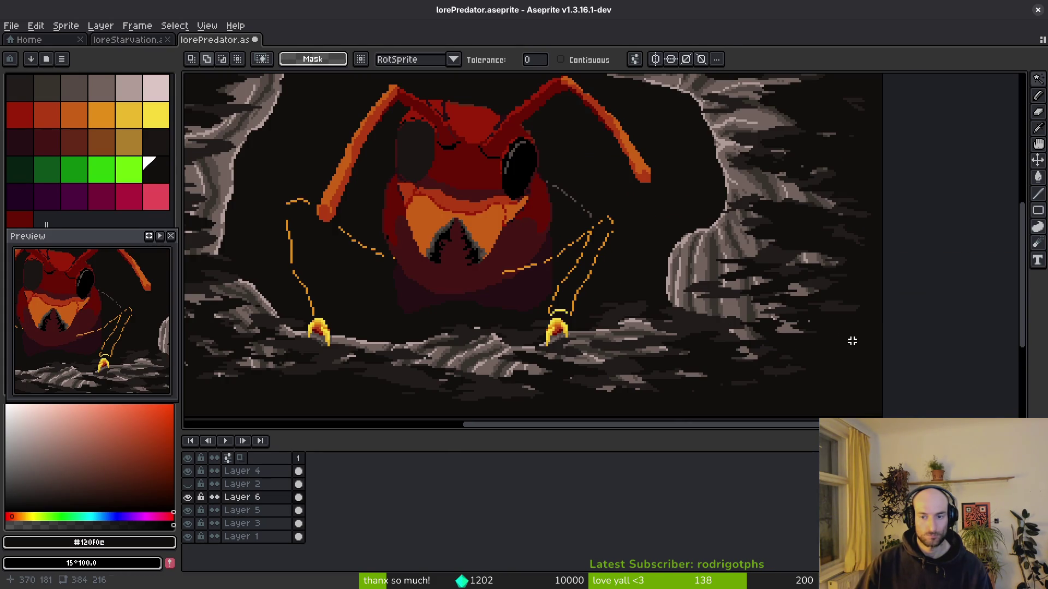
pyautogui.click(191, 498)
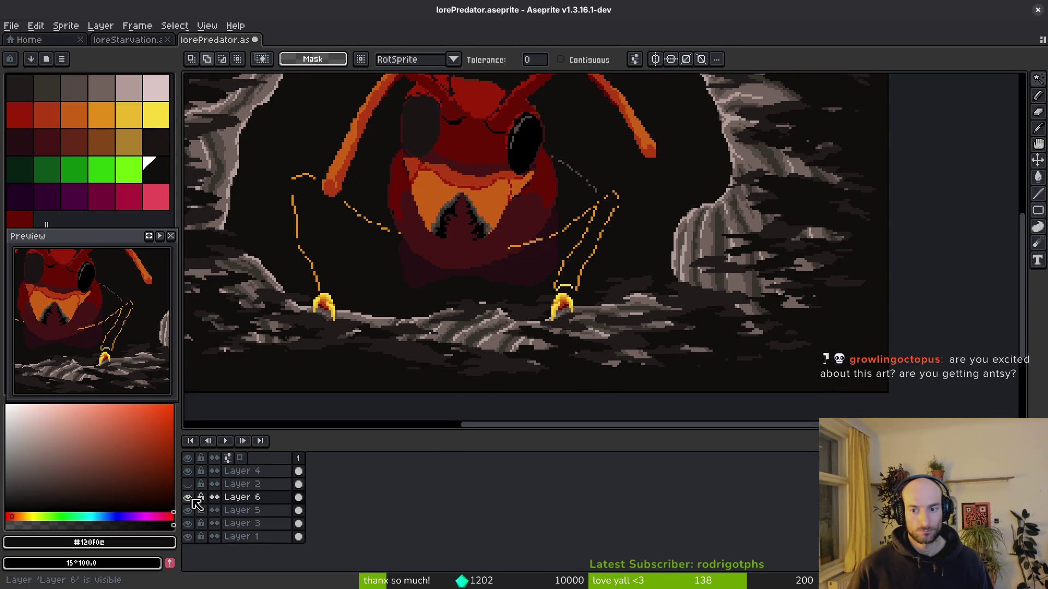
pyautogui.press('Delete')
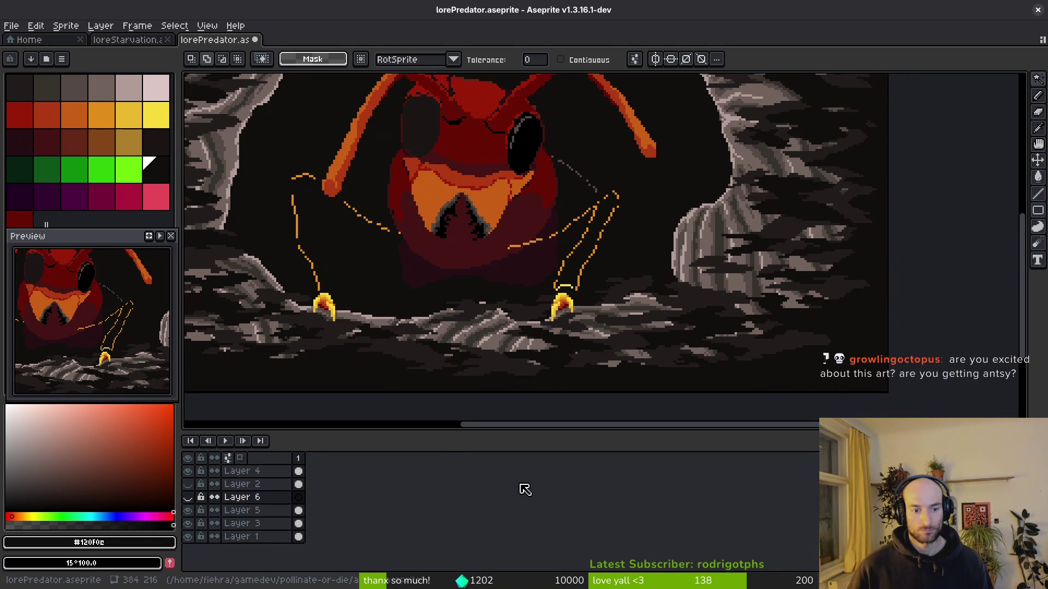
pyautogui.click(187, 510)
pyautogui.click(187, 510)
# Copy Layer 3's rock cel, show Layer 6 again, and clear the whole of Layer 6.
pyautogui.click(298, 524)
pyautogui.hotkey('ctrl', 'c')
pyautogui.click(298, 497)
pyautogui.click(188, 497)
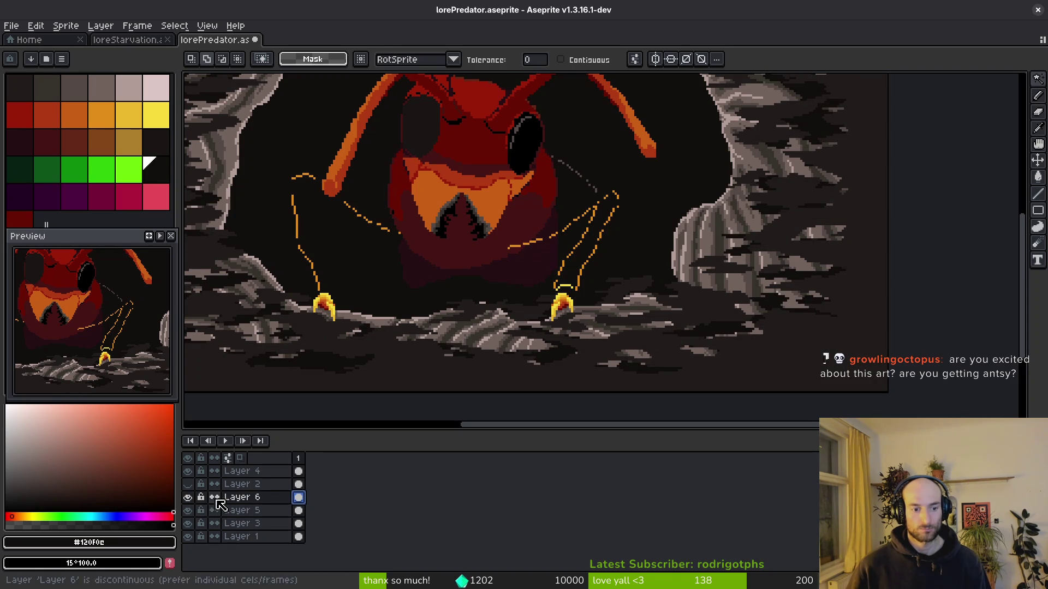
pyautogui.press('-')
pyautogui.press('-')
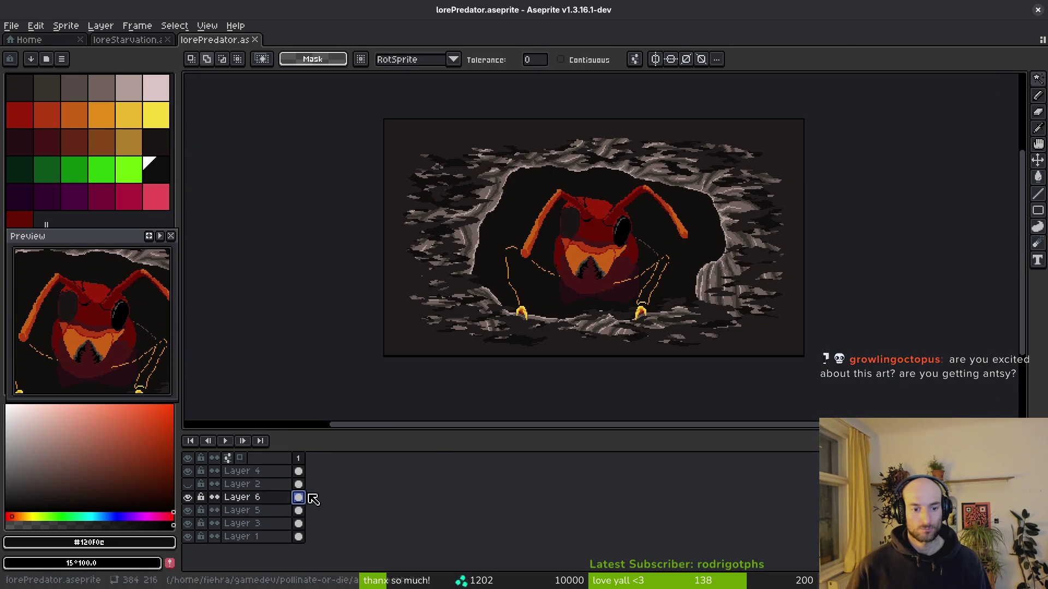
pyautogui.press('x')
pyautogui.hotkey('ctrl', 'a')
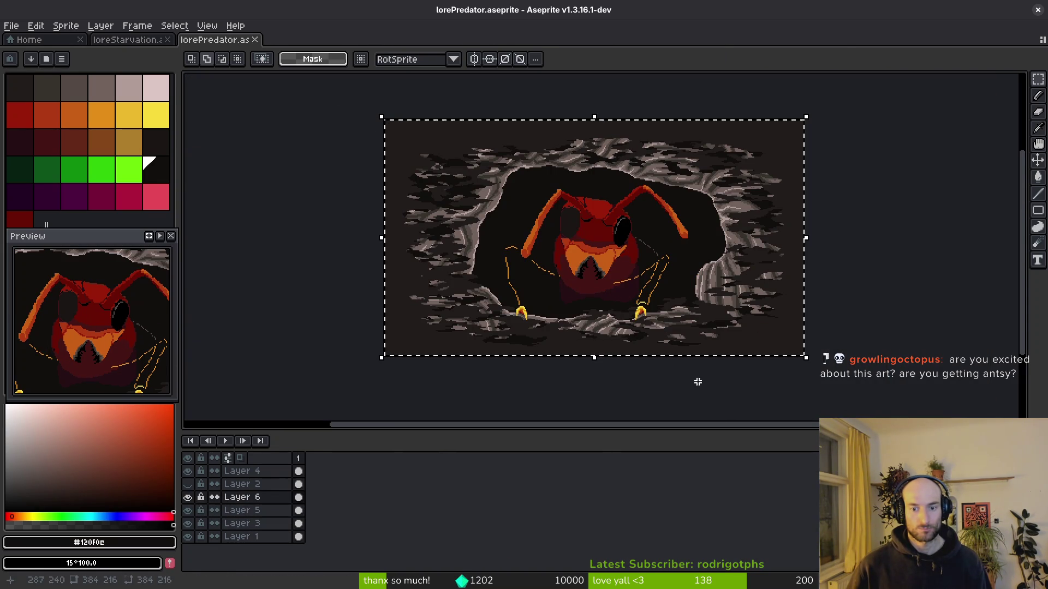
pyautogui.click(298, 498)
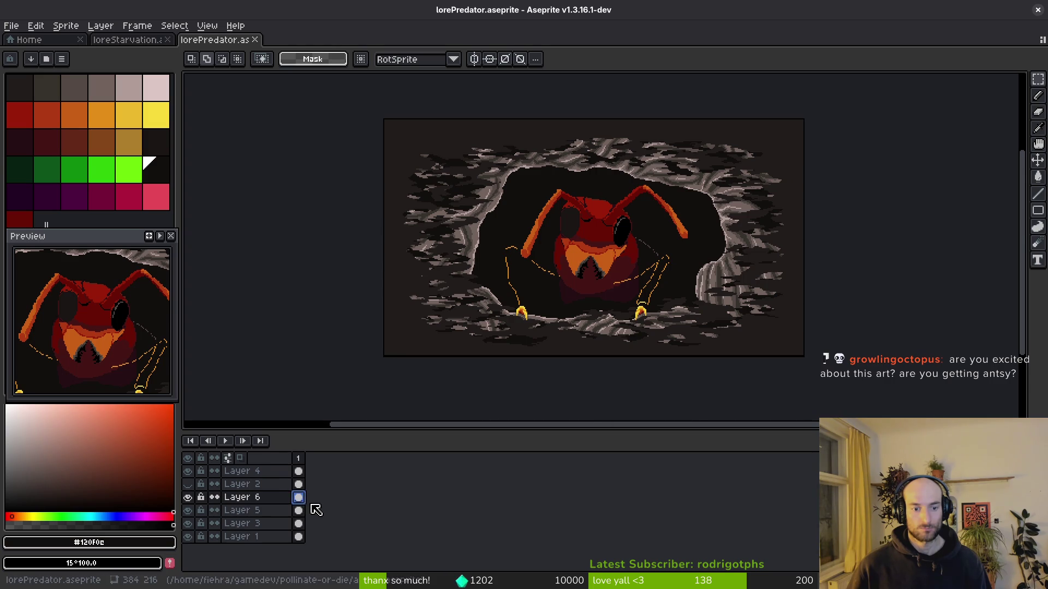
pyautogui.press('Delete')
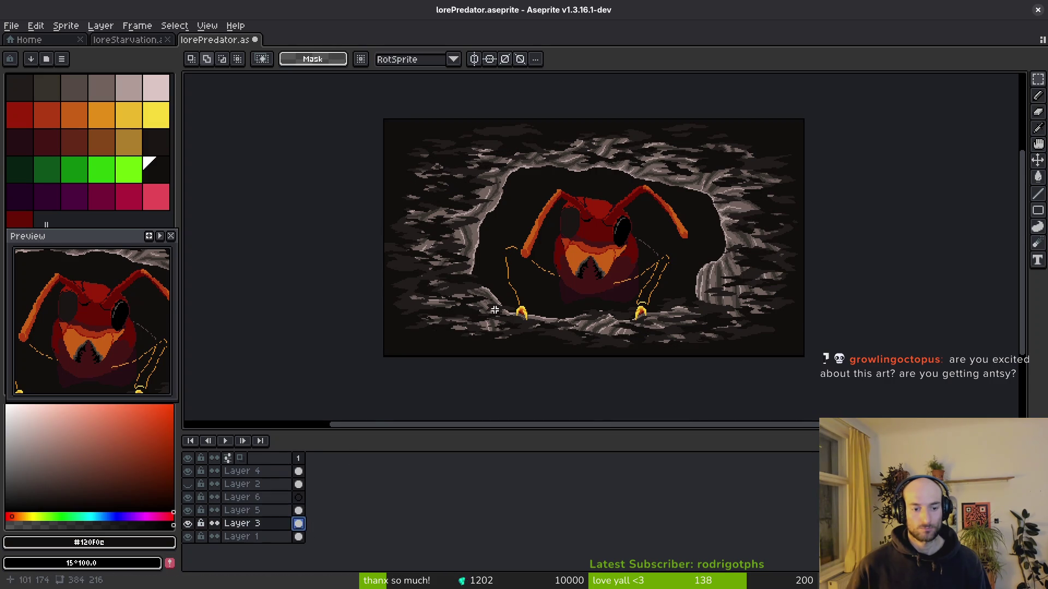
# Delete the pale rock speckles on Layer 5 with a colour selection.
pyautogui.click(298, 511)
pyautogui.press('w')
pyautogui.click(437, 343)
pyautogui.click(431, 373)
pyautogui.hotkey('ctrl', 'z')
pyautogui.press('Delete')
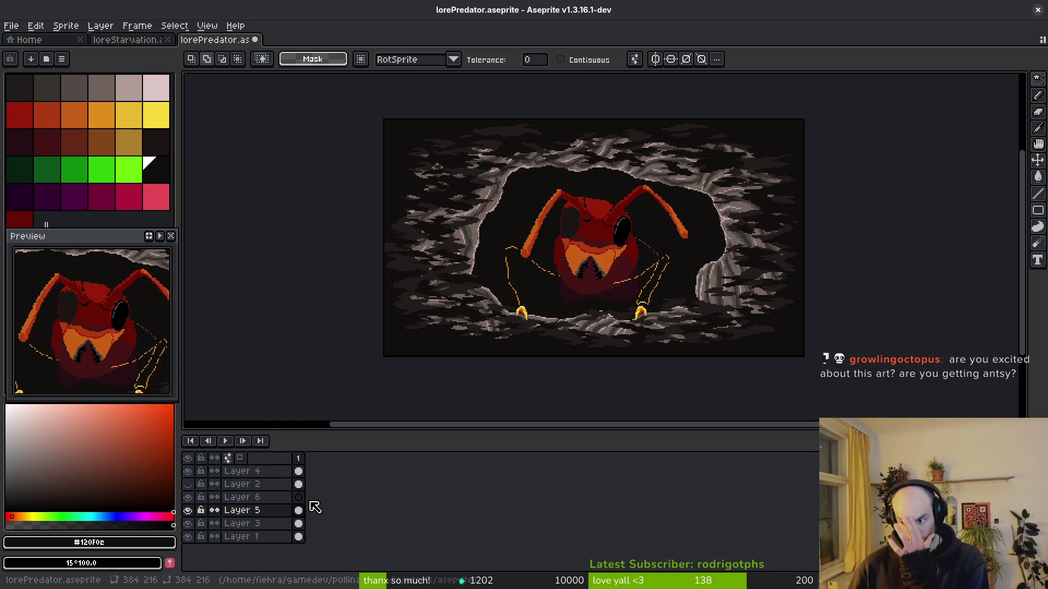
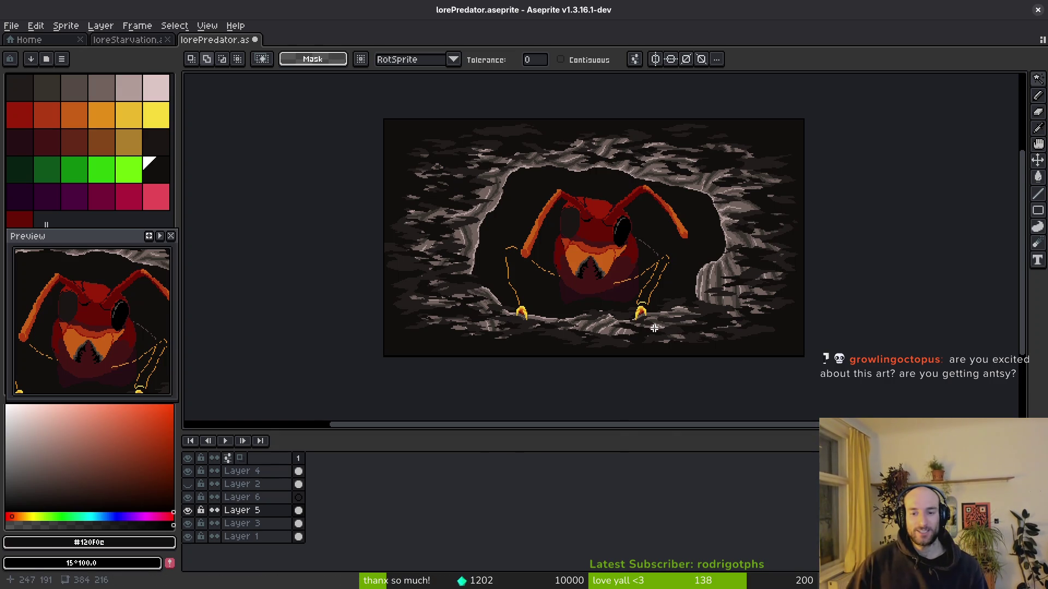
# Make Layer 6 the active layer and select the entire sprite area.
pyautogui.scroll(2, 644, 333)
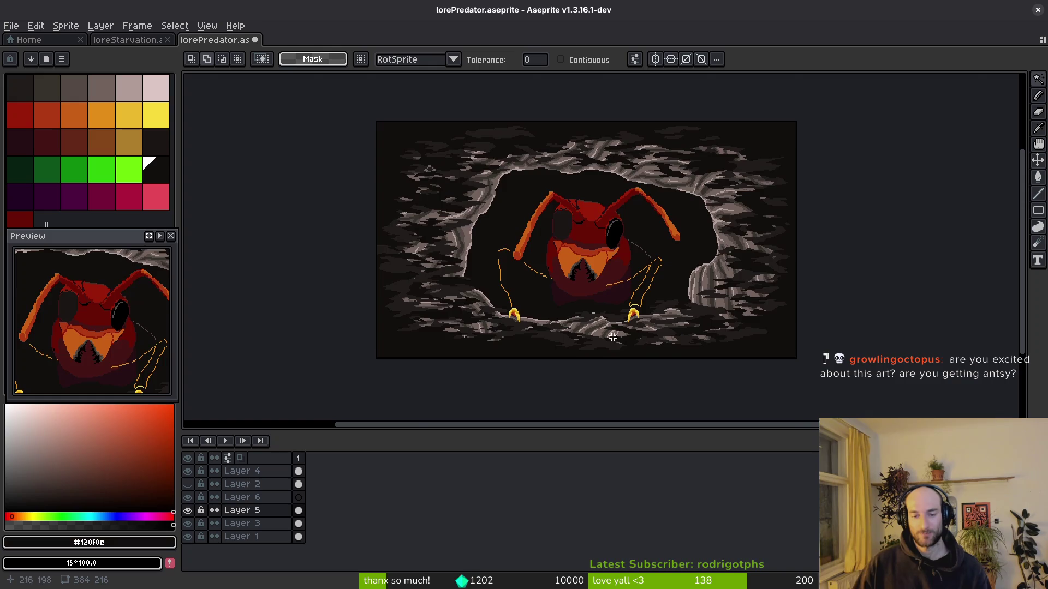
pyautogui.scroll(1, 606, 289)
pyautogui.scroll(-1, 559, 319)
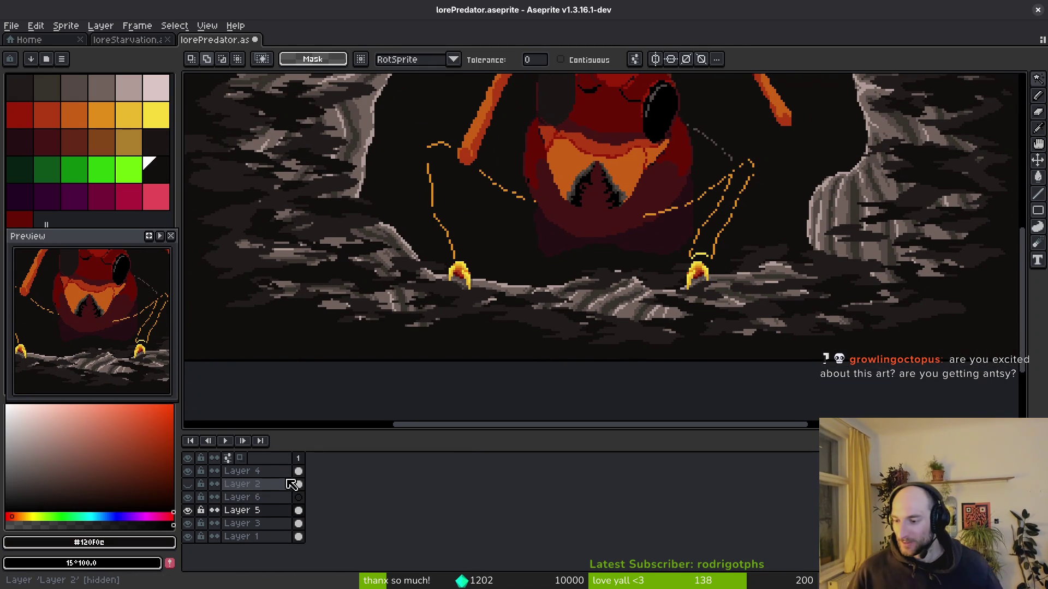
pyautogui.click(299, 510)
pyautogui.click(299, 497)
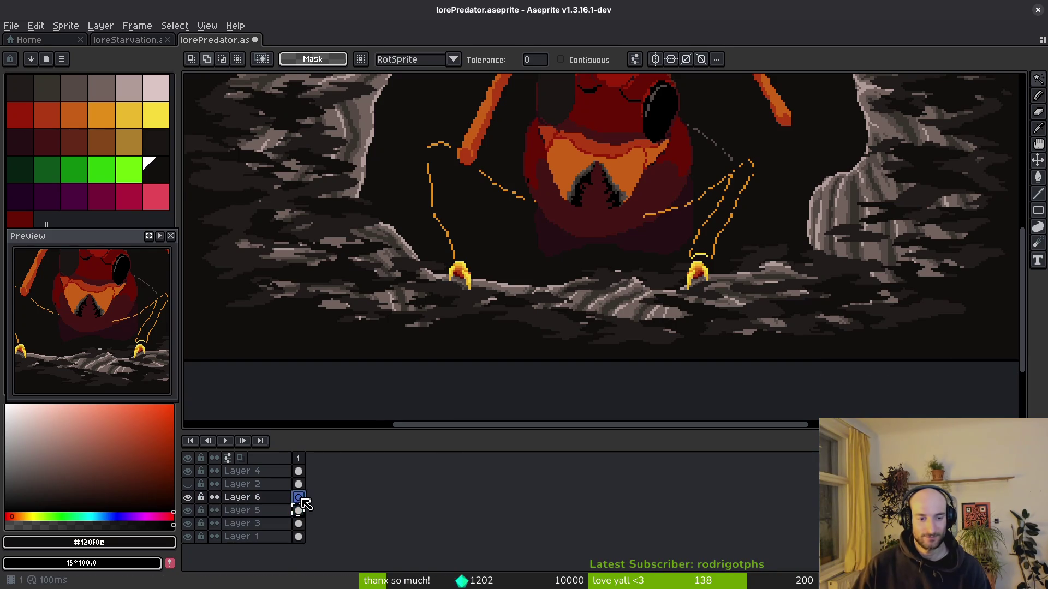
pyautogui.scroll(-5, 444, 345)
pyautogui.press('m')
pyautogui.hotkey('ctrl', 'a')
# Scale the cave up in stages to 456×264 so it spills past the canvas edges.
pyautogui.scroll(1, 663, 374)
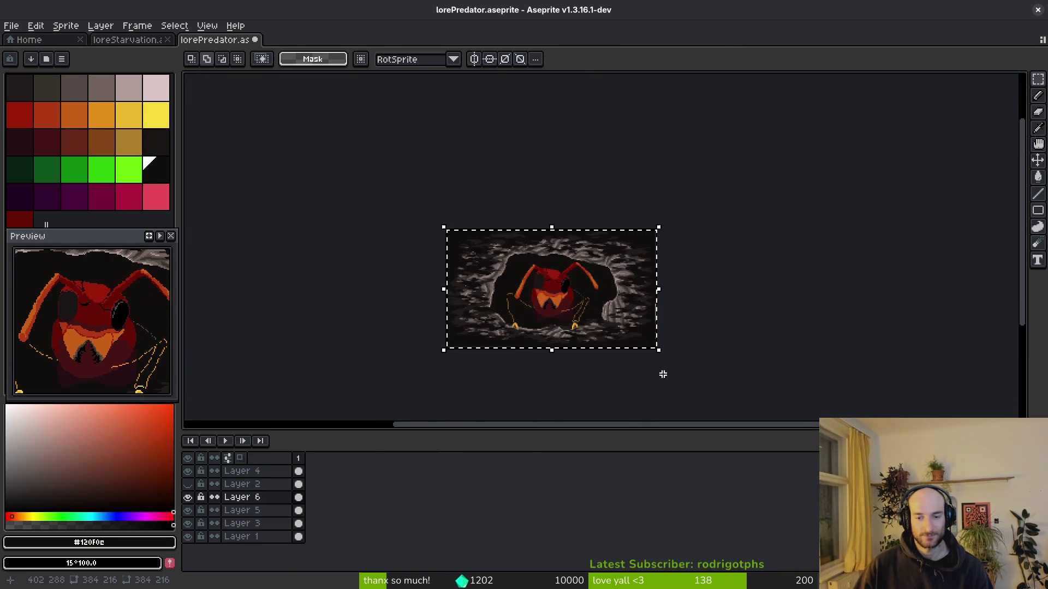
pyautogui.scroll(1, 679, 335)
pyautogui.moveTo(741, 332)
pyautogui.mouseDown()
pyautogui.moveTo(792, 362)
pyautogui.moveTo(754, 329)
pyautogui.mouseUp()
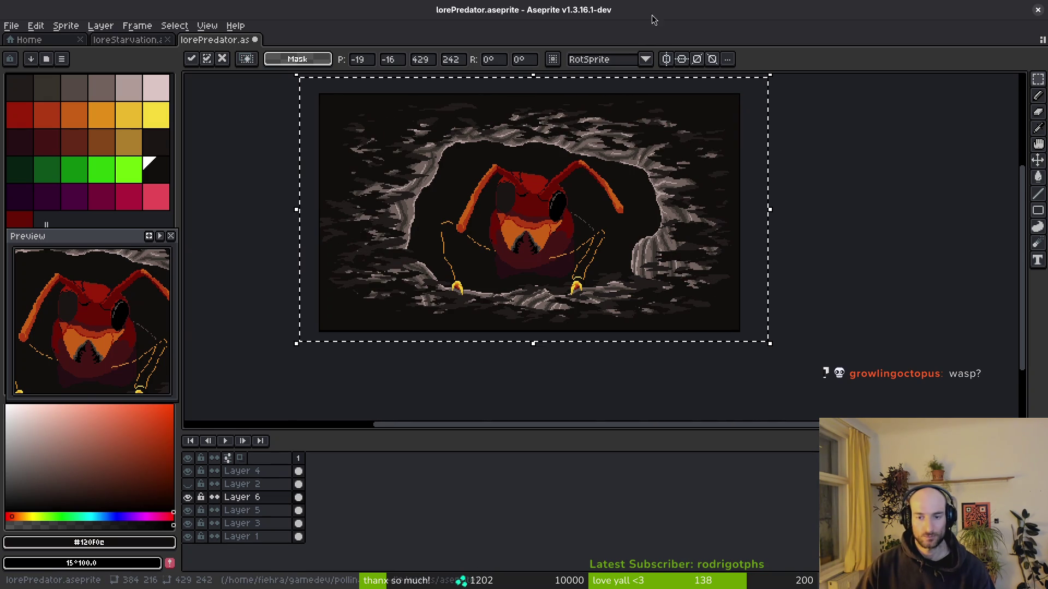
pyautogui.moveTo(732, 329); pyautogui.dragTo(736, 330)
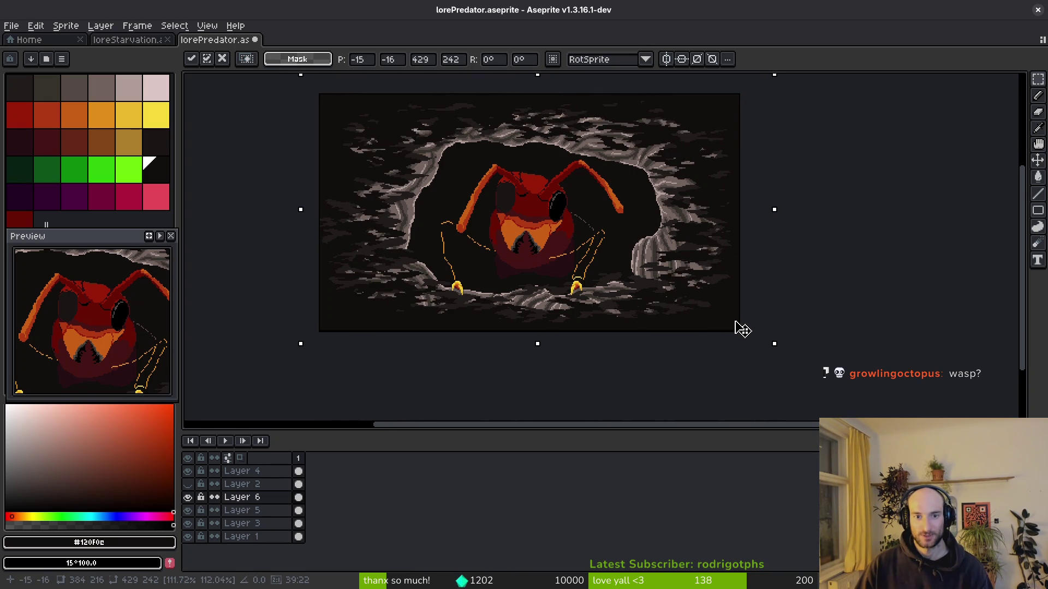
pyautogui.moveTo(776, 344)
pyautogui.mouseDown()
pyautogui.moveTo(792, 355)
pyautogui.moveTo(736, 318)
pyautogui.mouseUp()
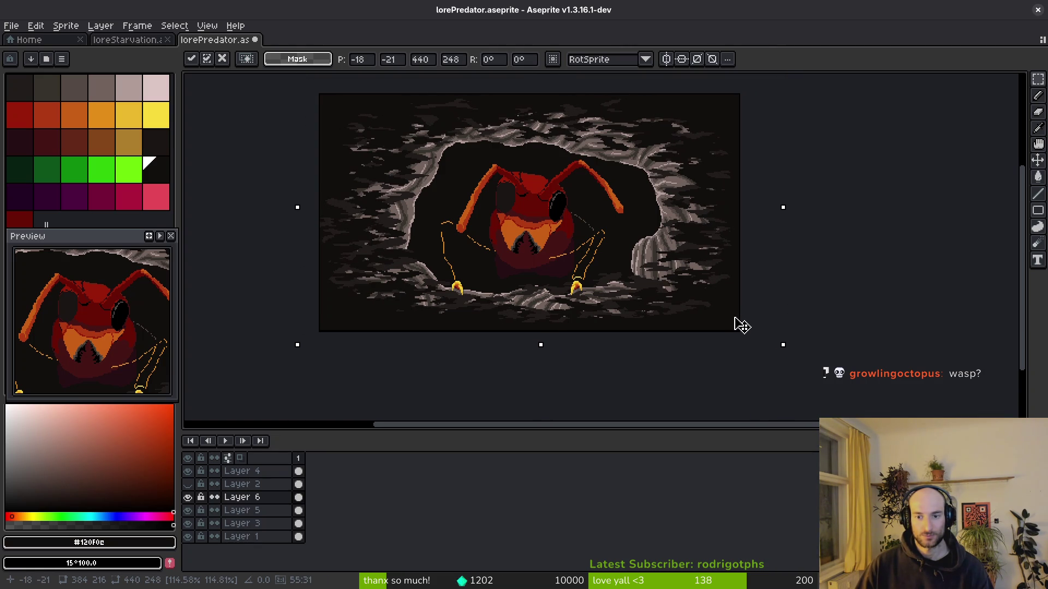
pyautogui.moveTo(784, 347)
pyautogui.mouseDown()
pyautogui.moveTo(795, 363)
pyautogui.moveTo(738, 334)
pyautogui.moveTo(743, 347)
pyautogui.moveTo(735, 326)
pyautogui.mouseUp()
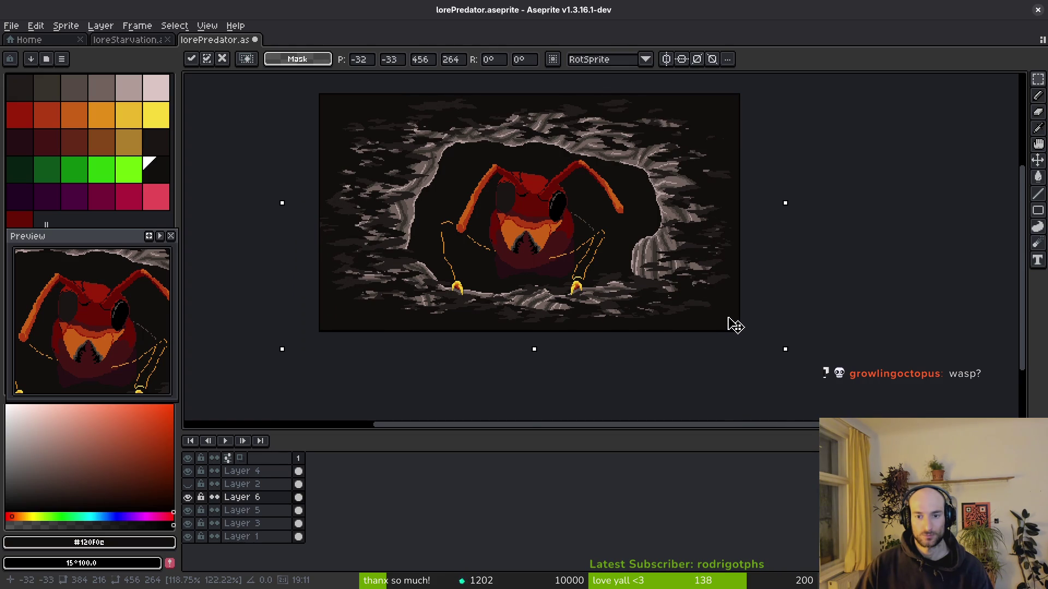
pyautogui.moveTo(612, 273)
pyautogui.mouseDown()
pyautogui.moveTo(589, 289)
pyautogui.moveTo(596, 270)
pyautogui.mouseUp()
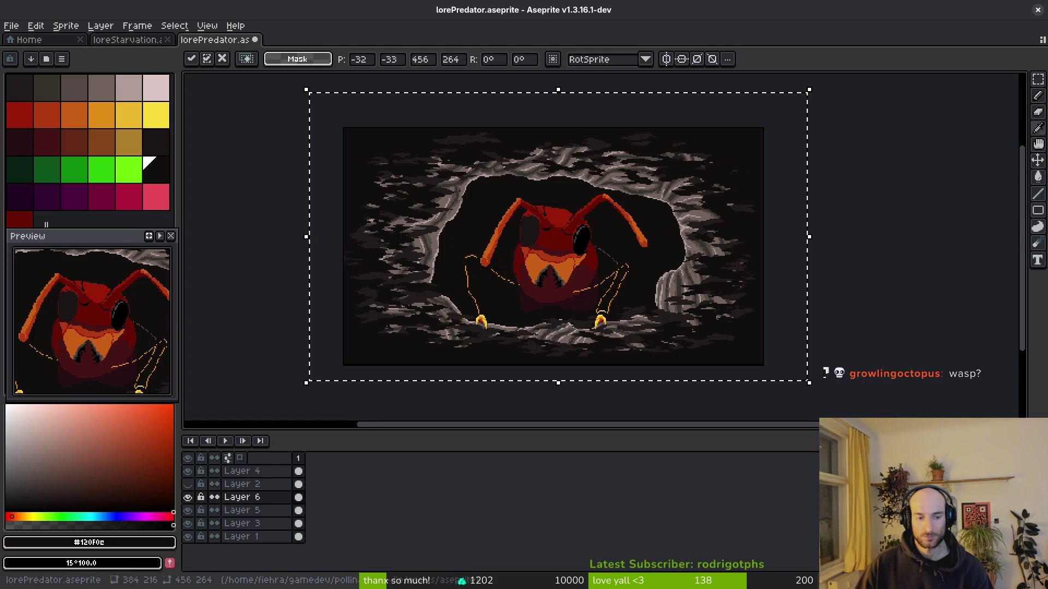
pyautogui.hotkey('shift', 'r')
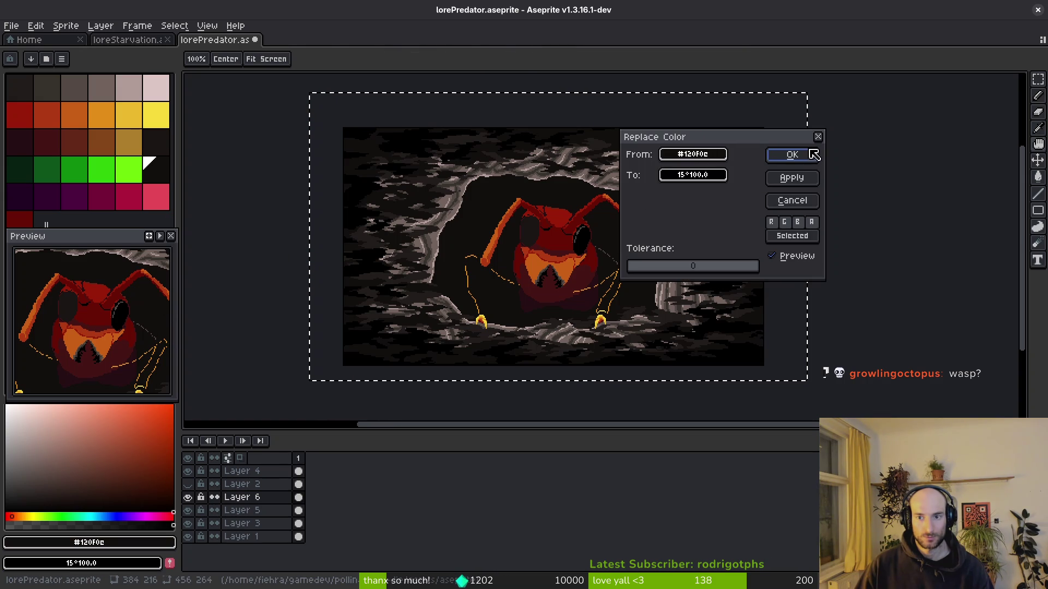
# Replace the dark #120f0c pixels with 15°100.0, then undo the replacement.
pyautogui.click(815, 155)
pyautogui.hotkey('ctrl', 'd')
pyautogui.hotkey('ctrl', 'z')
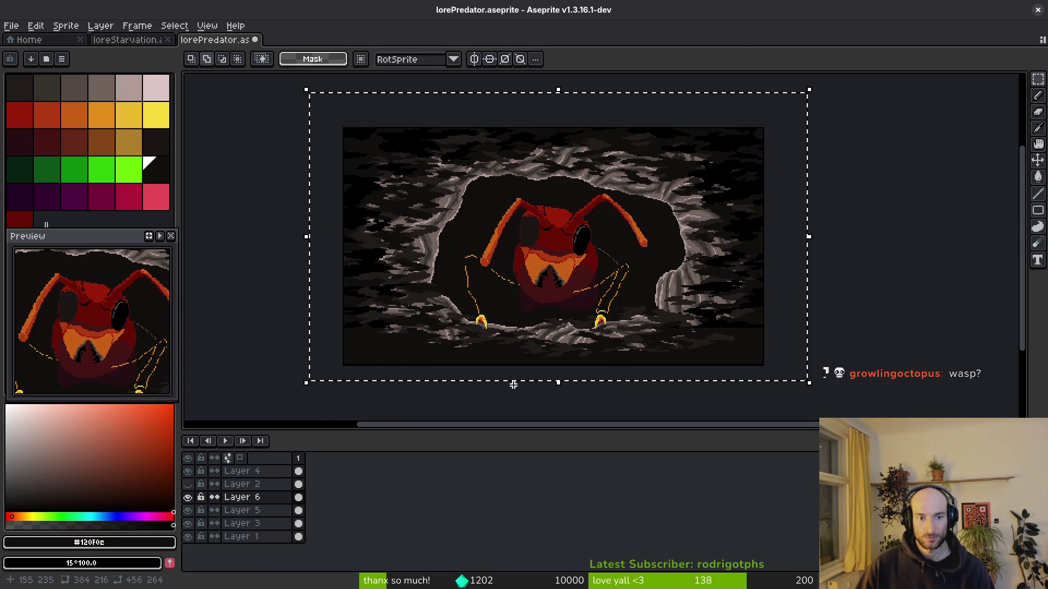
pyautogui.hotkey('ctrl', 'd')
pyautogui.hotkey('ctrl', 'z')
# Reapply the #120f0c-to-15°100.0 colour replacement so the ant shows through.
pyautogui.scroll(2, 692, 327)
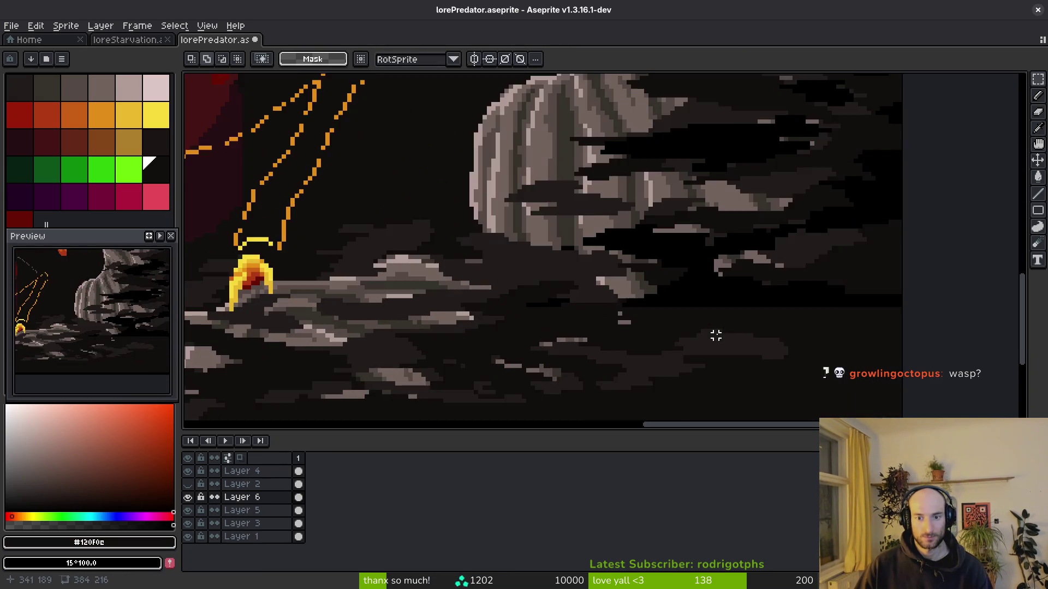
pyautogui.scroll(-4, 715, 335)
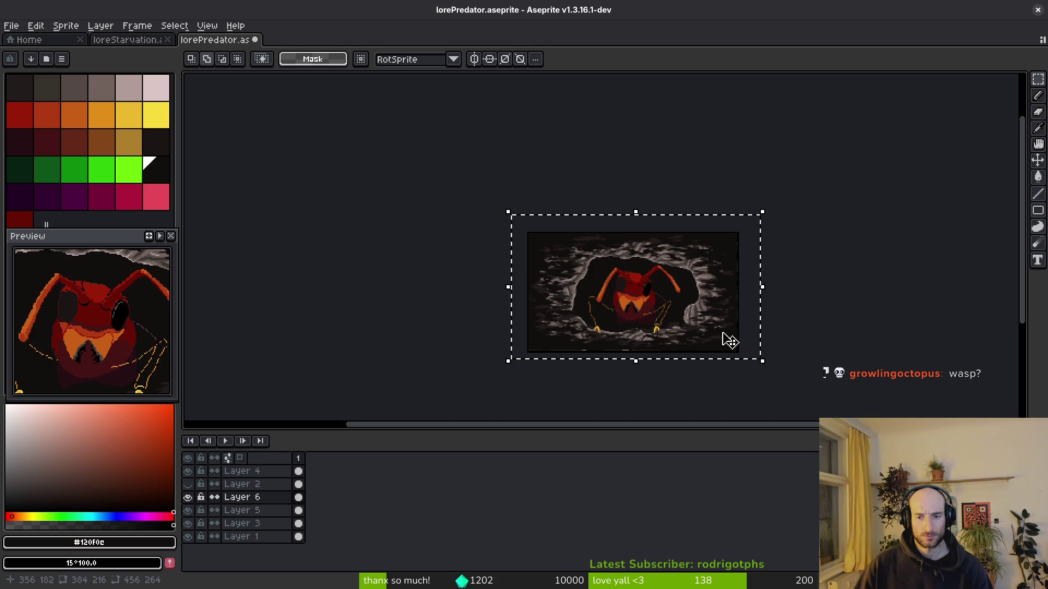
pyautogui.scroll(4, 725, 352)
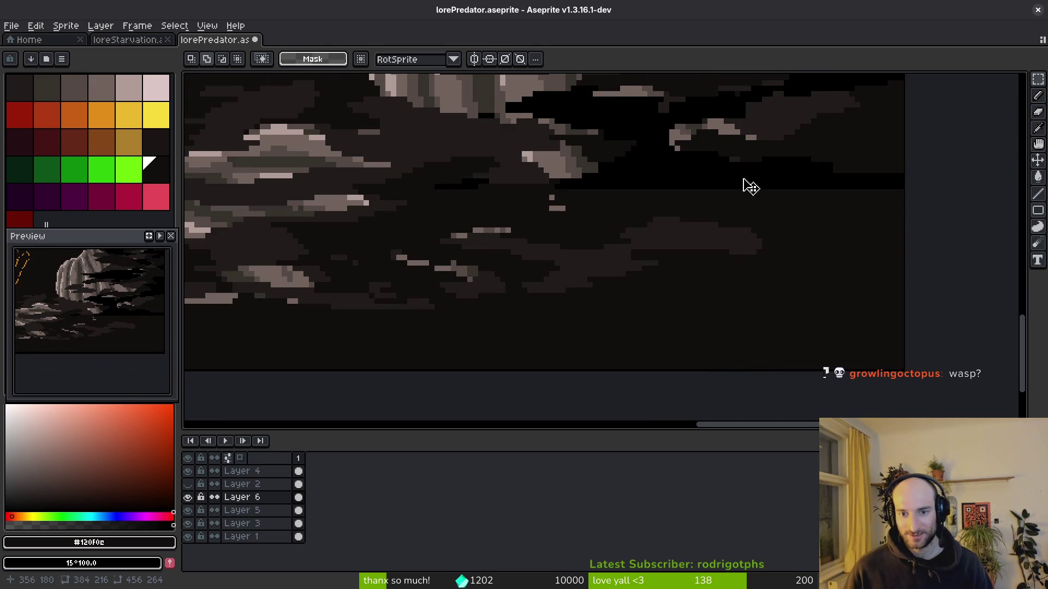
pyautogui.scroll(-2, 627, 206)
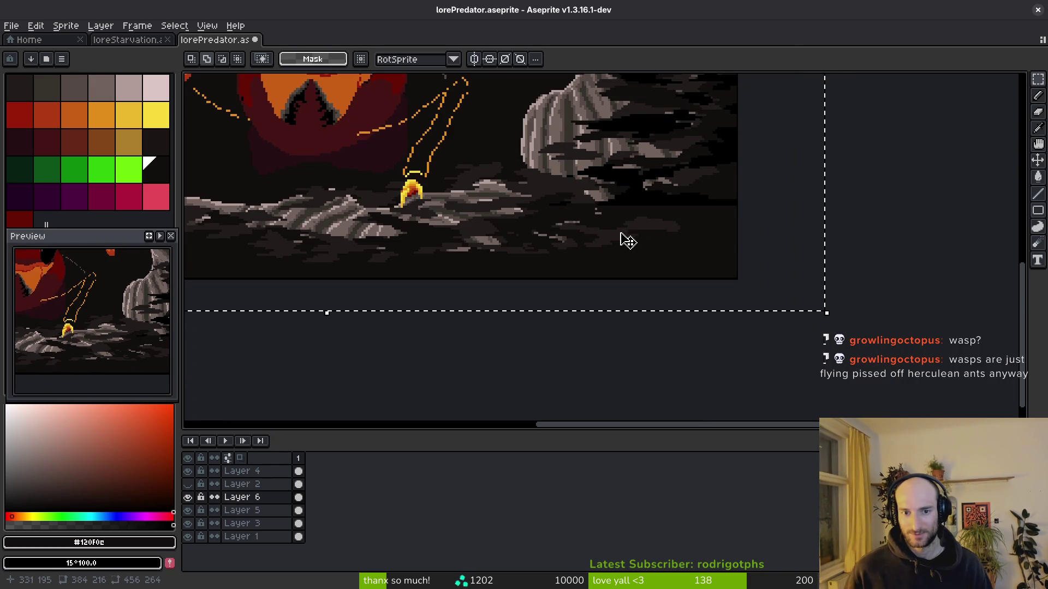
pyautogui.scroll(3, 592, 240)
pyautogui.scroll(-2, 632, 222)
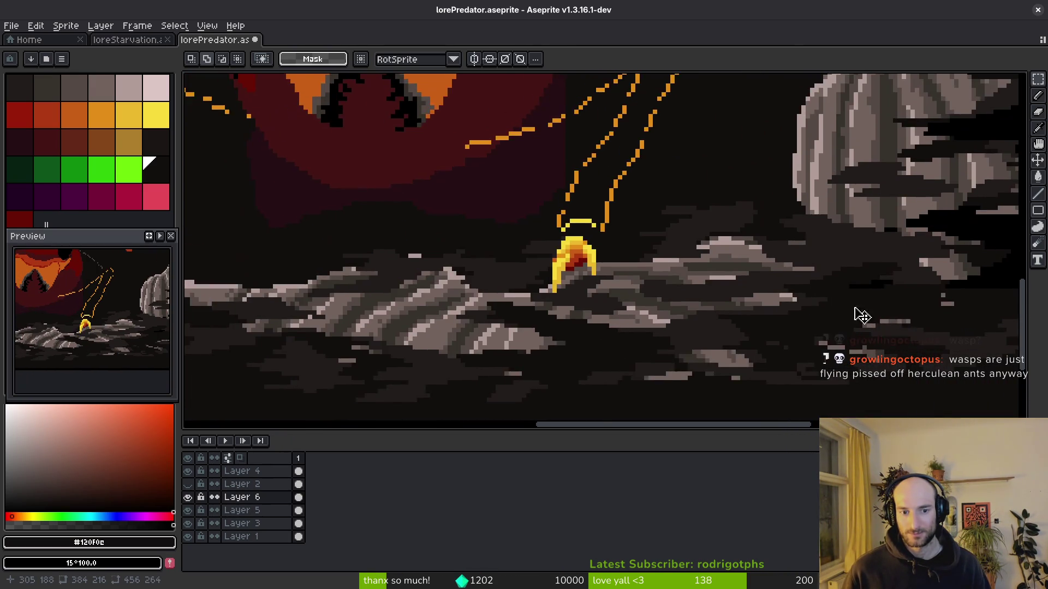
pyautogui.scroll(-3, 885, 287)
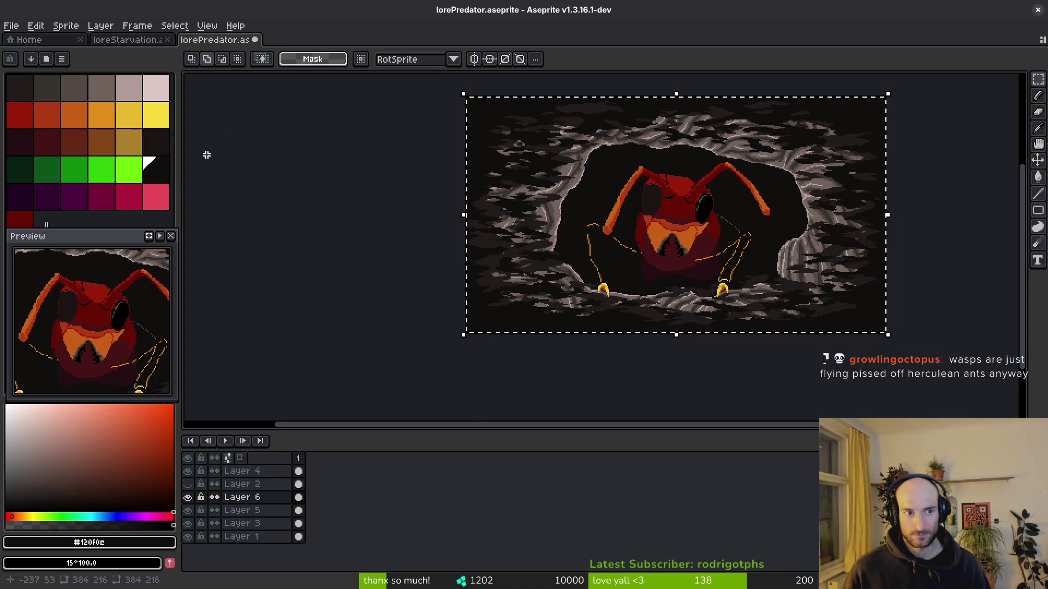
pyautogui.hotkey('shift', 'r')
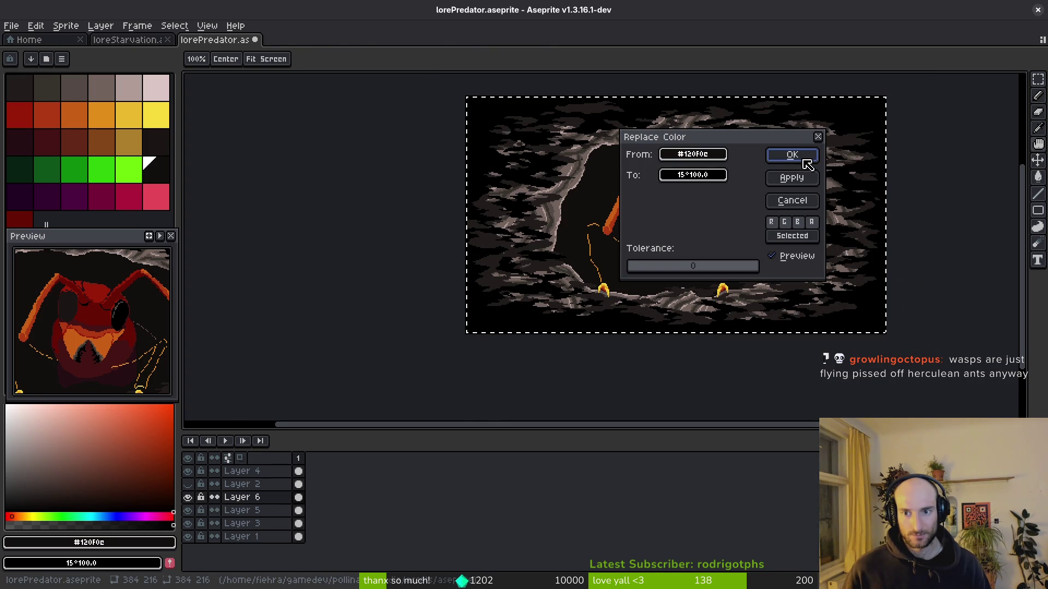
pyautogui.click(803, 159)
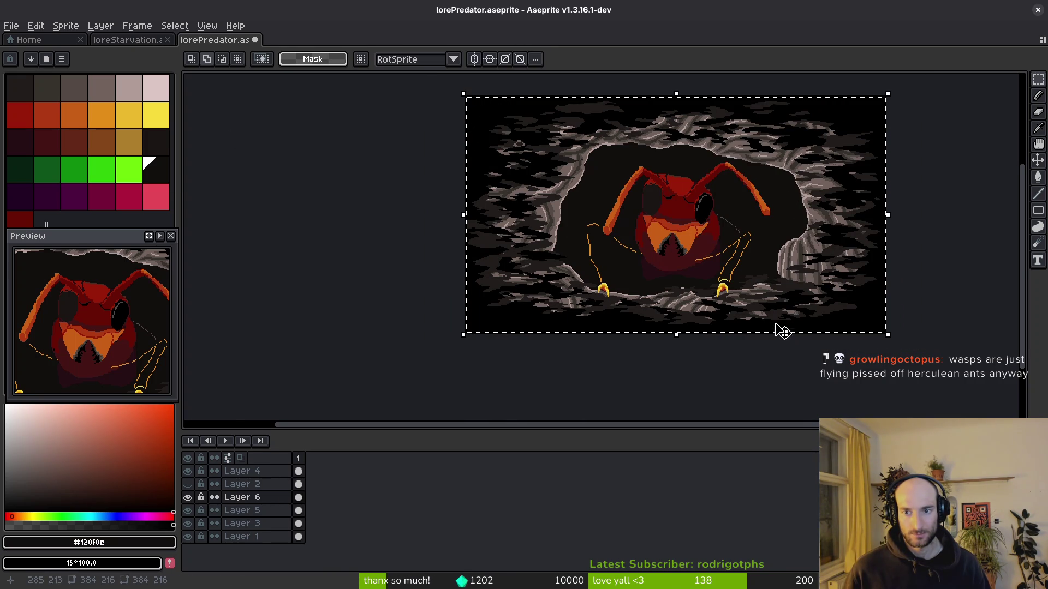
# Resize the cave to 444×269 and confirm the colour replacement on it.
pyautogui.moveTo(886, 336)
pyautogui.mouseDown()
pyautogui.moveTo(968, 414)
pyautogui.moveTo(869, 334)
pyautogui.moveTo(879, 344)
pyautogui.mouseUp()
pyautogui.hotkey('shift', 'r')
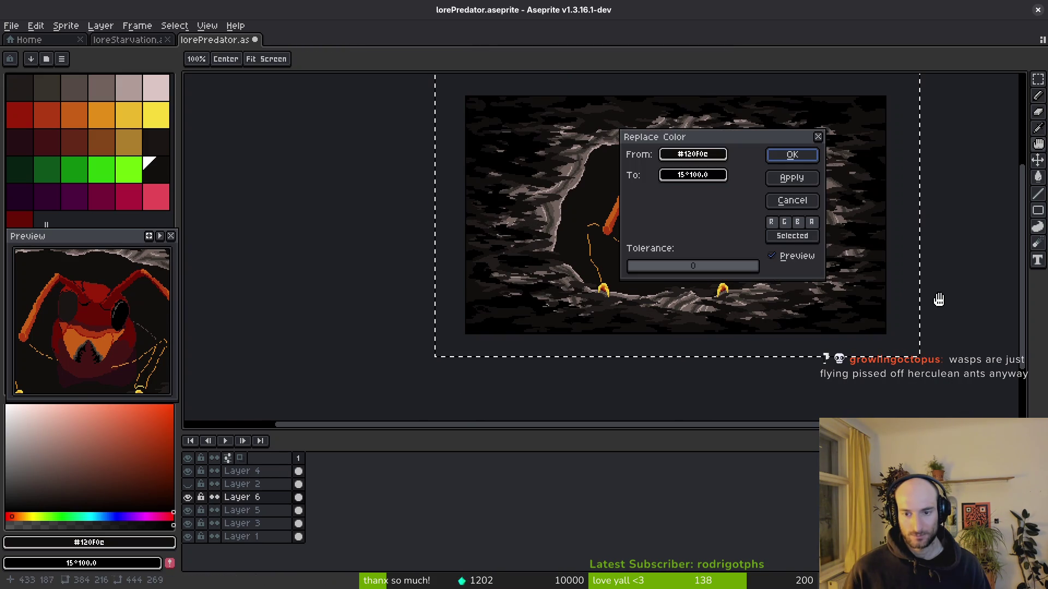
pyautogui.click(807, 155)
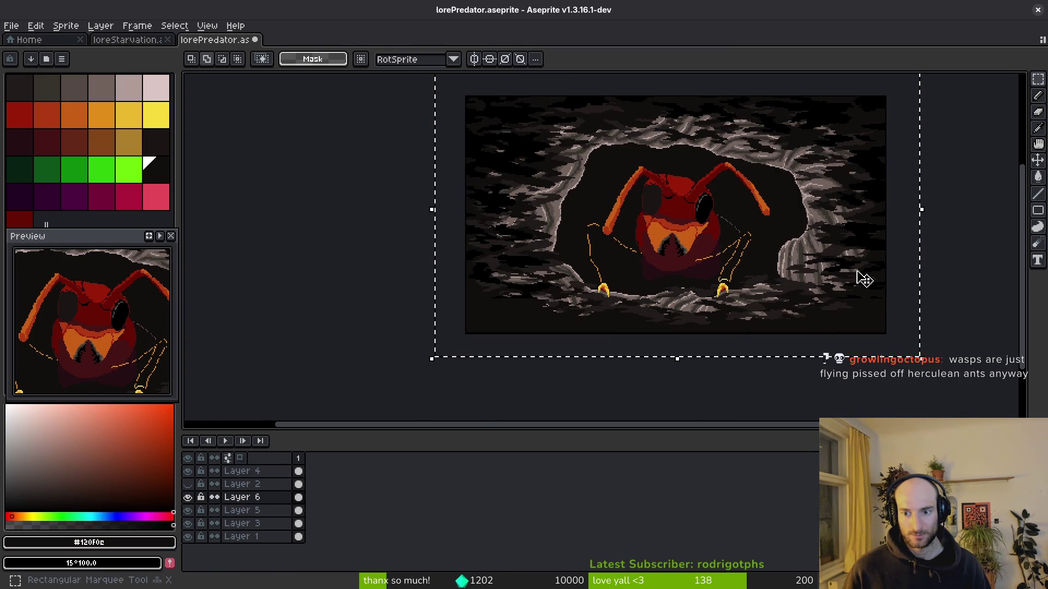
# Deselect, save lorePredator.aseprite, and drag a selection over the whole sprite.
pyautogui.hotkey('ctrl', 'd')
pyautogui.hotkey('ctrl', 's')
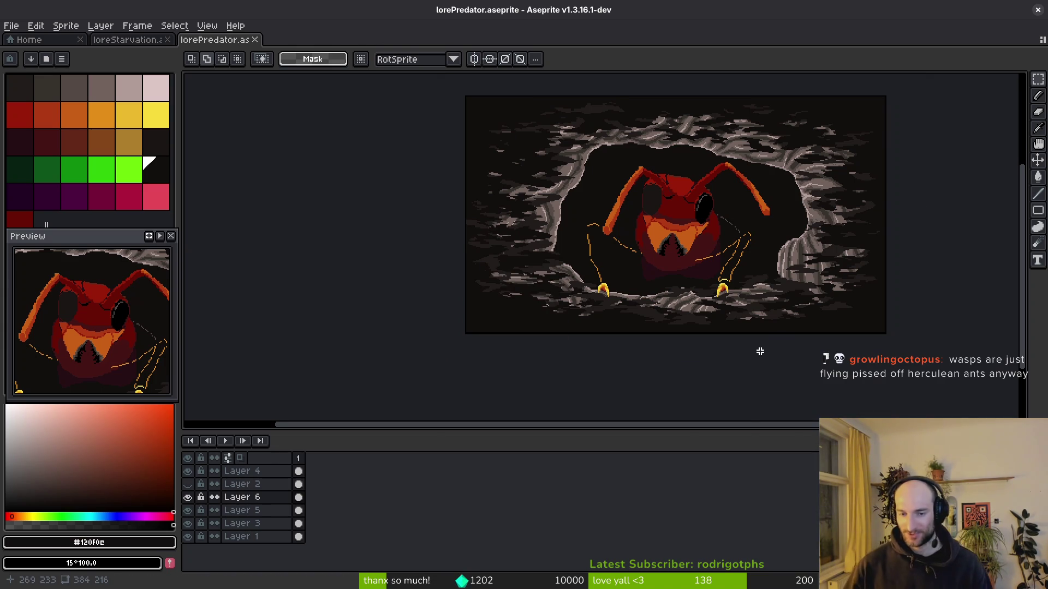
pyautogui.moveTo(445, 71); pyautogui.dragTo(902, 355)
# Cut the selected pixels, paste them back, commit, and save the file.
pyautogui.hotkey('ctrl', 'd')
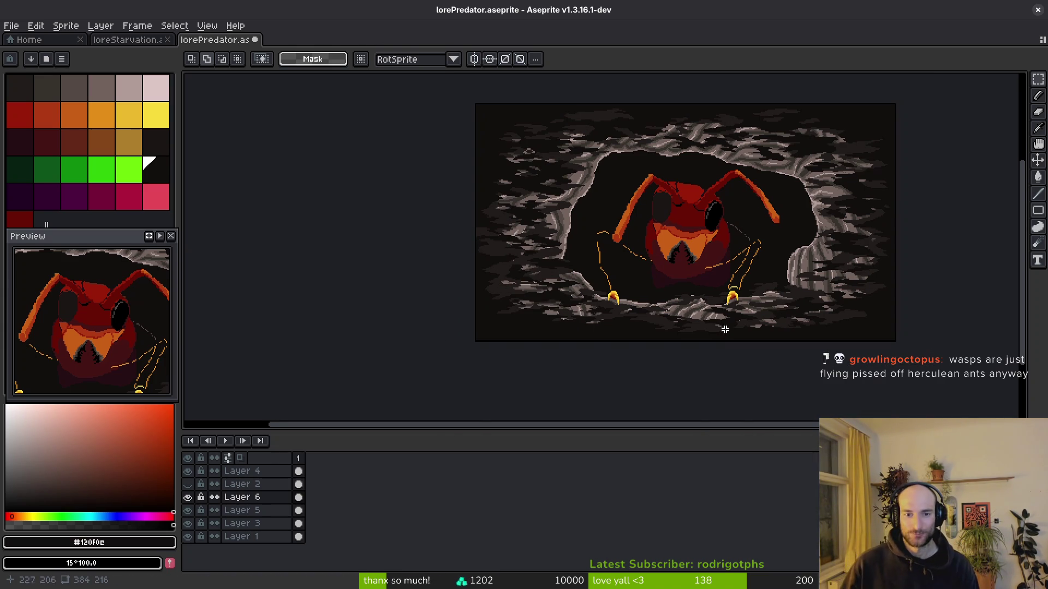
pyautogui.hotkey('ctrl', 'a')
pyautogui.hotkey('ctrl', 'x')
pyautogui.press('Down')
pyautogui.hotkey('ctrl', 'v')
pyautogui.press('Return')
pyautogui.hotkey('ctrl', 'd')
pyautogui.hotkey('ctrl', 's')
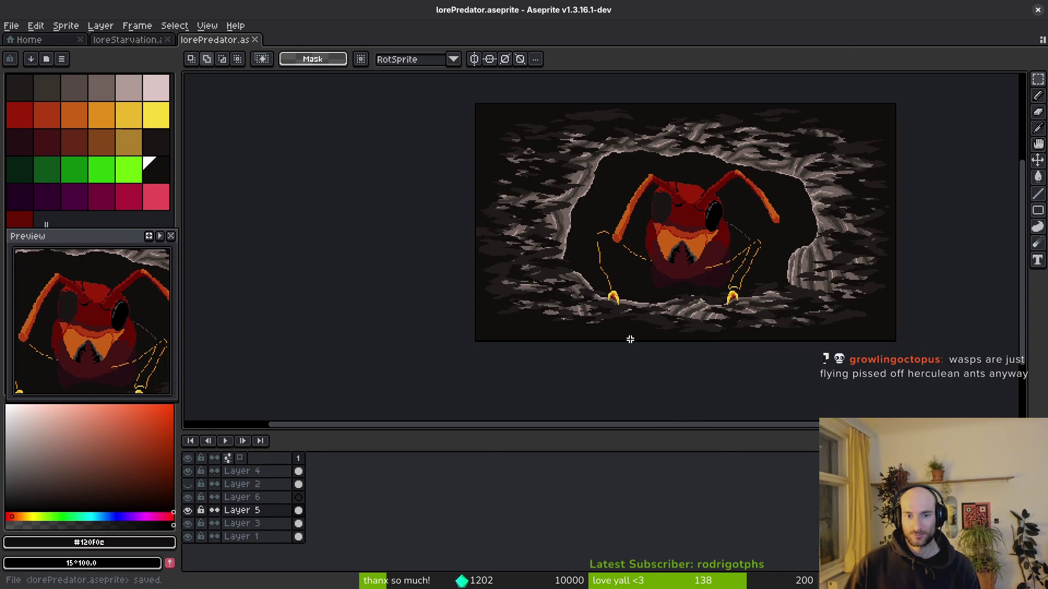
# Move Layer 6 between Layer 3 and Layer 1, then magic-wand its rock colour and scale to about 446×252.
pyautogui.click(299, 510)
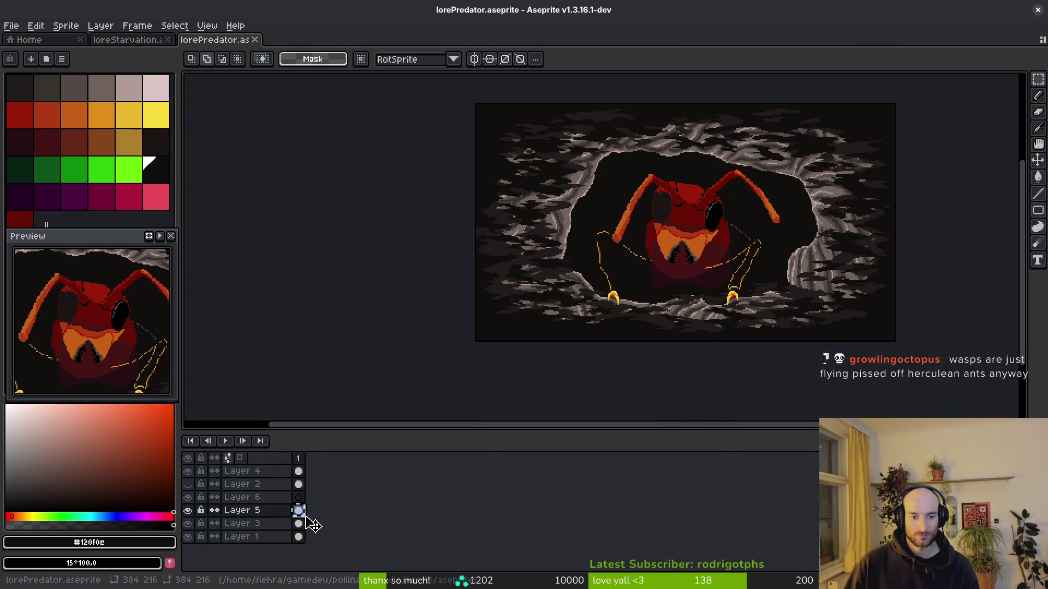
pyautogui.moveTo(271, 497); pyautogui.dragTo(292, 532)
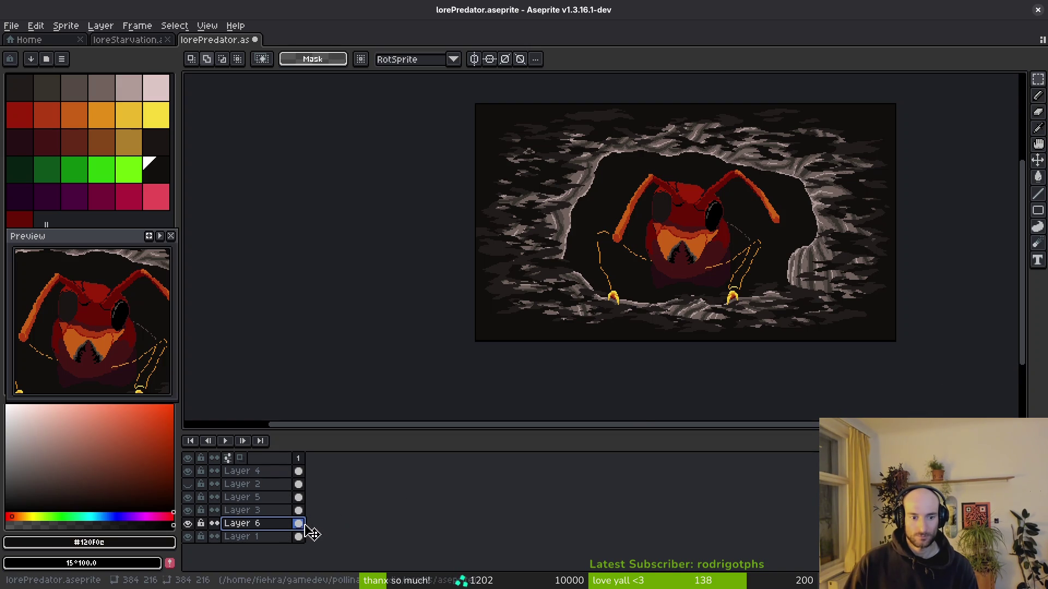
pyautogui.press('w')
pyautogui.click(491, 316)
pyautogui.moveTo(898, 329)
pyautogui.mouseDown()
pyautogui.moveTo(896, 382)
pyautogui.moveTo(873, 378)
pyautogui.moveTo(884, 367)
pyautogui.moveTo(947, 409)
pyautogui.moveTo(907, 443)
pyautogui.moveTo(893, 367)
pyautogui.moveTo(883, 379)
pyautogui.mouseUp()
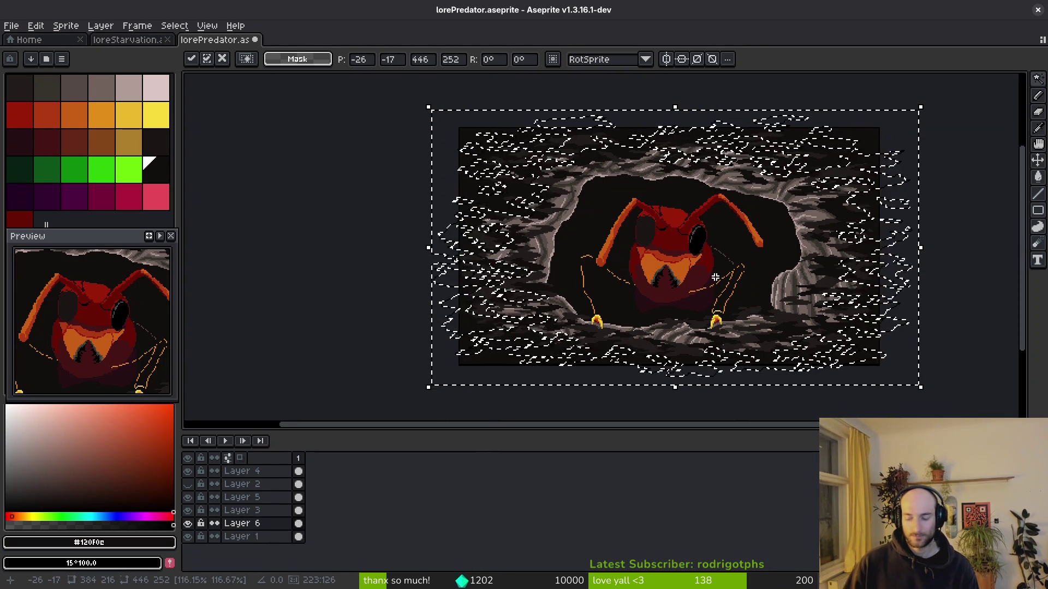
# Commit the scaled rock, deselect, and apply the colour replacement again.
pyautogui.press('Return')
pyautogui.hotkey('ctrl', 'd')
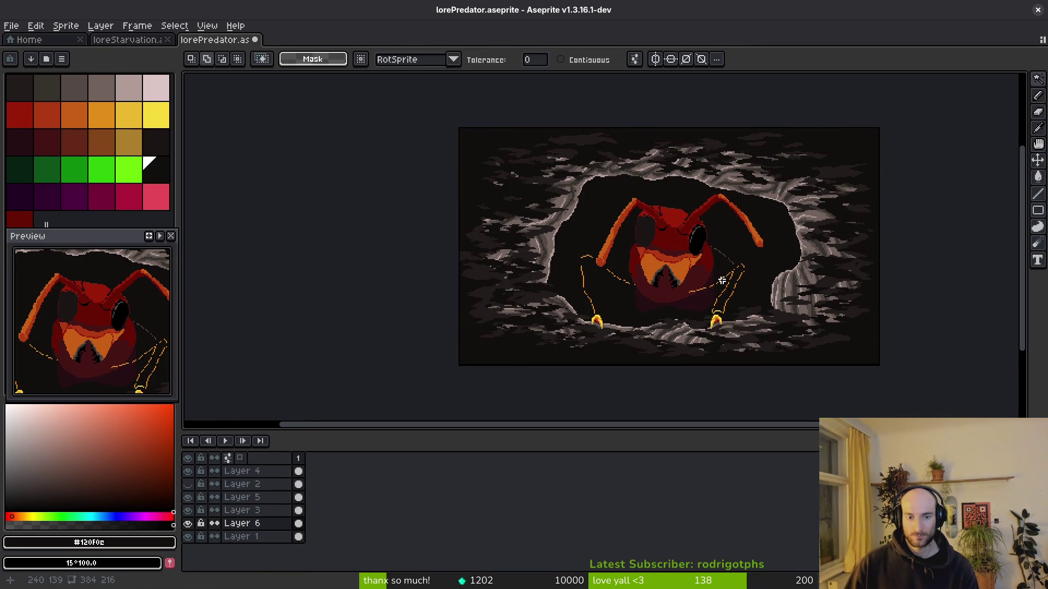
pyautogui.hotkey('shift', 'r')
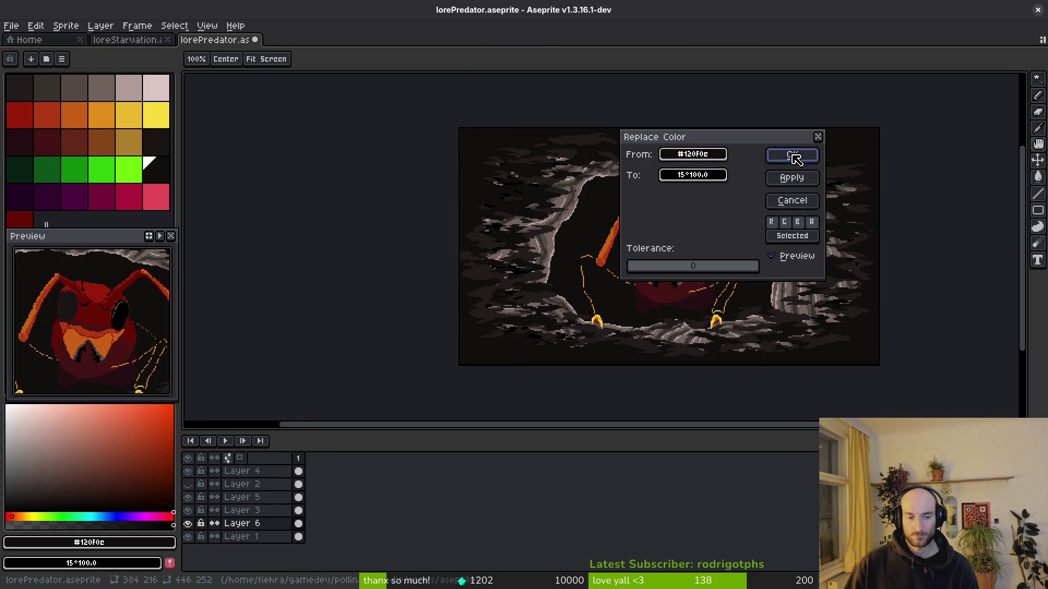
pyautogui.click(794, 157)
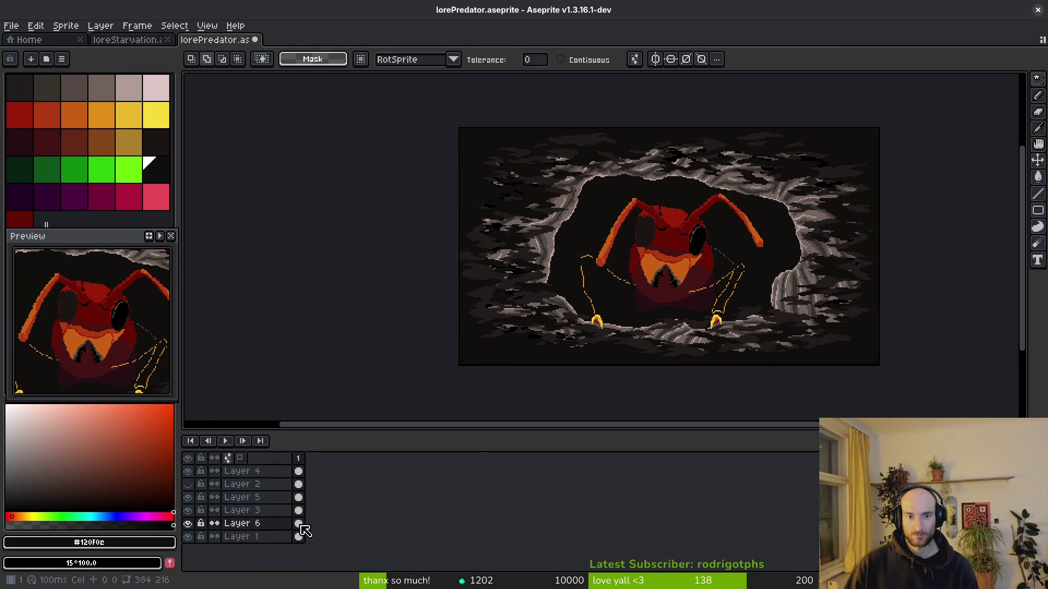
# Try moving Layer 6 up, undo it, reselect its rock pixels, and remove Layer 6.
pyautogui.scroll(1, 695, 267)
pyautogui.scroll(-1, 696, 269)
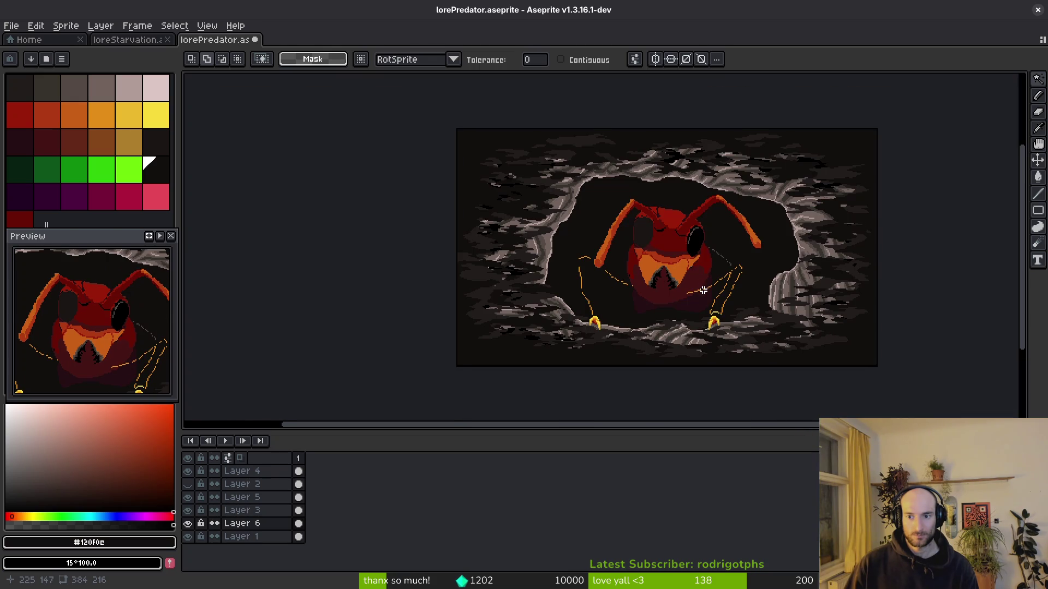
pyautogui.moveTo(261, 523)
pyautogui.mouseDown()
pyautogui.moveTo(276, 532)
pyautogui.moveTo(280, 498)
pyautogui.mouseUp()
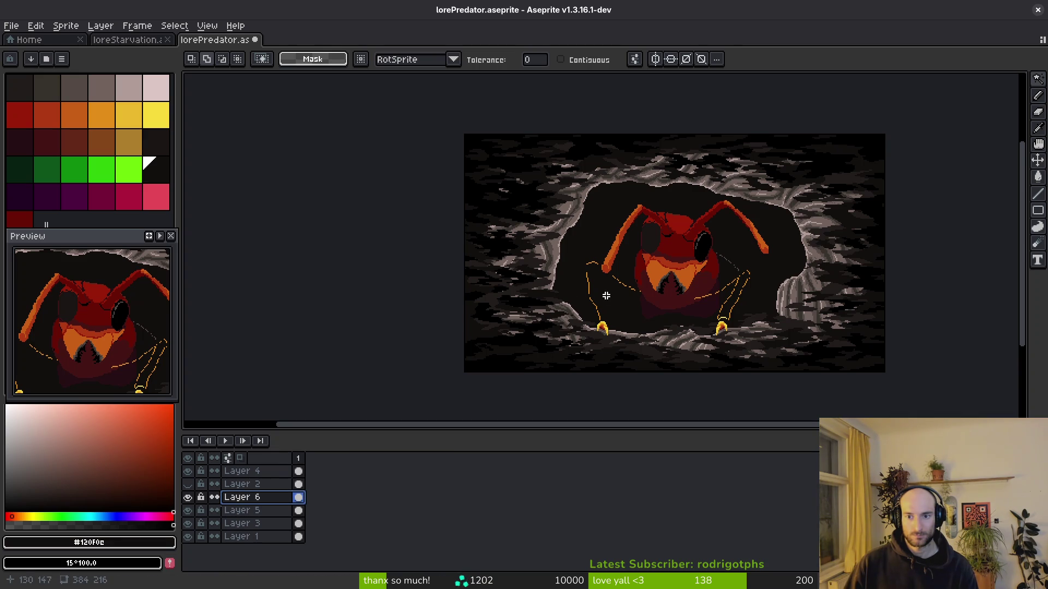
pyautogui.hotkey('ctrl', 'z')
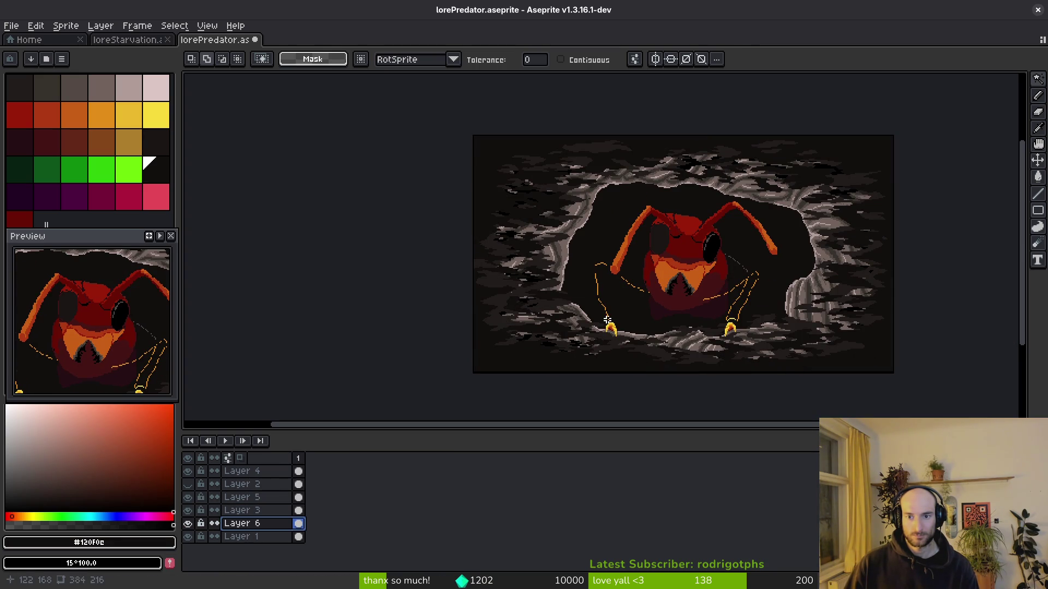
pyautogui.click(654, 314)
pyautogui.hotkey('ctrl', 'd')
pyautogui.hotkey('ctrl', 'z')
pyautogui.hotkey('ctrl', 'z')
pyautogui.hotkey('ctrl', 'z')
pyautogui.hotkey('ctrl', 'z')
pyautogui.hotkey('ctrl', 'z')
pyautogui.hotkey('ctrl', 'z')
pyautogui.hotkey('ctrl', 'y')
pyautogui.hotkey('ctrl', 'y')
pyautogui.hotkey('ctrl', 'y')
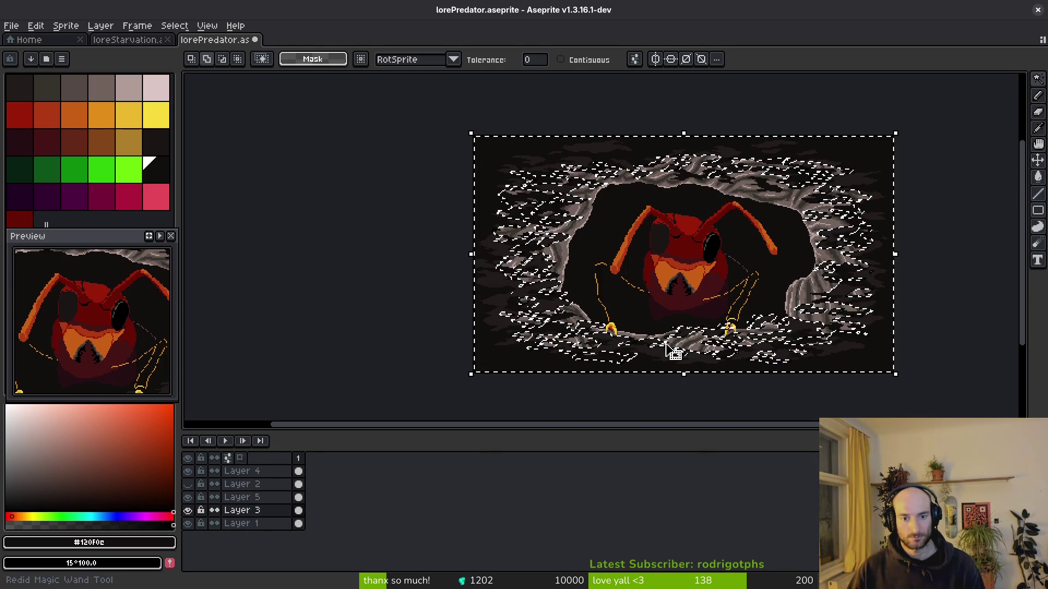
# Drop the selection and save lorePredator.aseprite.
pyautogui.hotkey('ctrl', 'z')
pyautogui.hotkey('ctrl', 'z')
pyautogui.hotkey('ctrl', 's')
pyautogui.scroll(-2, 709, 343)
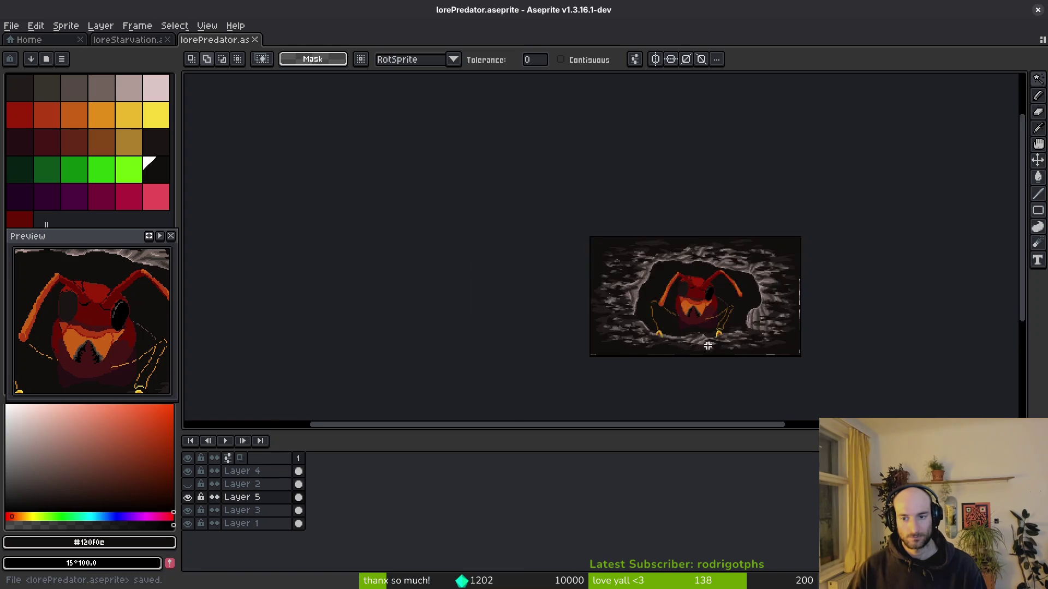
pyautogui.scroll(5, 710, 344)
pyautogui.scroll(-5, 666, 232)
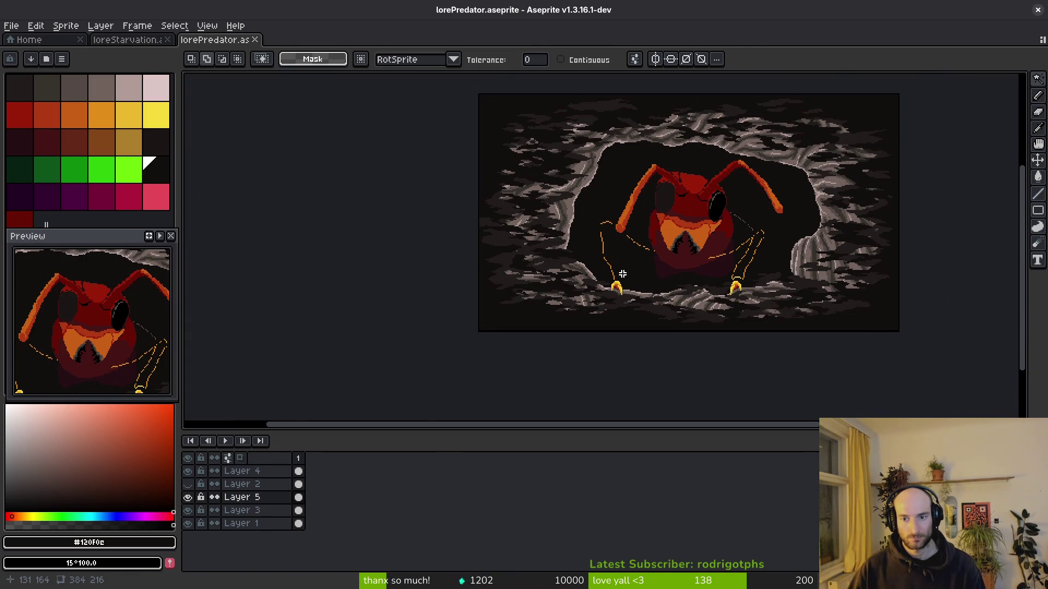
pyautogui.scroll(4, 625, 275)
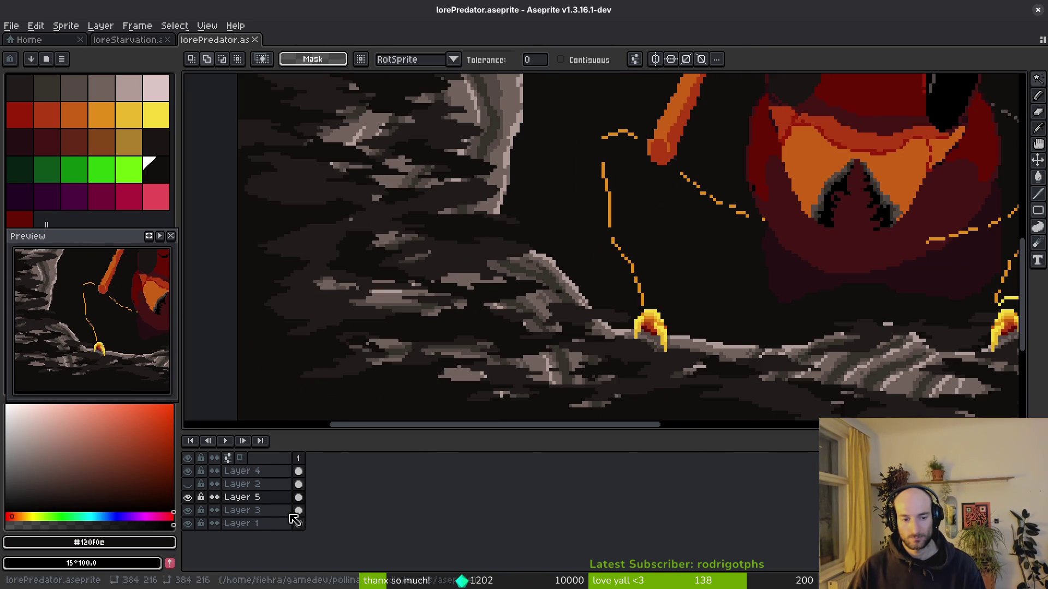
pyautogui.scroll(-4, 563, 298)
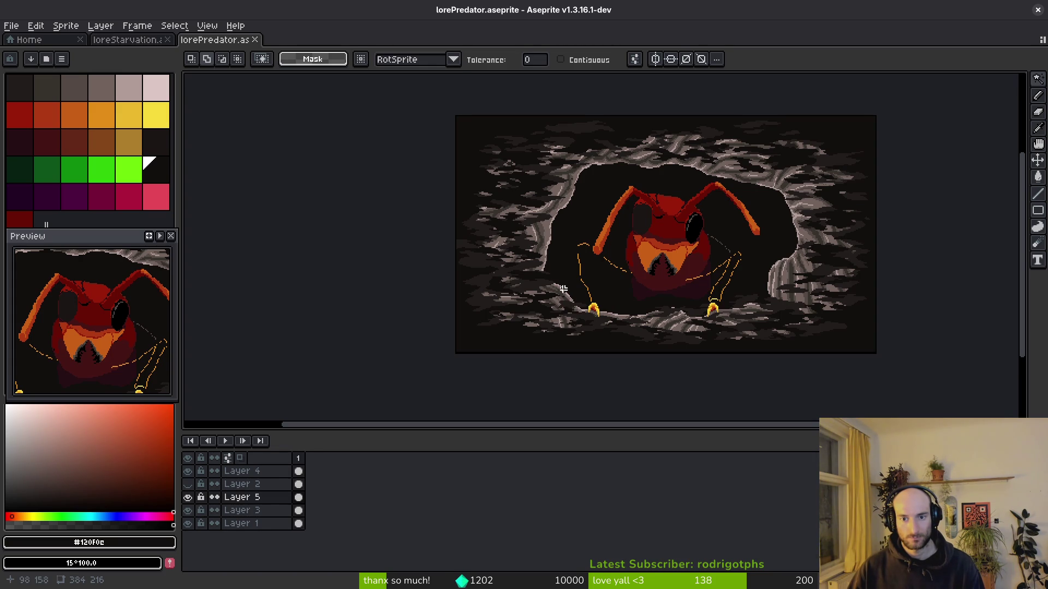
# Glance at loreStarvation, return to lorePredator, and undo back to the lighter striped rock.
pyautogui.click(128, 40)
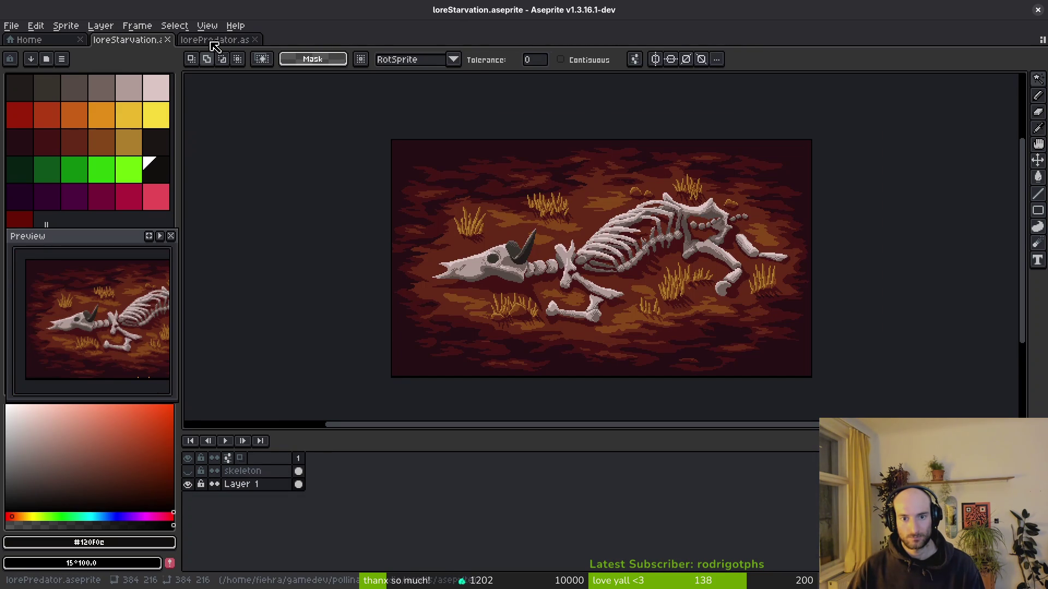
pyautogui.click(224, 45)
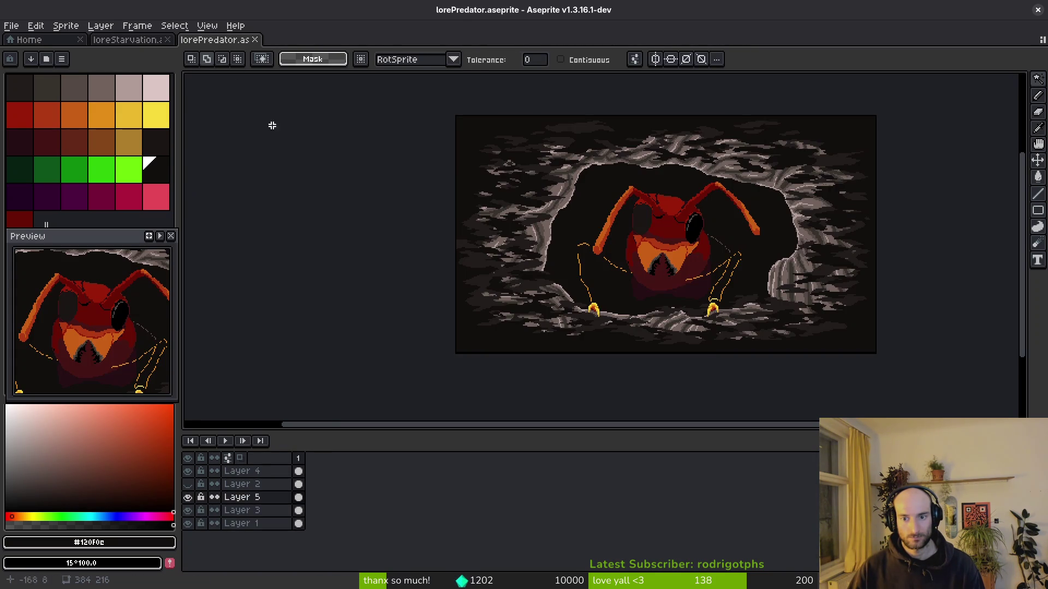
pyautogui.moveTo(764, 374); pyautogui.dragTo(746, 374)
pyautogui.hotkey('ctrl', 'z')
pyautogui.hotkey('ctrl', 'z')
pyautogui.hotkey('ctrl', 'z')
pyautogui.hotkey('ctrl', 'z')
pyautogui.hotkey('ctrl', 'z')
pyautogui.hotkey('ctrl', 'z')
# Redo the edits, apply the colour replacement on Layer 3, and save.
pyautogui.hotkey('ctrl', 'y')
pyautogui.hotkey('ctrl', 'y')
pyautogui.scroll(5, 807, 325)
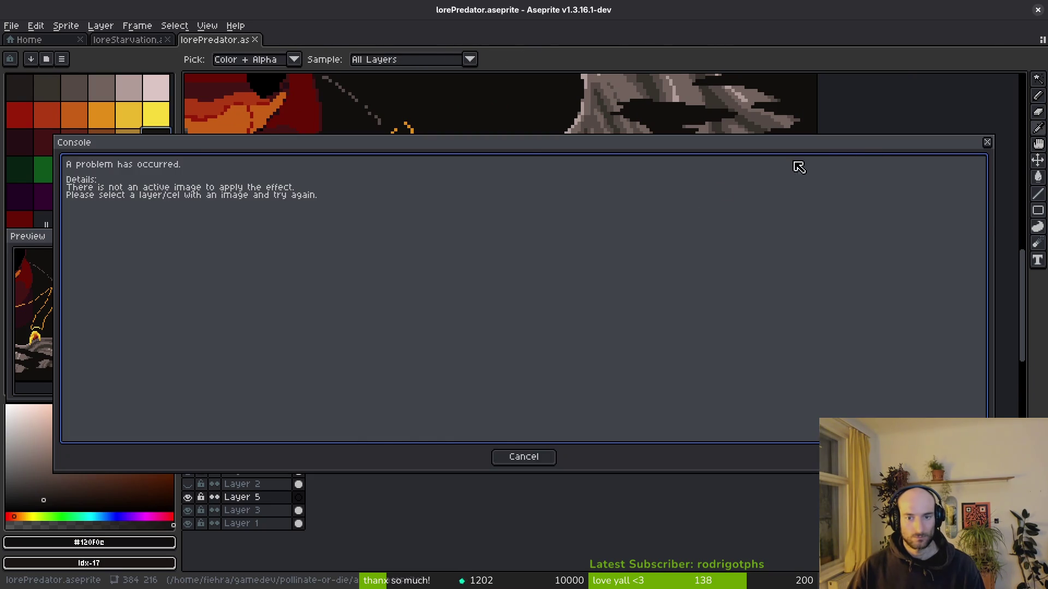
pyautogui.press('Escape')
pyautogui.click(299, 512)
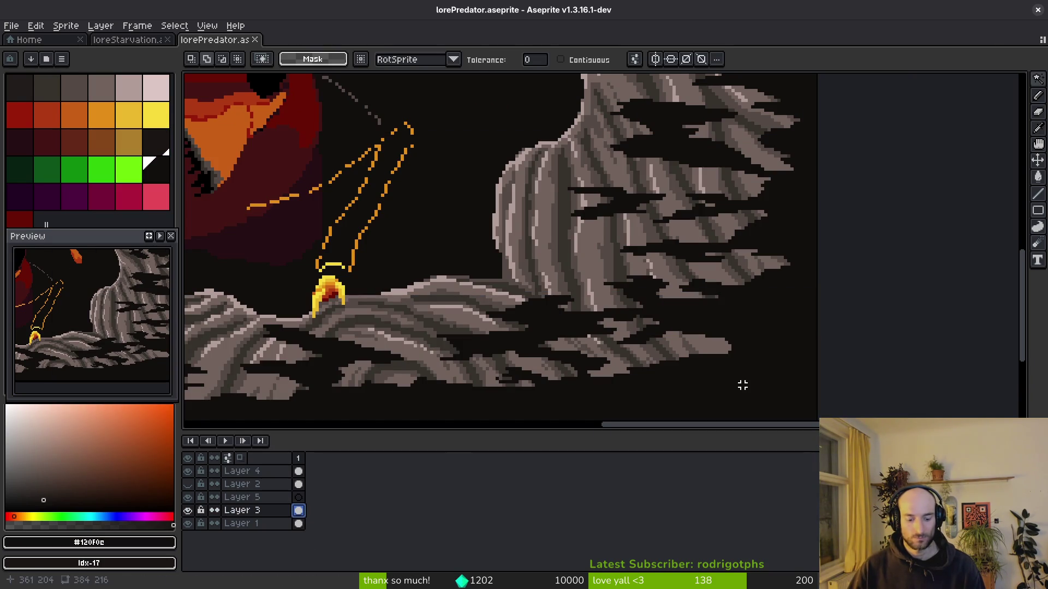
pyautogui.hotkey('shift', 'r')
pyautogui.click(790, 156)
pyautogui.scroll(-4, 689, 270)
pyautogui.hotkey('ctrl', 's')
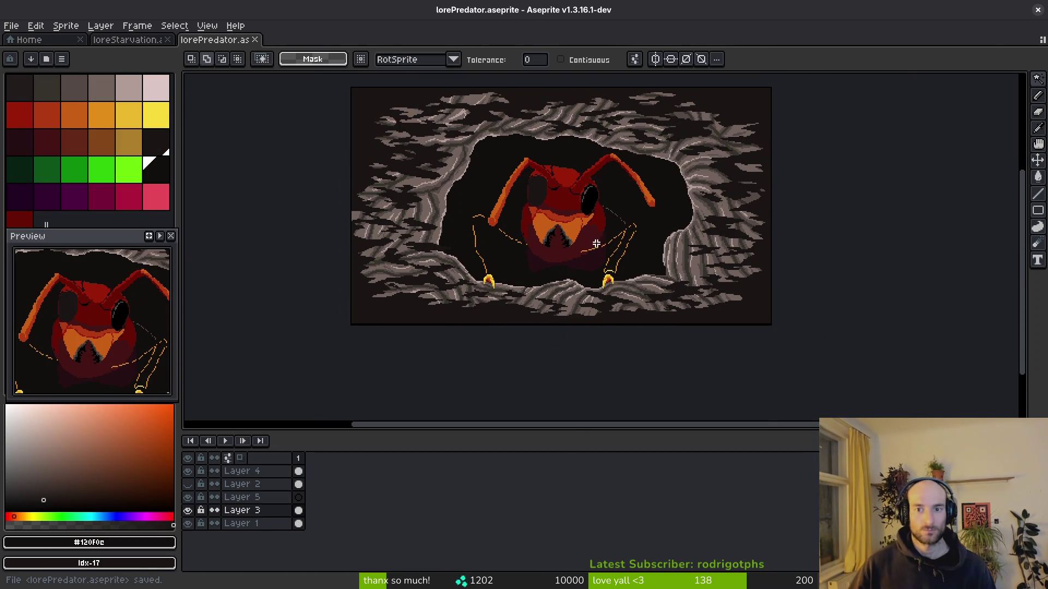
# Move the red ant from Layer 4 onto Layer 3 in place and save the file.
pyautogui.hscroll(-2, 589, 276)
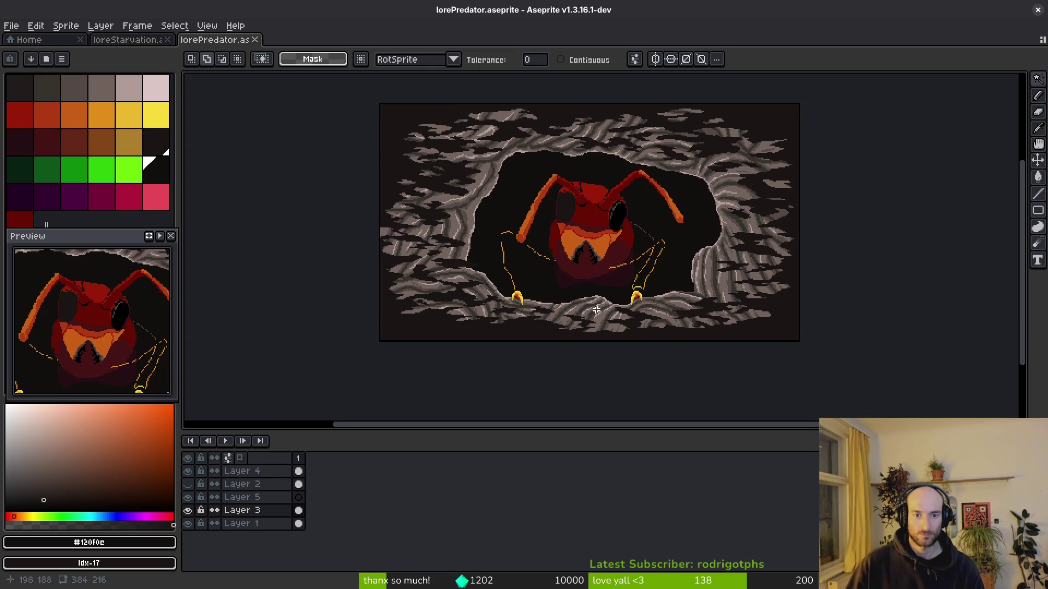
pyautogui.scroll(4, 592, 267)
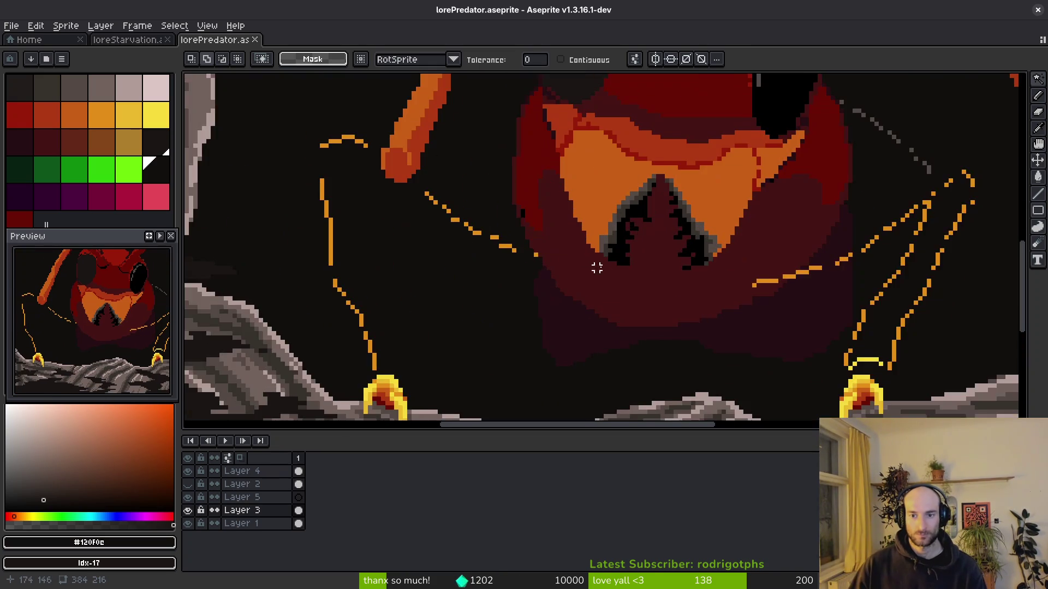
pyautogui.scroll(-3, 571, 272)
pyautogui.scroll(2, 589, 341)
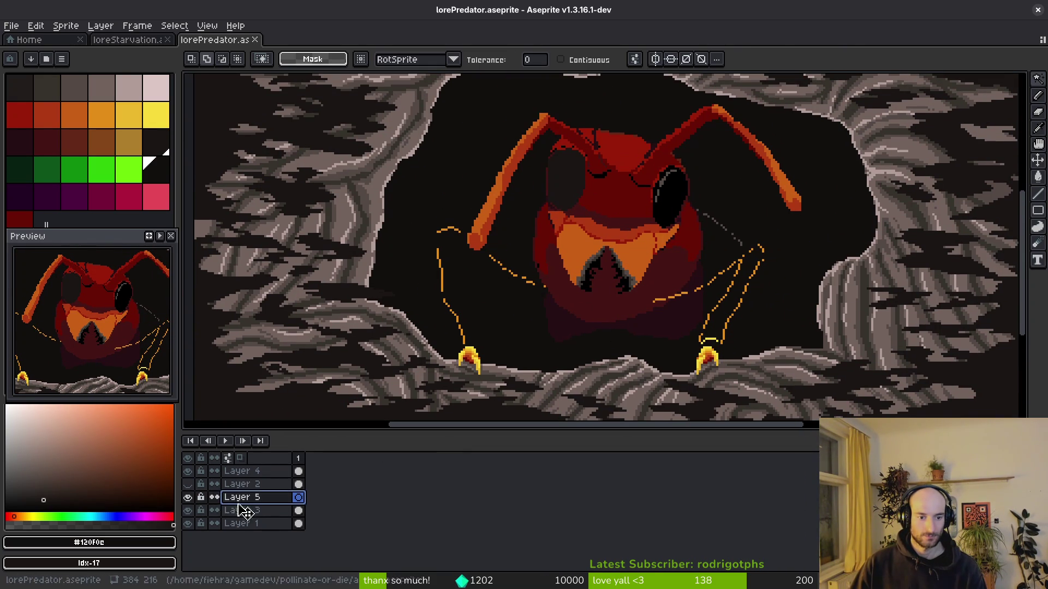
pyautogui.click(299, 473)
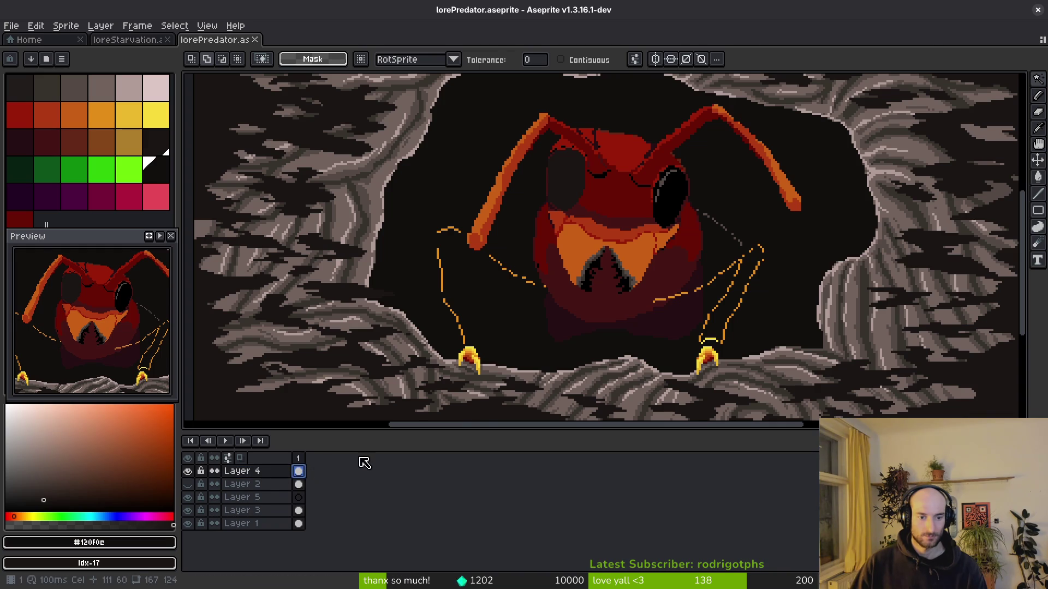
pyautogui.scroll(-5, 567, 267)
pyautogui.press('m')
pyautogui.press('Delete')
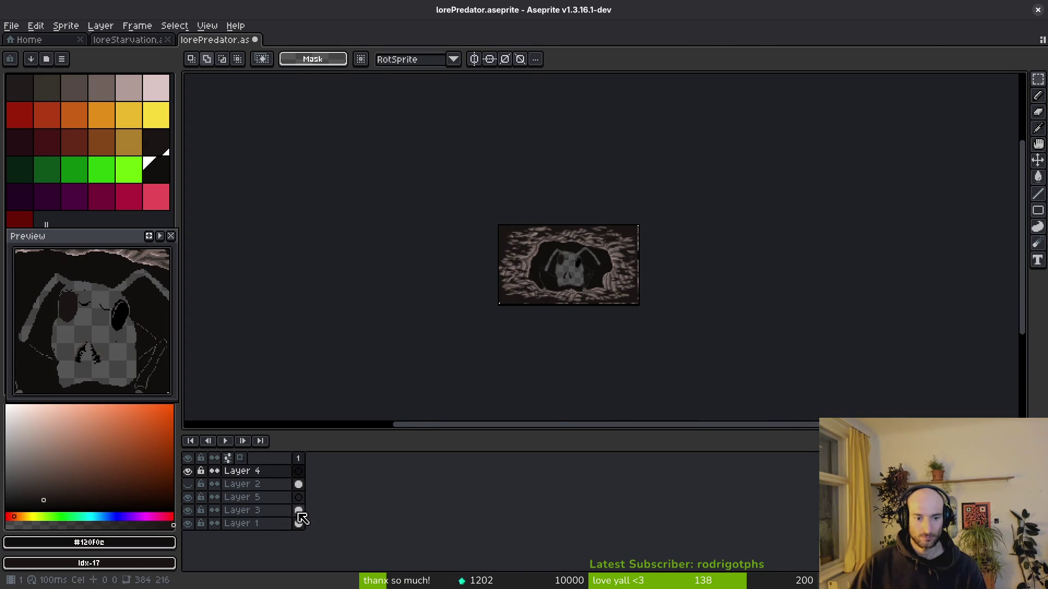
pyautogui.click(298, 510)
pyautogui.hotkey('ctrl', 'v')
pyautogui.press('Return')
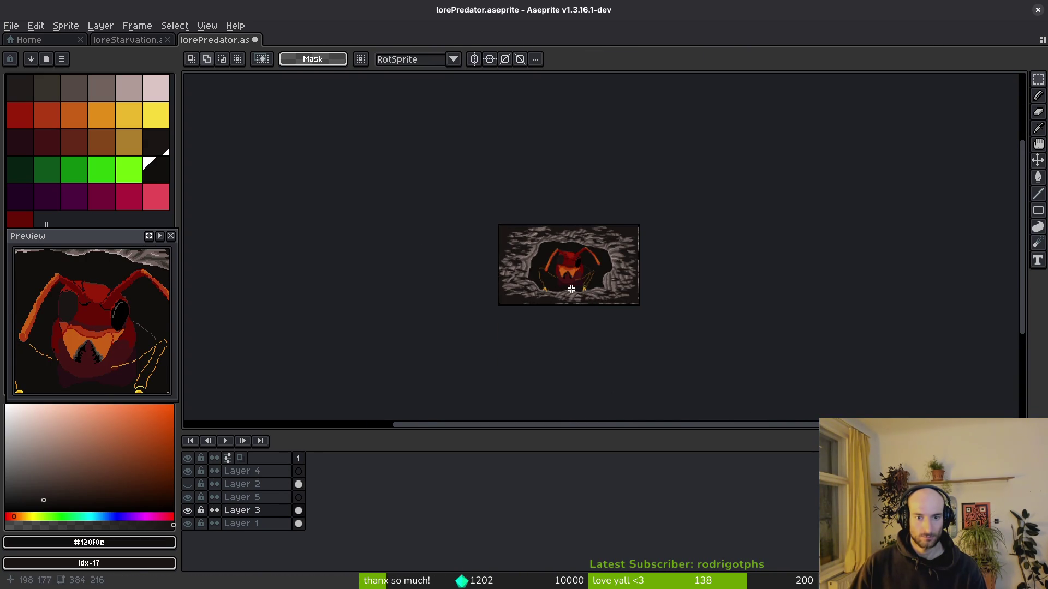
pyautogui.hotkey('ctrl', 's')
pyautogui.scroll(5, 585, 294)
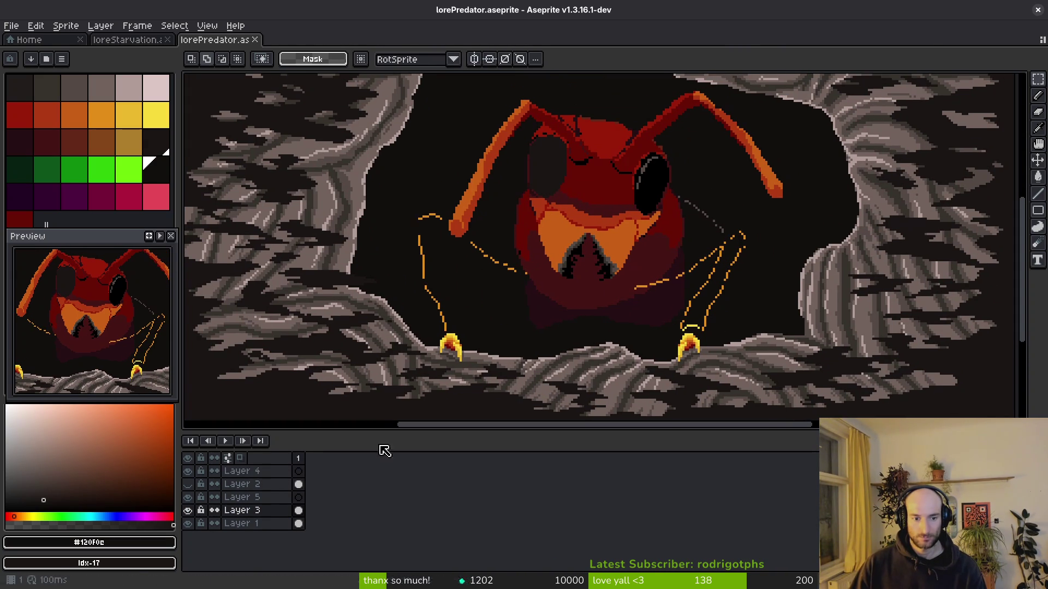
pyautogui.scroll(3, 672, 301)
pyautogui.scroll(-2, 633, 360)
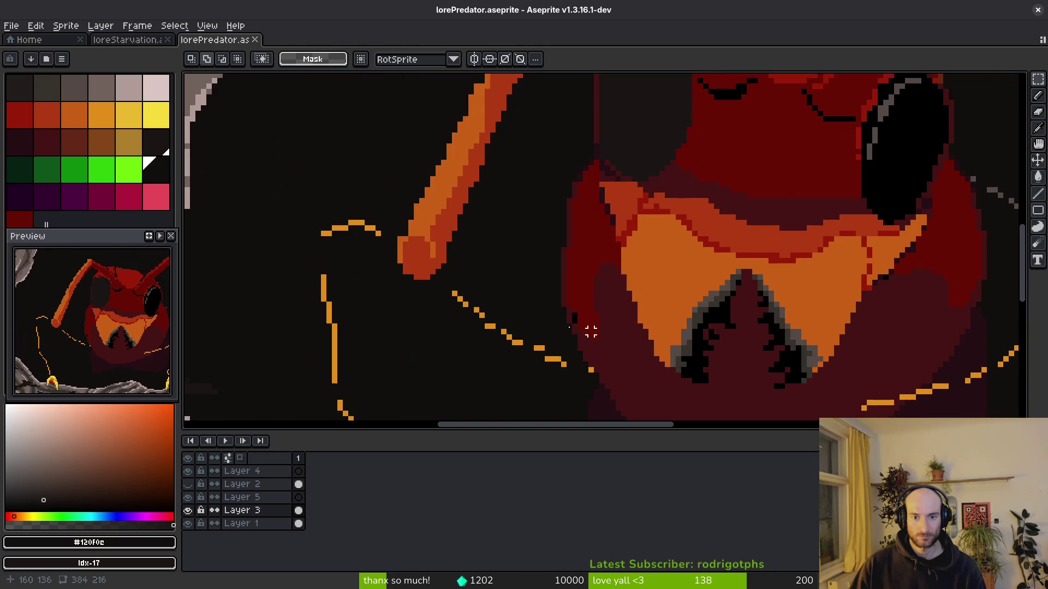
pyautogui.scroll(2, 628, 294)
pyautogui.scroll(-2, 603, 267)
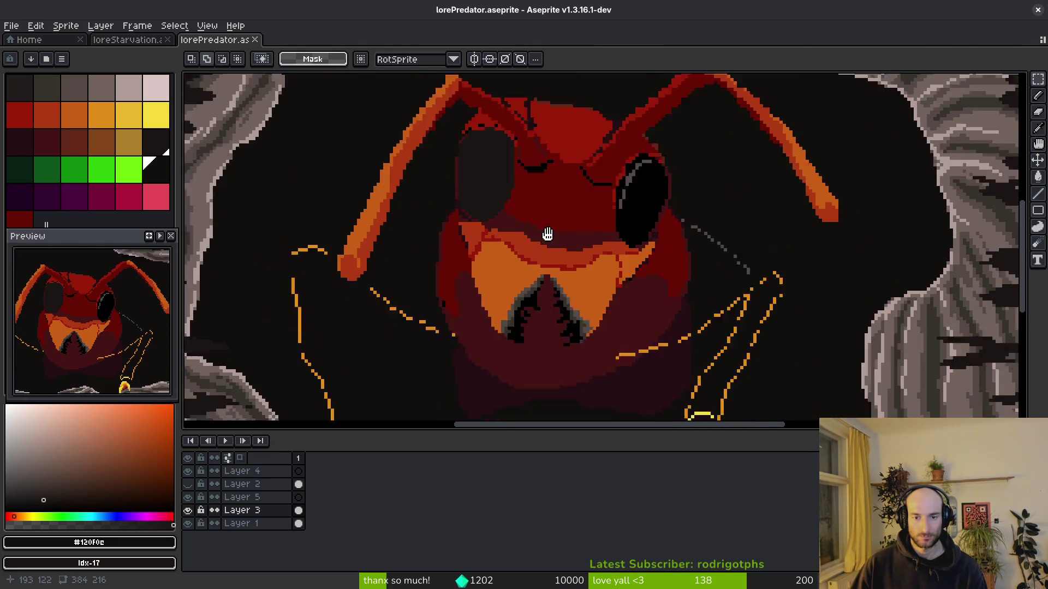
# Flood-fill the interior of the ant's left eye with black.
pyautogui.press('g')
pyautogui.scroll(1, 460, 134)
pyautogui.click(460, 133)
pyautogui.scroll(-2, 460, 133)
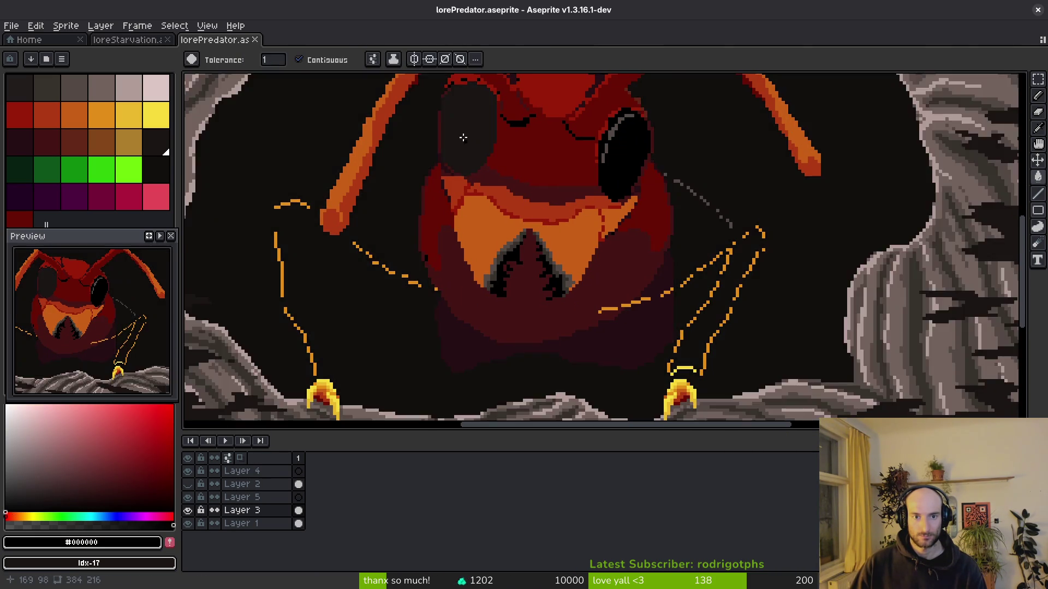
pyautogui.scroll(4, 573, 237)
pyautogui.hotkey('ctrl', 'z')
pyautogui.press('b')
pyautogui.press('g')
pyautogui.click(575, 245)
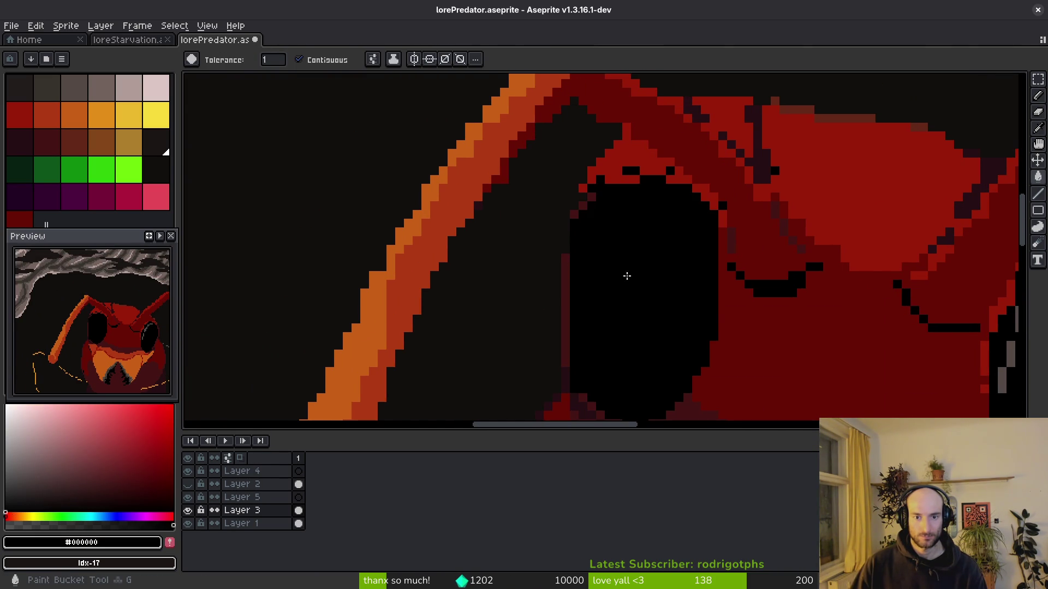
pyautogui.scroll(-2, 524, 271)
pyautogui.scroll(3, 557, 346)
pyautogui.scroll(-1, 550, 230)
# Pick dark red #431414 and pencil a thin rim along the left eye's outer edge, then save.
pyautogui.press('alt')
pyautogui.keyDown('alt'); pyautogui.click(550, 230); pyautogui.keyUp('alt')
pyautogui.scroll(1, 549, 229)
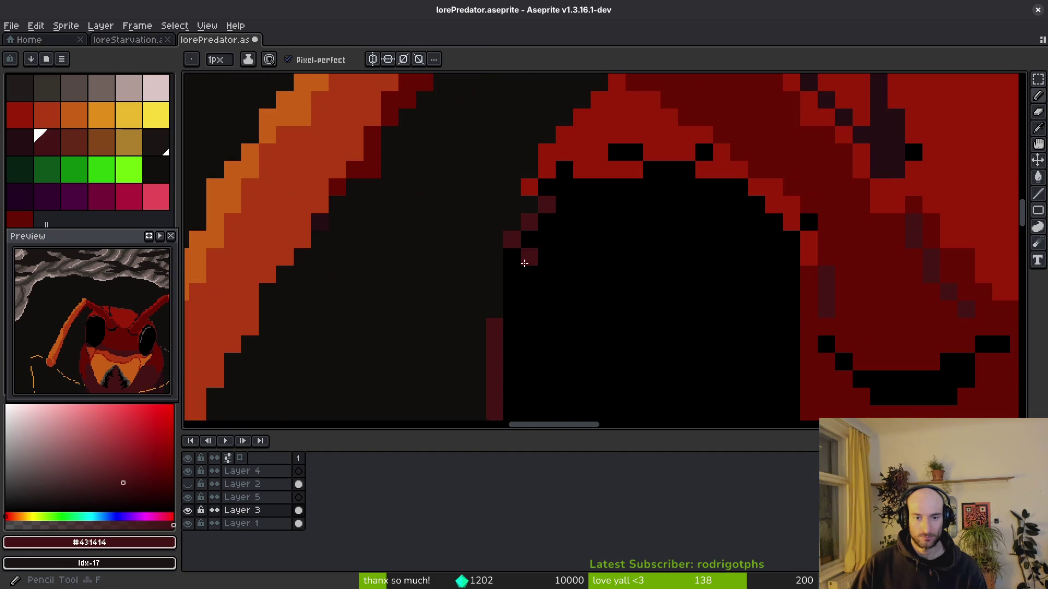
pyautogui.moveTo(529, 240); pyautogui.dragTo(487, 308)
pyautogui.moveTo(517, 233); pyautogui.dragTo(530, 209)
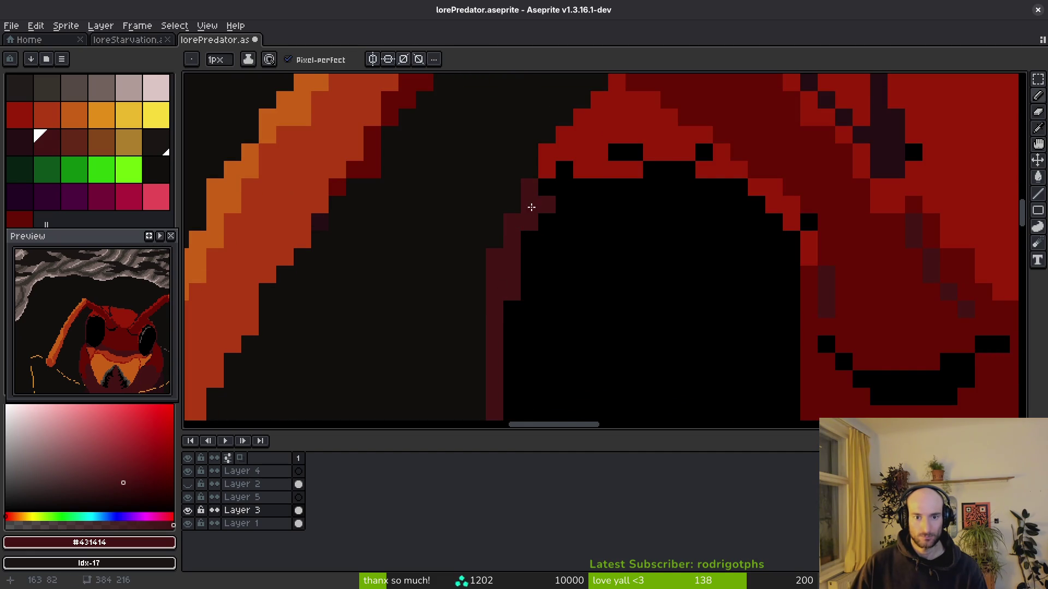
pyautogui.scroll(-3, 570, 171)
pyautogui.scroll(3, 604, 204)
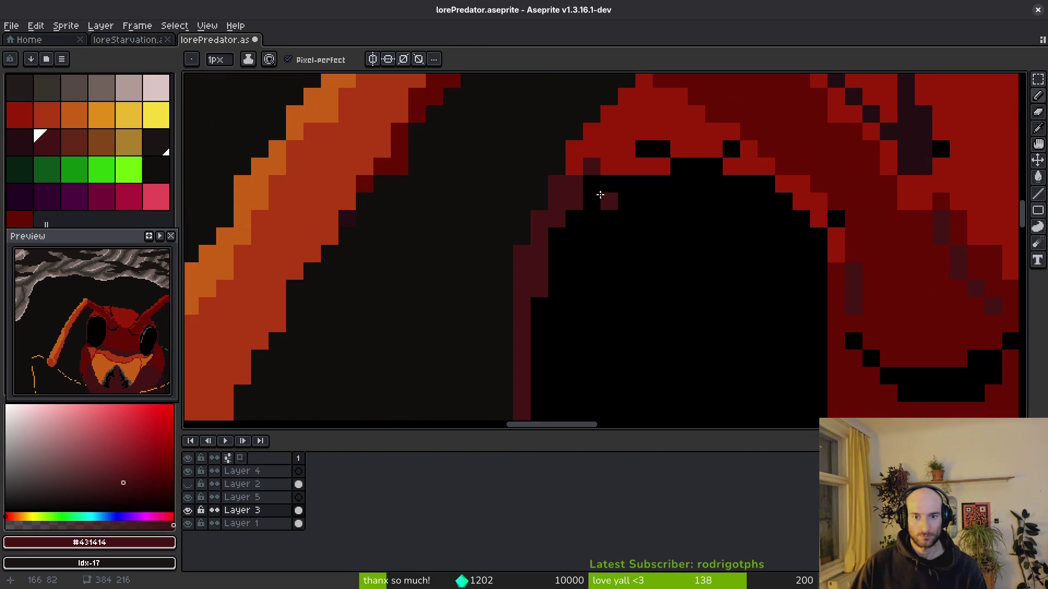
pyautogui.scroll(-4, 639, 221)
pyautogui.scroll(3, 627, 281)
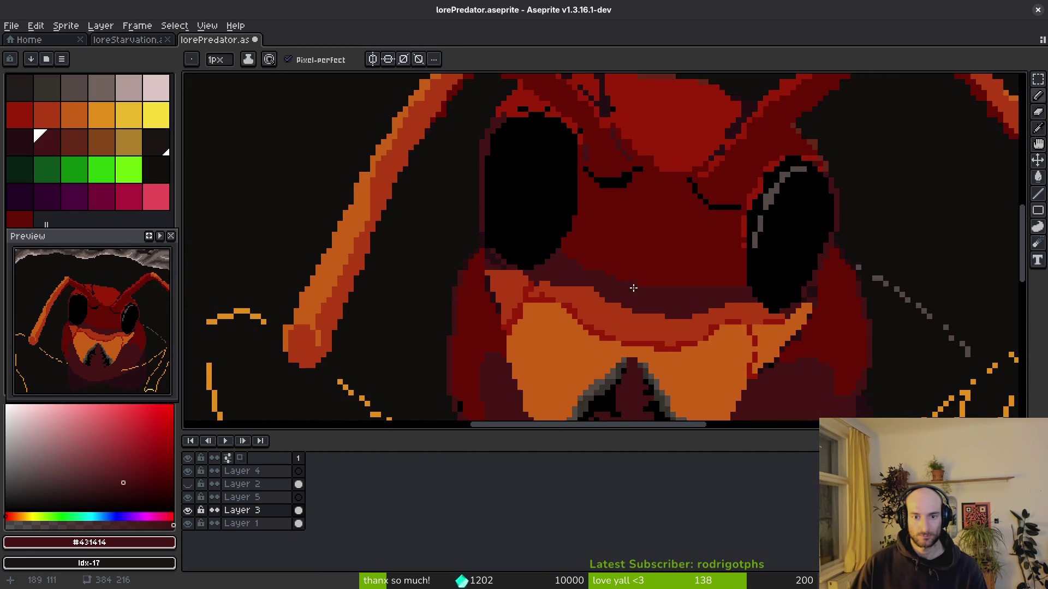
pyautogui.scroll(3, 494, 251)
pyautogui.moveTo(497, 254); pyautogui.dragTo(497, 292)
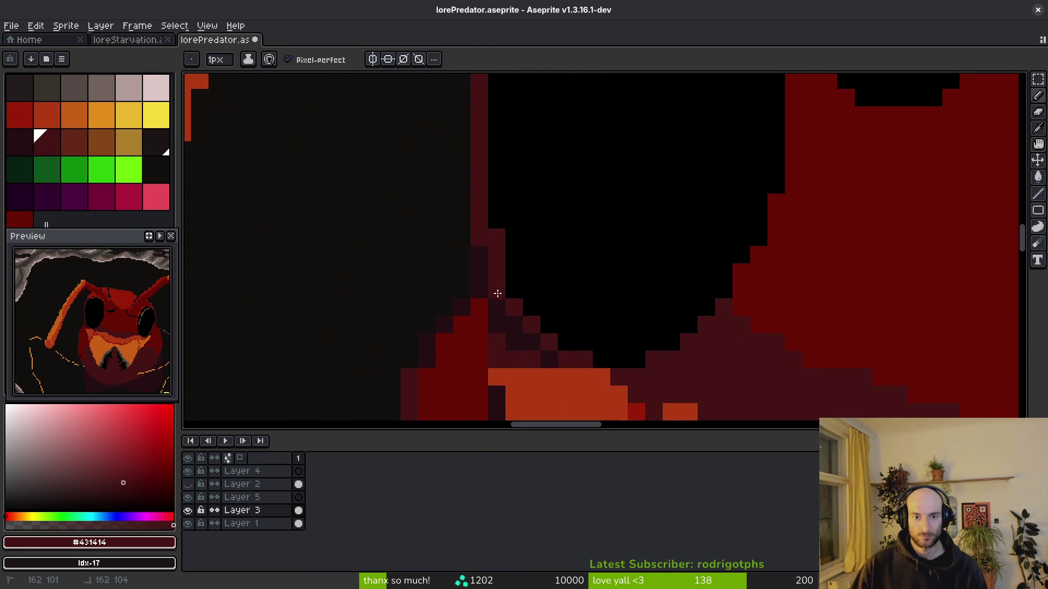
pyautogui.scroll(-3, 545, 306)
pyautogui.scroll(1, 612, 281)
pyautogui.hotkey('ctrl', 's')
pyautogui.scroll(-1, 715, 289)
pyautogui.scroll(1, 726, 305)
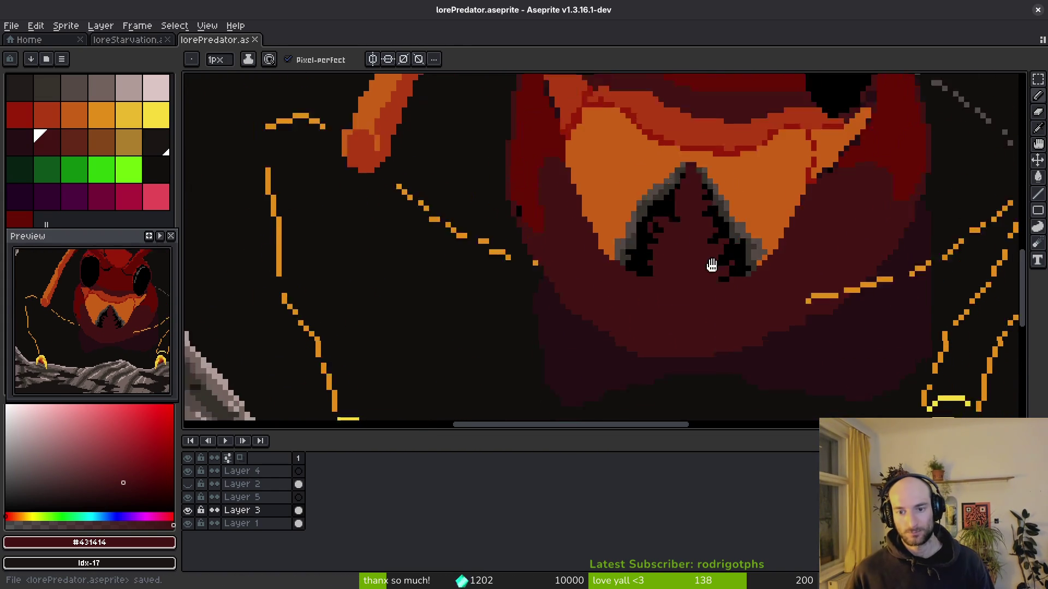
pyautogui.scroll(-1, 723, 274)
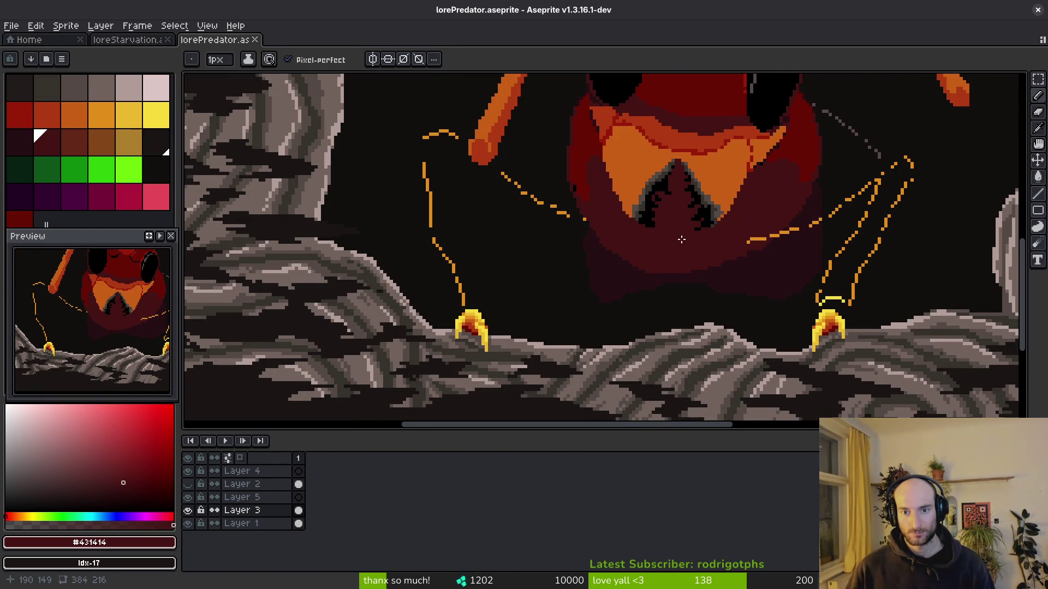
# Zoom into the mouth and repaint several stray black mouth pixels dark red #431414.
pyautogui.scroll(2, 671, 339)
pyautogui.scroll(3, 672, 340)
pyautogui.scroll(1, 649, 259)
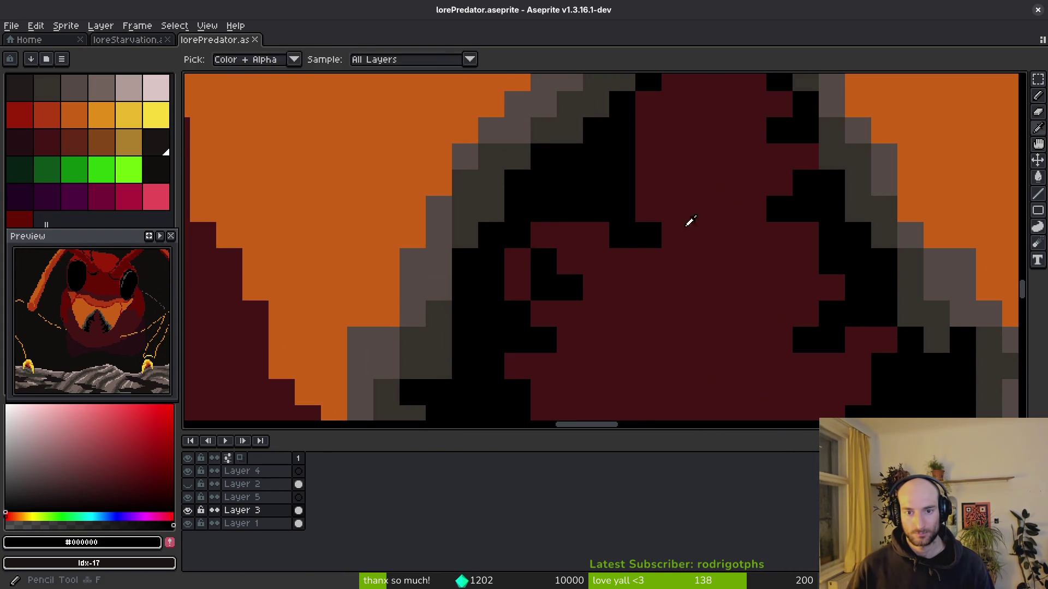
pyautogui.click(603, 189)
pyautogui.moveTo(648, 235)
pyautogui.mouseDown()
pyautogui.moveTo(625, 207)
pyautogui.moveTo(631, 159)
pyautogui.mouseUp()
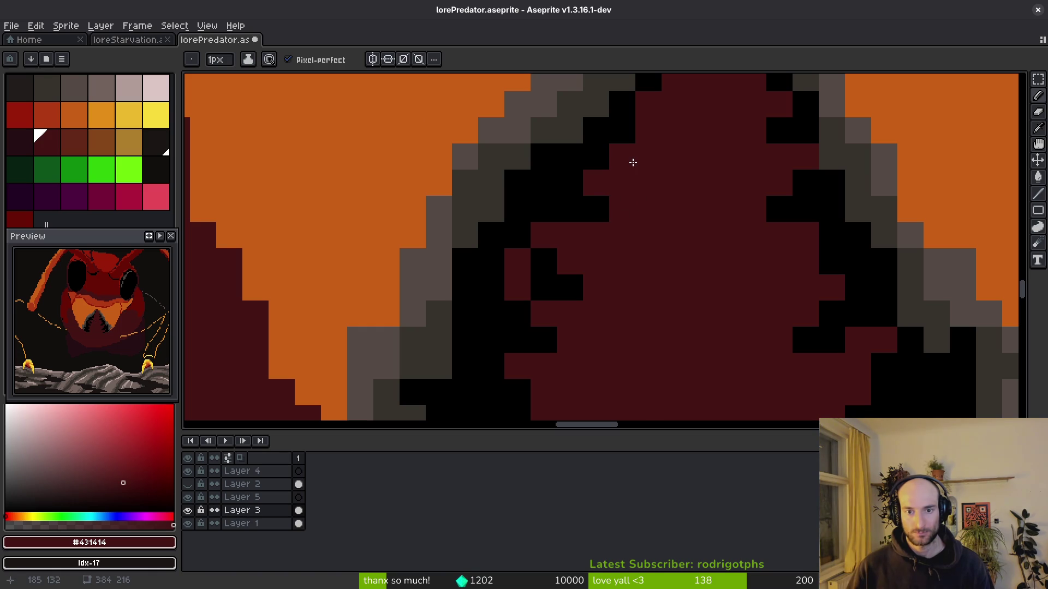
pyautogui.scroll(-4, 713, 229)
pyautogui.scroll(3, 682, 240)
pyautogui.keyDown('alt'); pyautogui.click(629, 205); pyautogui.keyUp('alt')
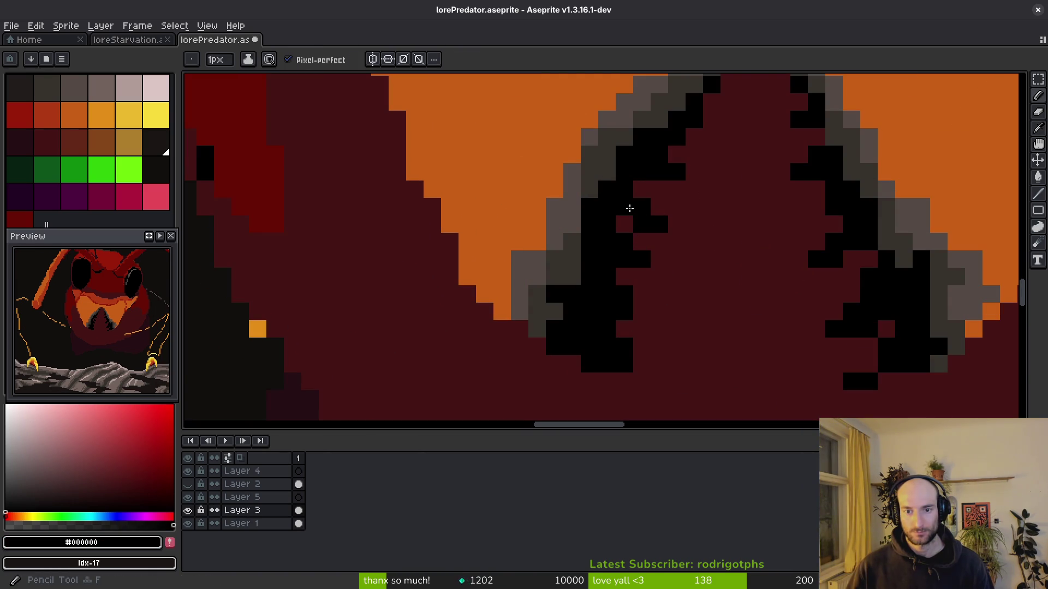
pyautogui.scroll(-2, 707, 250)
pyautogui.scroll(3, 775, 282)
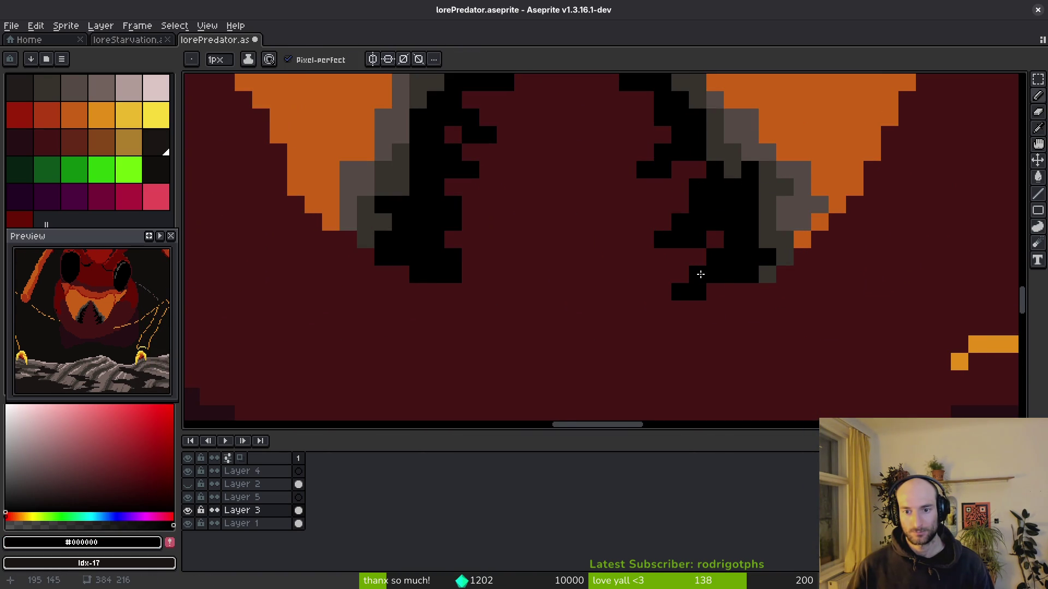
pyautogui.keyDown('alt'); pyautogui.click(697, 304); pyautogui.keyUp('alt')
pyautogui.click(698, 291)
# Add a black pixel to the mouth edge and turn more nearby pixels dark red.
pyautogui.scroll(-2, 731, 316)
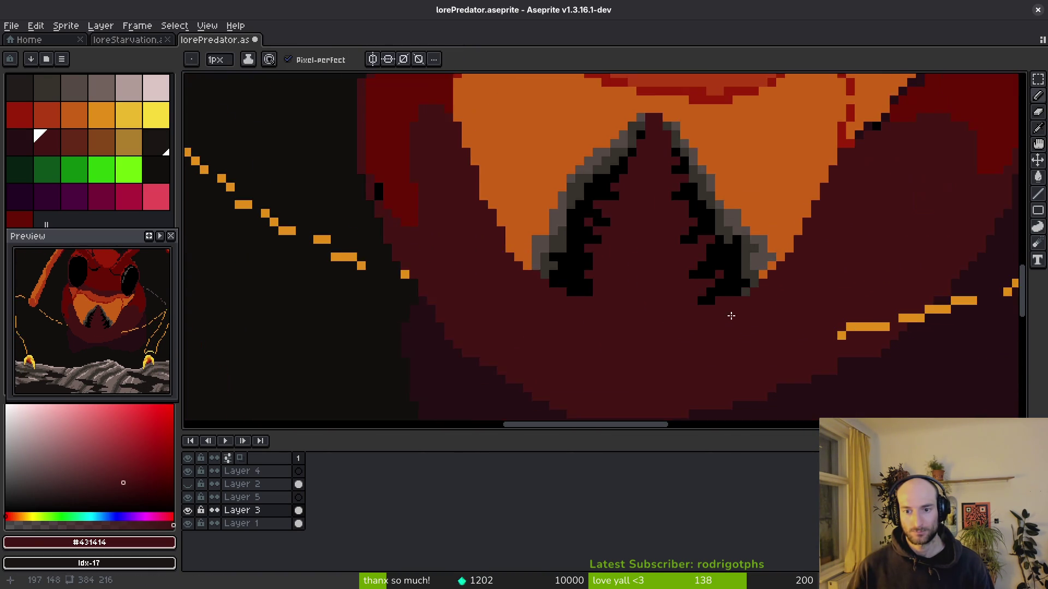
pyautogui.scroll(3, 728, 311)
pyautogui.keyDown('alt'); pyautogui.click(688, 269); pyautogui.keyUp('alt')
pyautogui.click(634, 311)
pyautogui.scroll(-3, 702, 328)
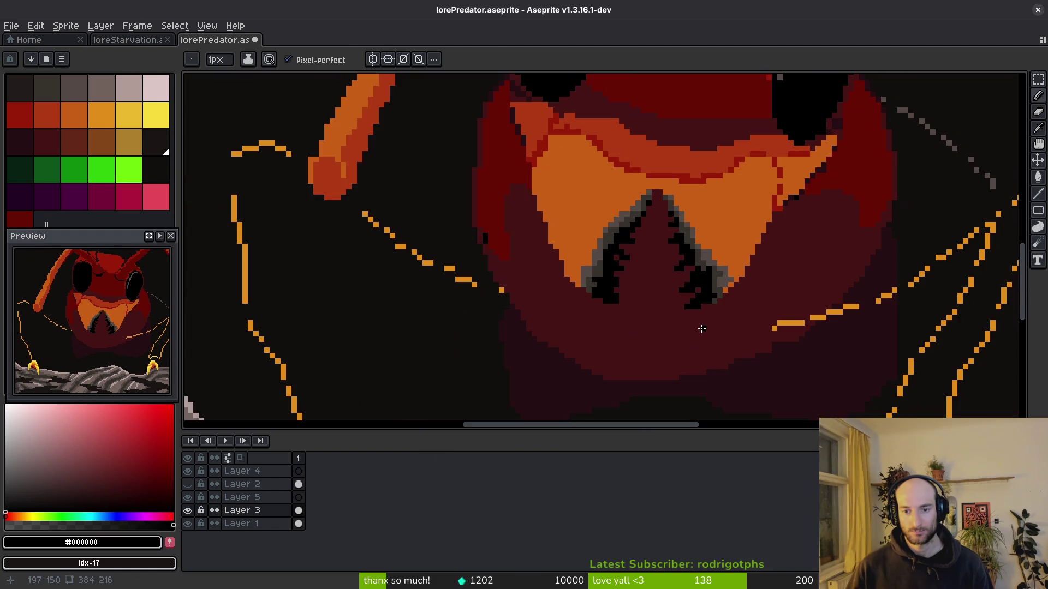
pyautogui.scroll(3, 655, 321)
pyautogui.keyDown('alt'); pyautogui.click(662, 229); pyautogui.keyUp('alt')
pyautogui.click(628, 231)
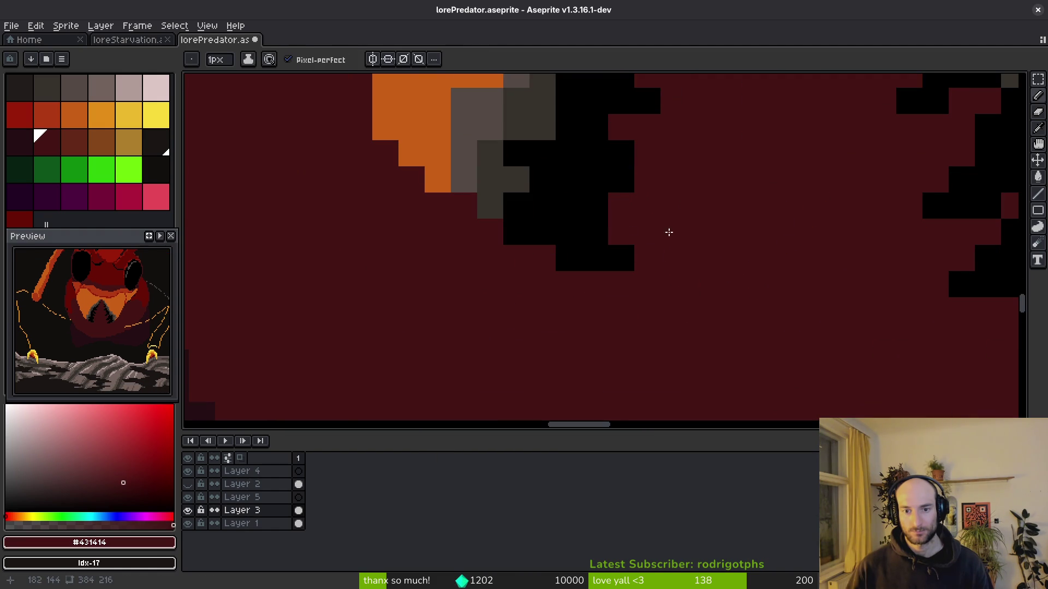
pyautogui.scroll(-3, 655, 240)
pyautogui.scroll(3, 707, 260)
pyautogui.keyDown('alt'); pyautogui.click(659, 219); pyautogui.keyUp('alt')
pyautogui.keyDown('alt'); pyautogui.click(669, 212); pyautogui.keyUp('alt')
pyautogui.click(629, 202)
# Paint a black mouth-edge pixel grey #544545, then reset the colour to black.
pyautogui.keyDown('alt'); pyautogui.click(627, 169); pyautogui.keyUp('alt')
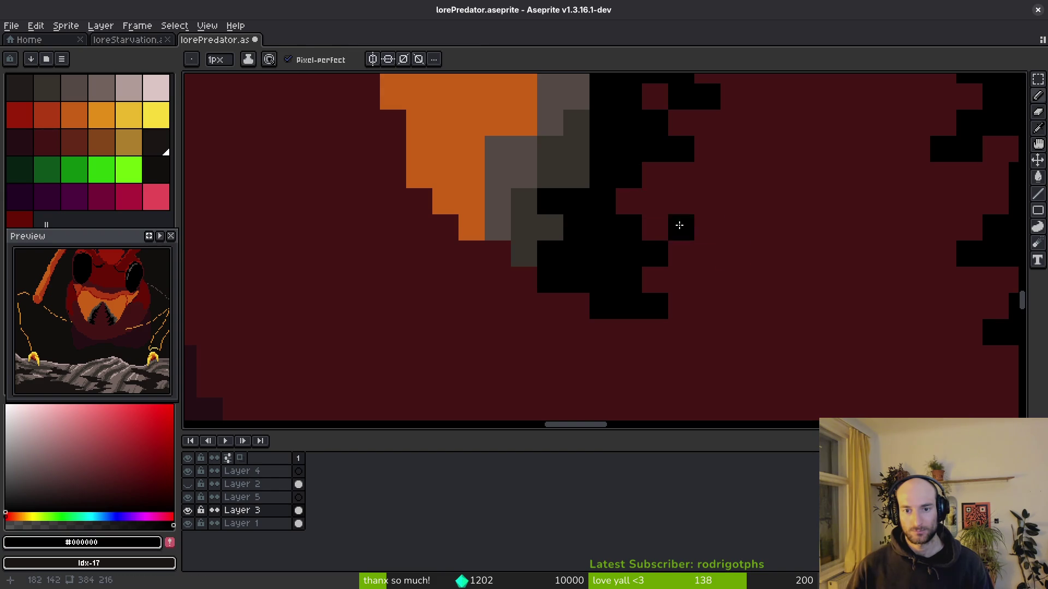
pyautogui.scroll(-5, 755, 278)
pyautogui.scroll(5, 732, 293)
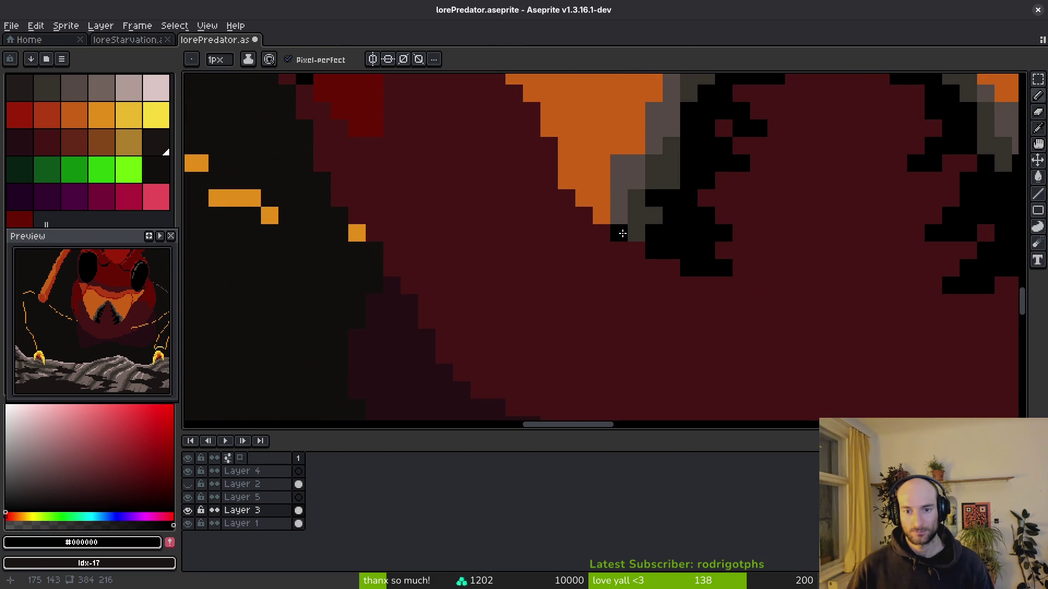
pyautogui.keyDown('alt'); pyautogui.click(638, 221); pyautogui.keyUp('alt')
pyautogui.click(622, 233)
pyautogui.keyDown('alt'); pyautogui.click(664, 231); pyautogui.keyUp('alt')
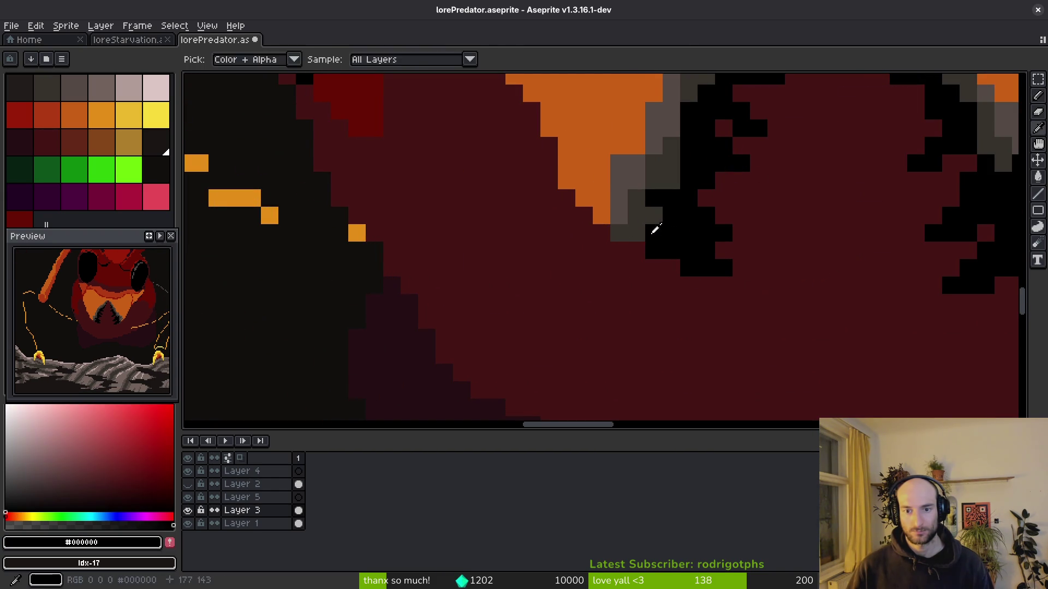
pyautogui.scroll(2, 639, 214)
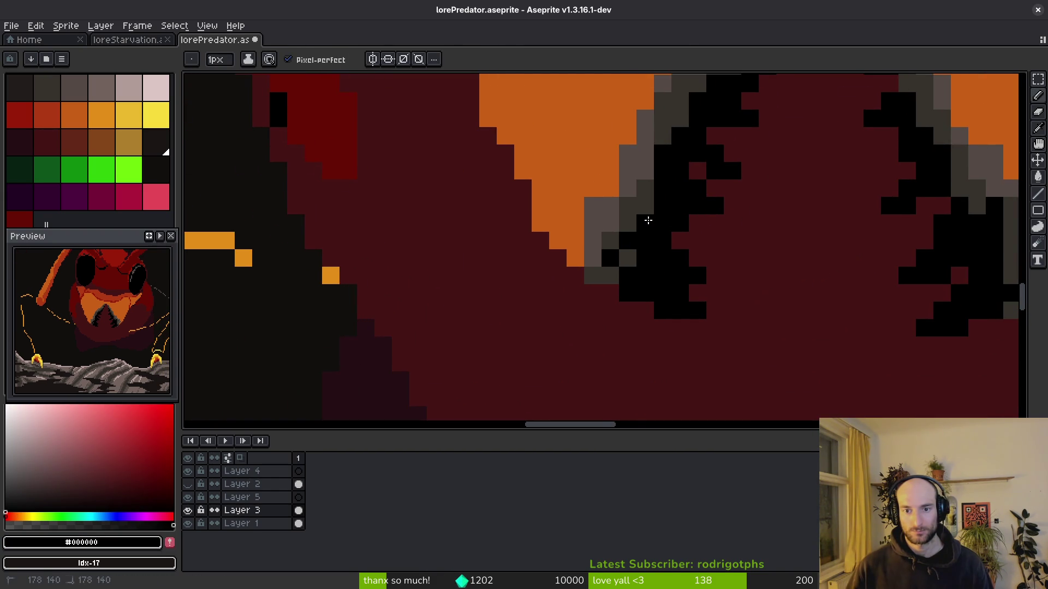
pyautogui.hscroll(5, 646, 222)
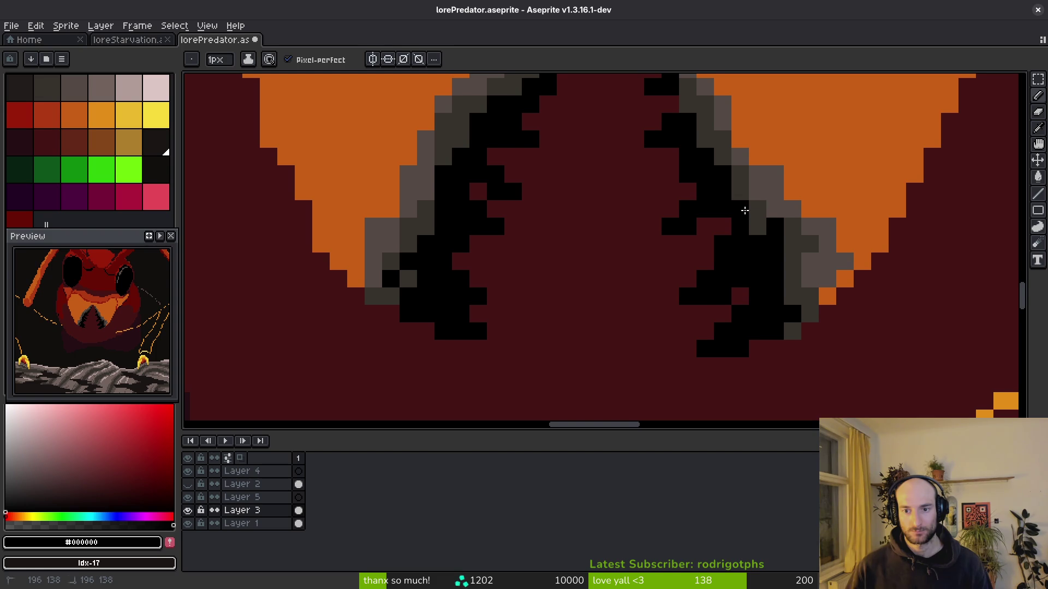
pyautogui.scroll(2, 737, 241)
pyautogui.hscroll(2, 734, 262)
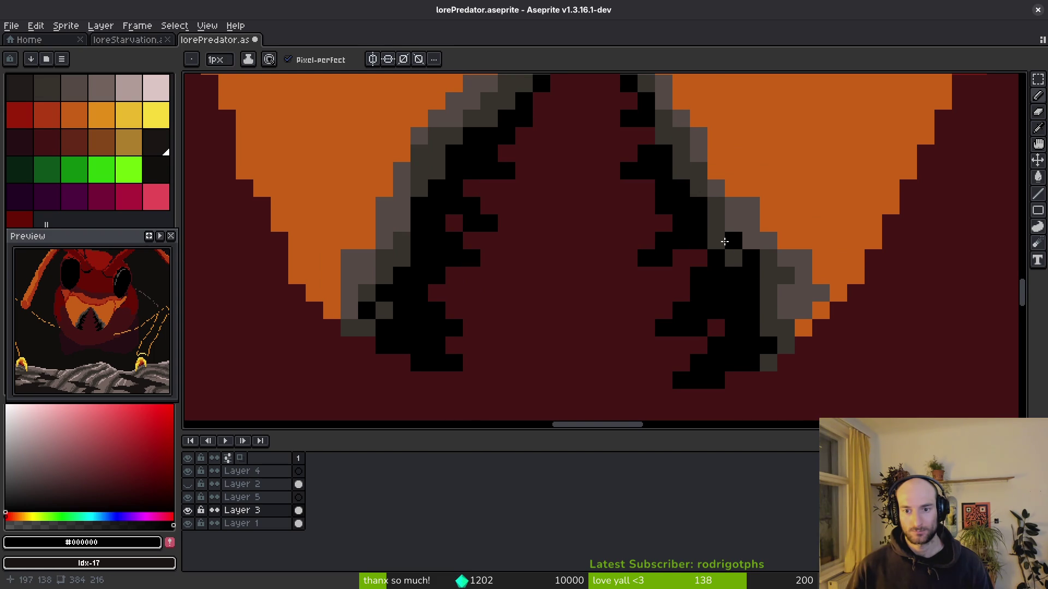
pyautogui.scroll(-4, 716, 227)
pyautogui.scroll(3, 710, 207)
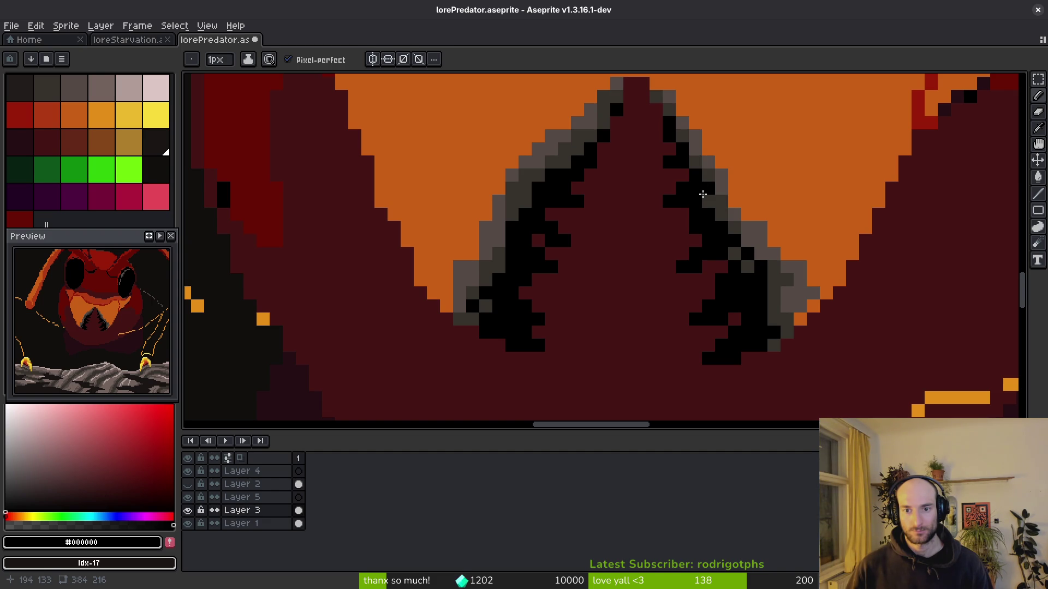
pyautogui.scroll(-3, 753, 284)
# Paint tooth-edge pixels dark grey #36312c and lighter grey #544d45, undoing one.
pyautogui.scroll(3, 758, 306)
pyautogui.keyDown('alt'); pyautogui.click(737, 221); pyautogui.keyUp('alt')
pyautogui.scroll(2, 734, 194)
pyautogui.click(722, 164)
pyautogui.click(745, 169)
pyautogui.click(711, 206)
pyautogui.keyDown('alt'); pyautogui.click(732, 159); pyautogui.keyUp('alt')
pyautogui.click(745, 201)
pyautogui.hotkey('ctrl', 'z')
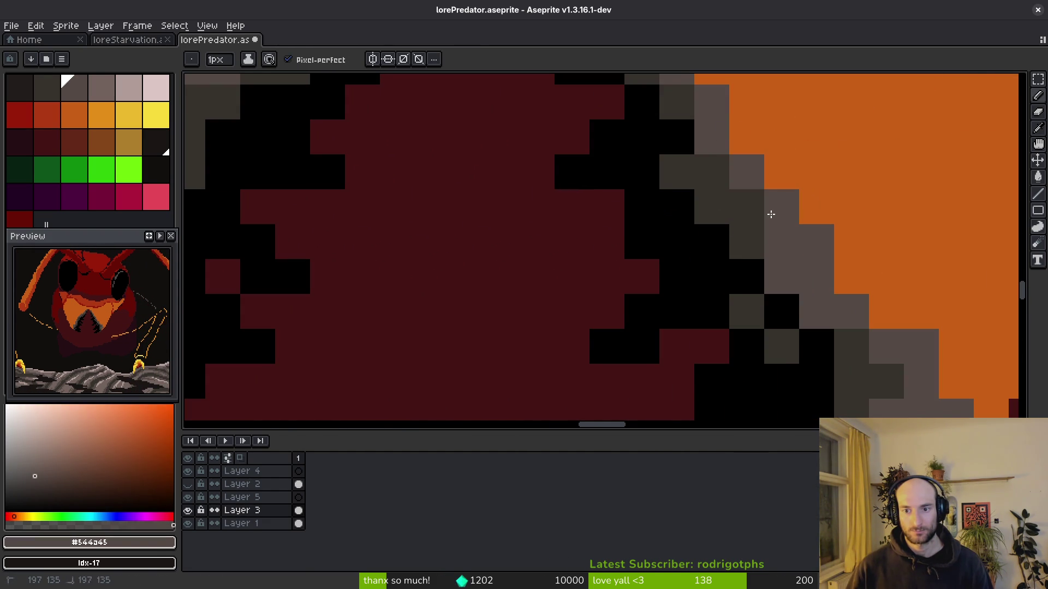
# Brighten more grey pixels along the tooth edge, undo a stray orange pixel, and add dark grey.
pyautogui.scroll(-3, 769, 210)
pyautogui.scroll(4, 775, 262)
pyautogui.keyDown('alt'); pyautogui.click(777, 284); pyautogui.keyUp('alt')
pyautogui.click(769, 197)
pyautogui.scroll(-3, 769, 196)
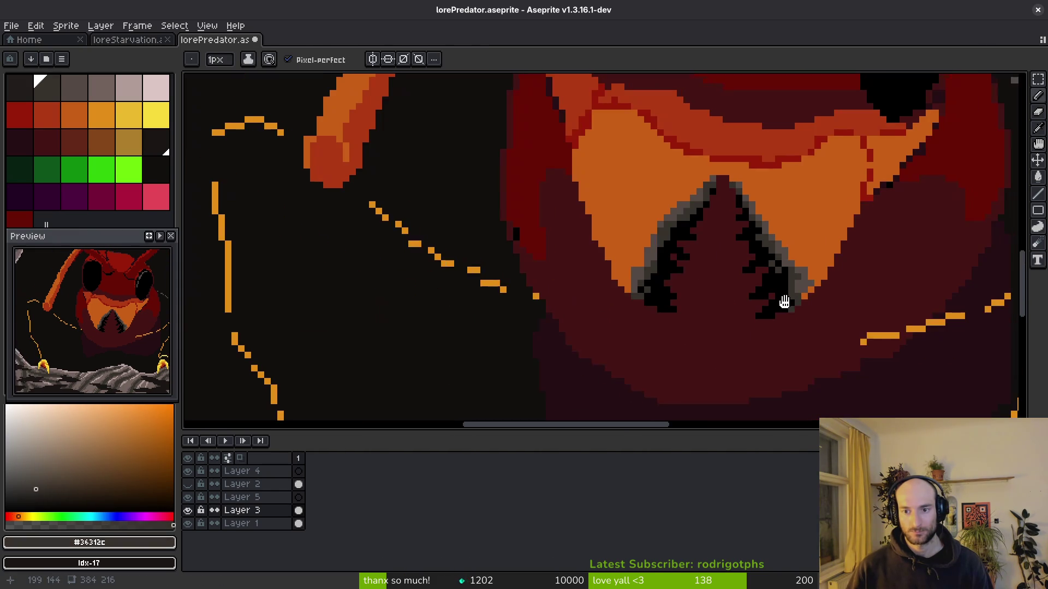
pyautogui.scroll(3, 783, 218)
pyautogui.keyDown('alt'); pyautogui.click(822, 232); pyautogui.keyUp('alt')
pyautogui.keyDown('alt'); pyautogui.click(818, 257); pyautogui.keyUp('alt')
pyautogui.moveTo(818, 229); pyautogui.dragTo(788, 227)
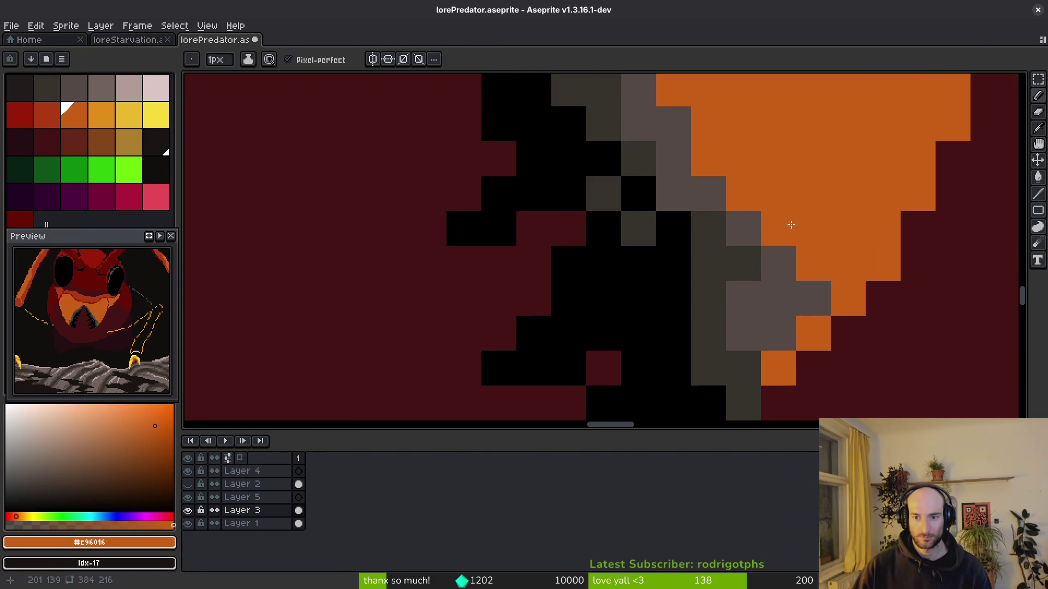
pyautogui.scroll(-3, 788, 227)
pyautogui.scroll(3, 808, 251)
pyautogui.hotkey('ctrl', 'z')
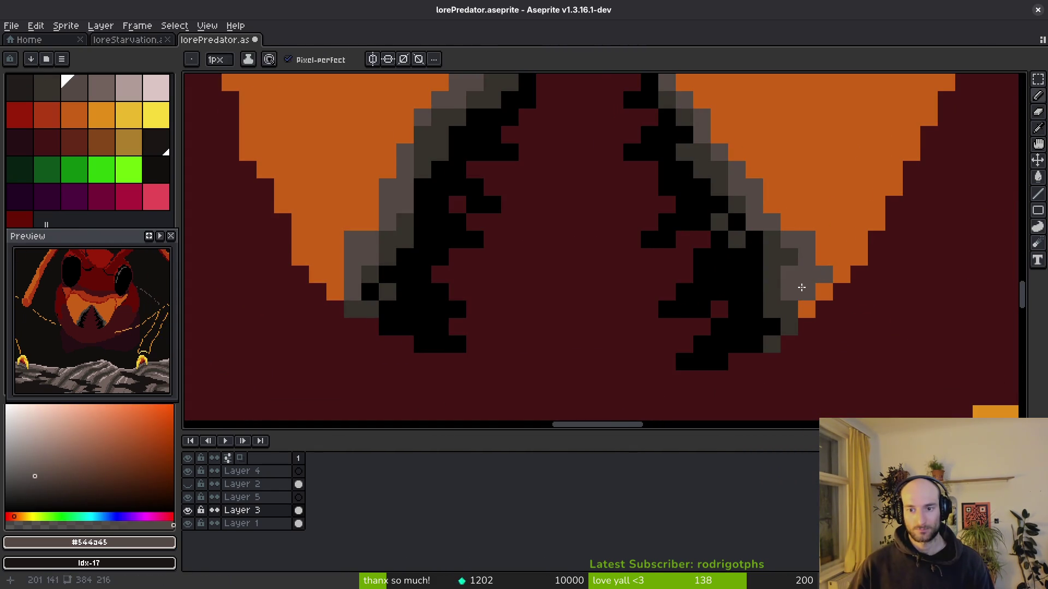
pyautogui.keyDown('alt'); pyautogui.click(802, 283); pyautogui.keyUp('alt')
pyautogui.keyDown('alt'); pyautogui.click(785, 254); pyautogui.keyUp('alt')
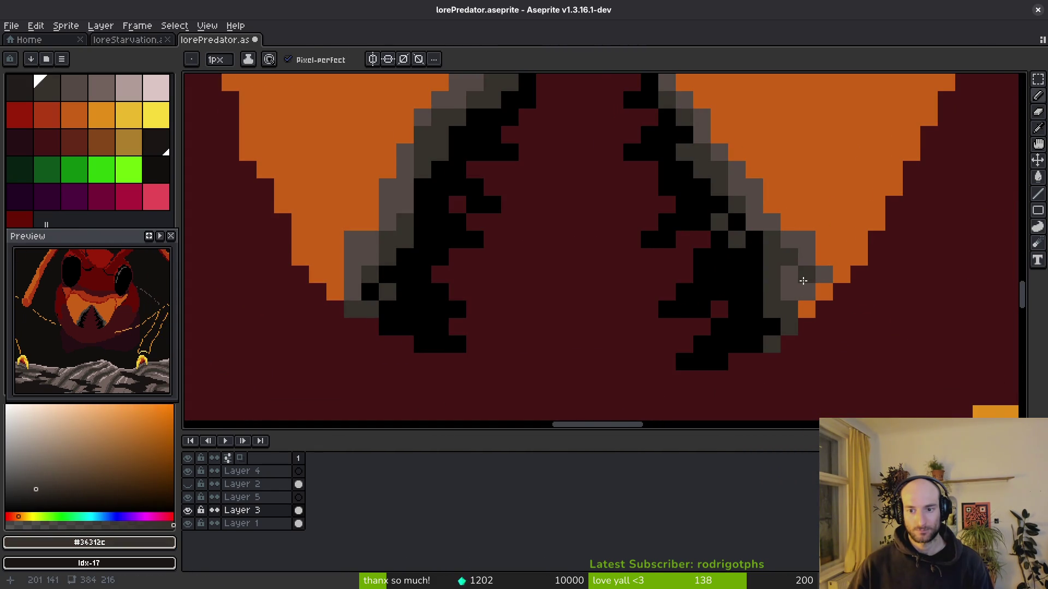
# Turn an orange pixel dark red and paint left-edge and tooth-edge pixels grey.
pyautogui.keyDown('alt'); pyautogui.click(813, 278); pyautogui.keyUp('alt')
pyautogui.rightClick(806, 311)
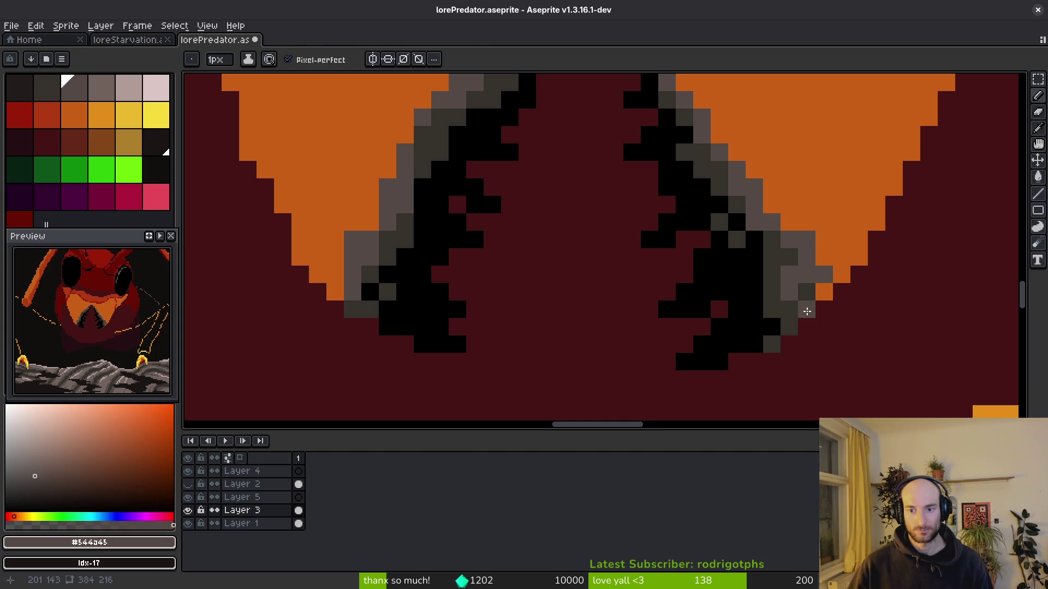
pyautogui.click(335, 291)
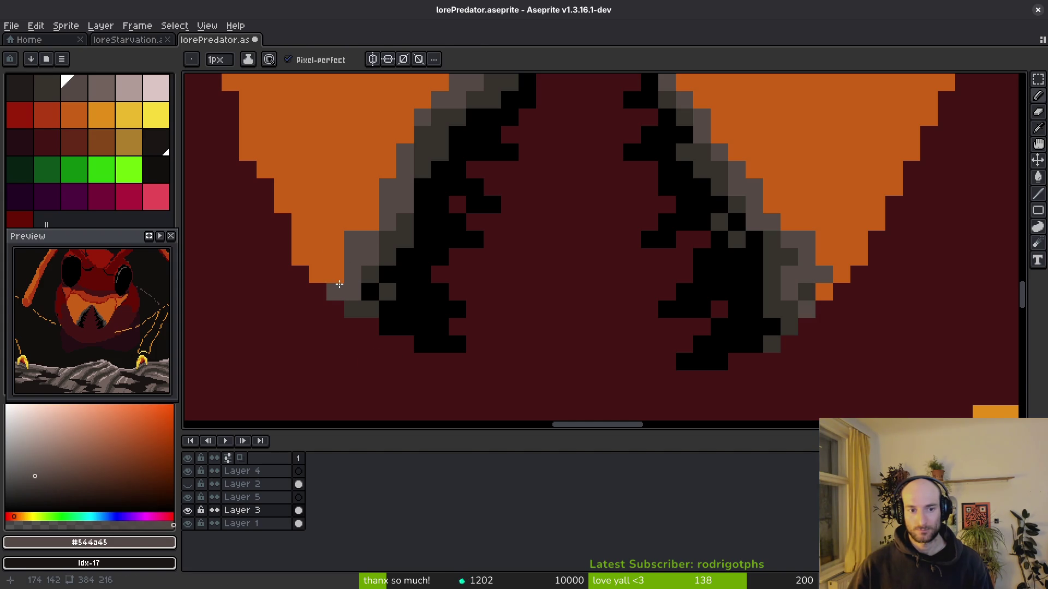
pyautogui.scroll(-4, 337, 275)
pyautogui.scroll(4, 489, 300)
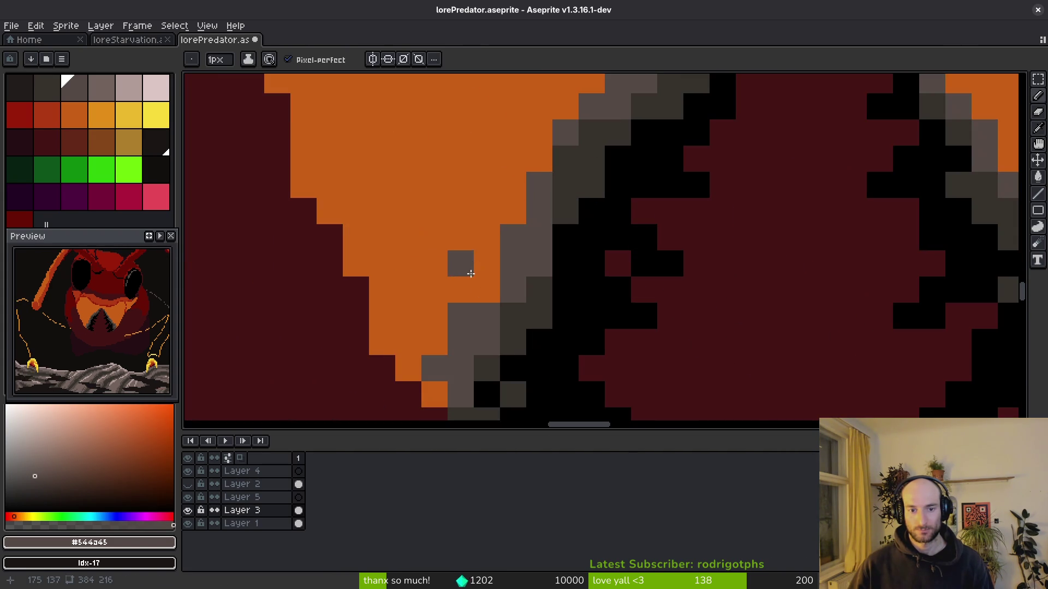
pyautogui.scroll(-4, 522, 303)
pyautogui.scroll(4, 676, 314)
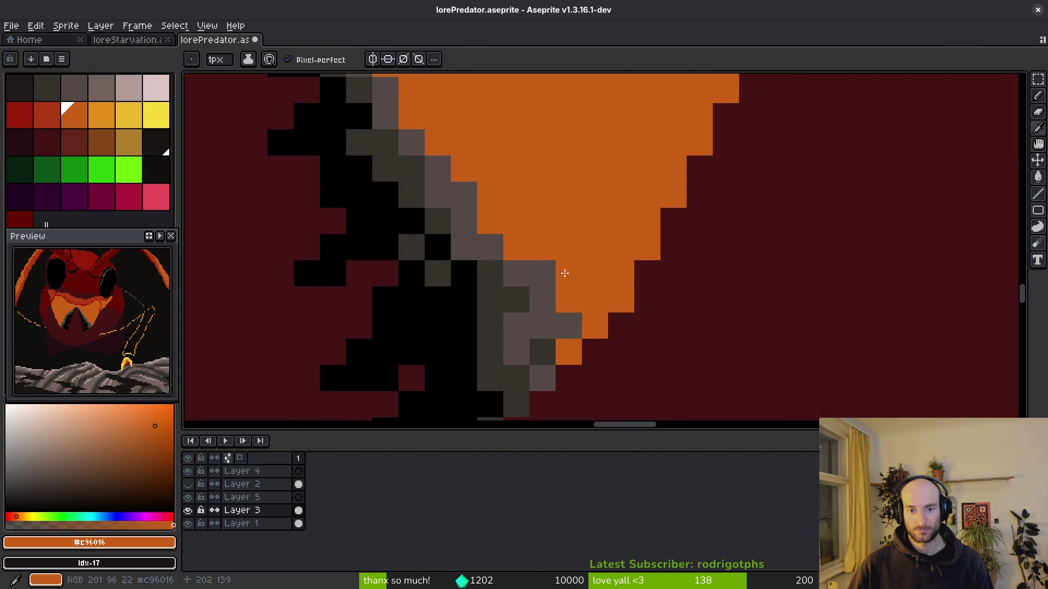
pyautogui.click(542, 300)
pyautogui.click(495, 226)
# Centre the tooth tip and paint its pixel dark grey #36312c.
pyautogui.scroll(-3, 495, 227)
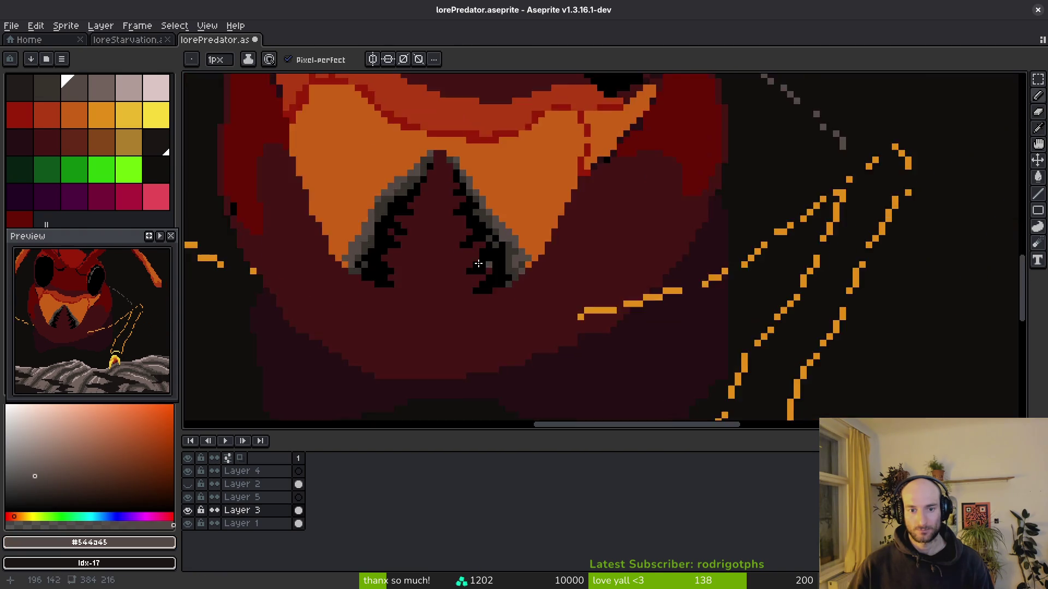
pyautogui.scroll(3, 568, 227)
pyautogui.keyDown('alt'); pyautogui.click(604, 198); pyautogui.keyUp('alt')
pyautogui.keyDown('alt'); pyautogui.click(611, 200); pyautogui.keyUp('alt')
pyautogui.scroll(-3, 612, 200)
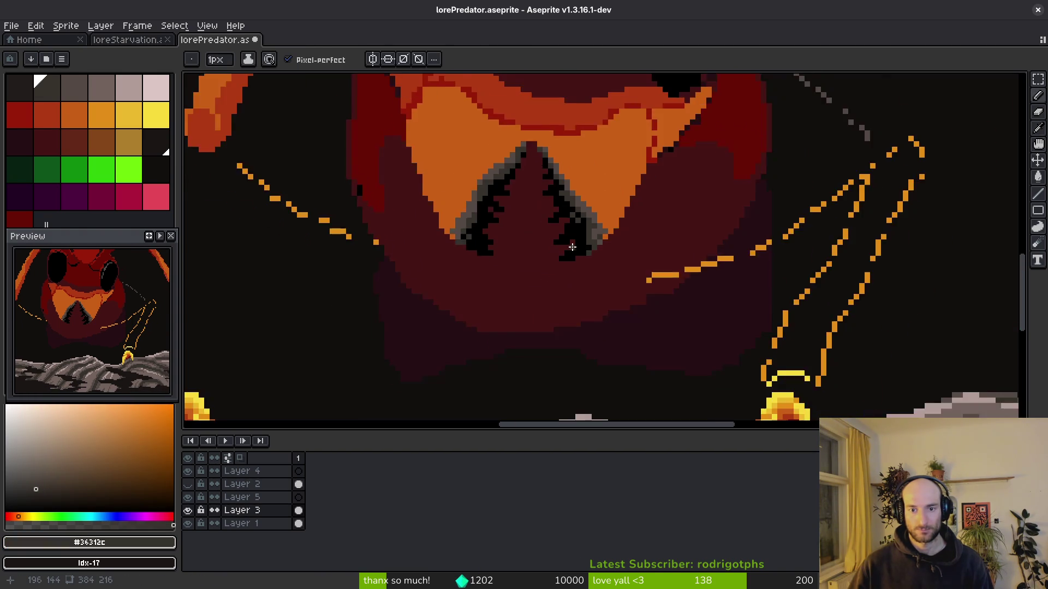
pyautogui.scroll(3, 695, 276)
pyautogui.keyDown('alt'); pyautogui.click(774, 230); pyautogui.keyUp('alt')
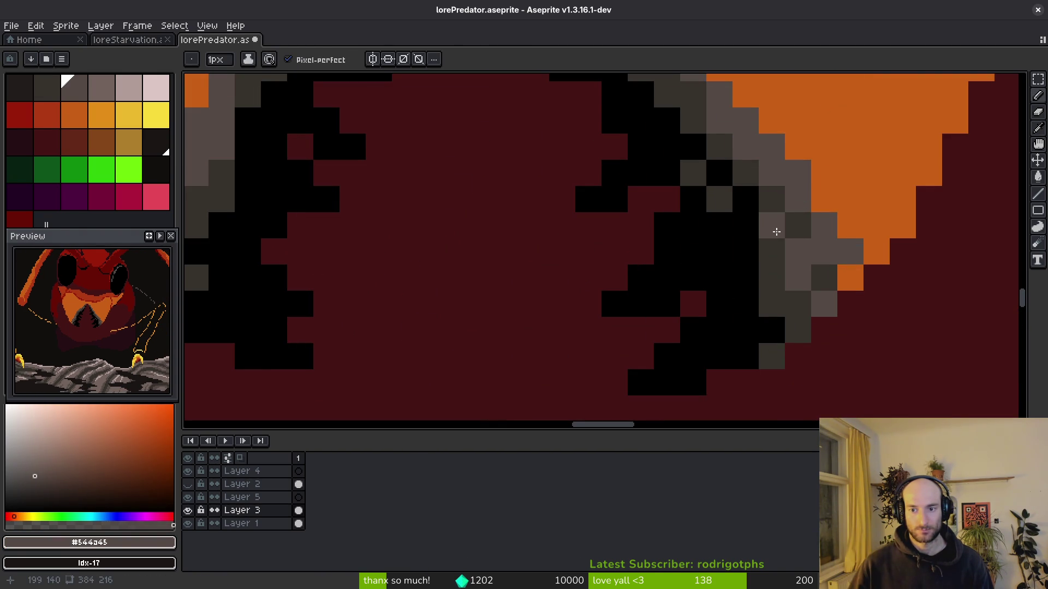
pyautogui.moveTo(457, 251); pyautogui.dragTo(777, 321)
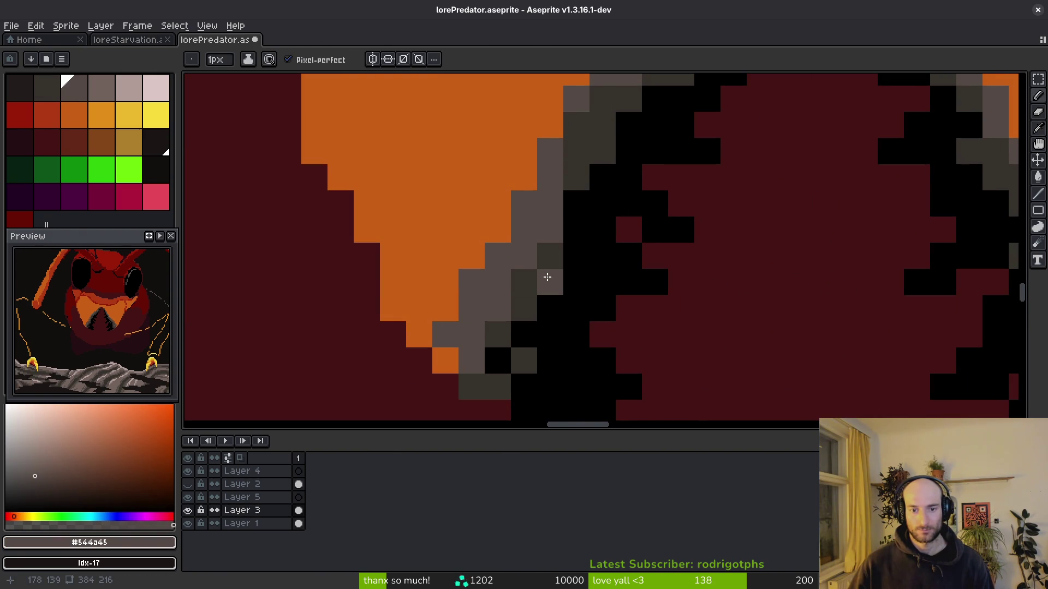
pyautogui.scroll(-3, 548, 277)
pyautogui.scroll(3, 689, 342)
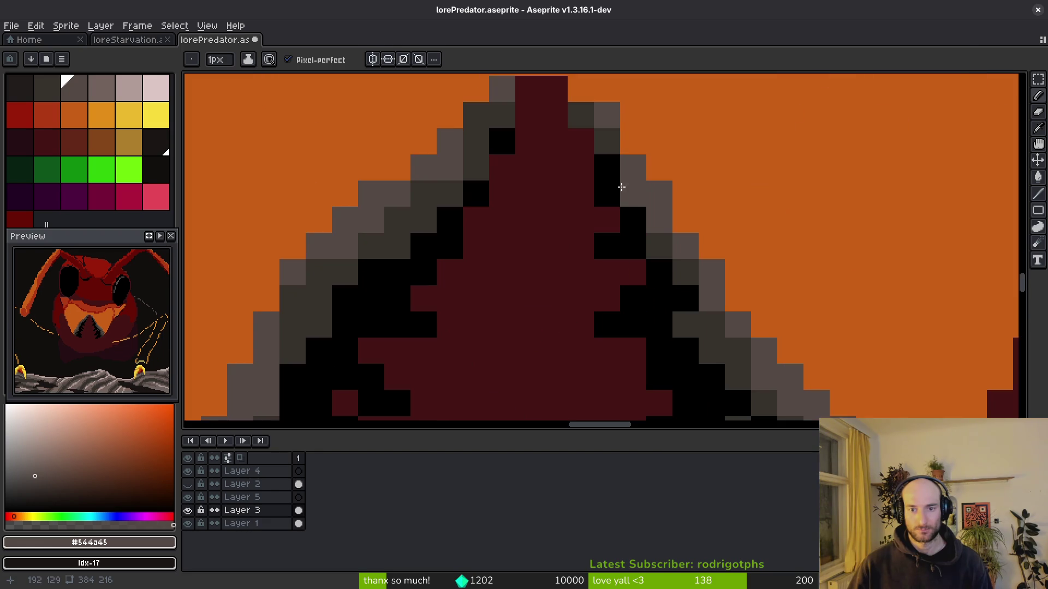
pyautogui.moveTo(590, 87); pyautogui.dragTo(590, 224)
pyautogui.keyDown('alt'); pyautogui.click(512, 256); pyautogui.keyUp('alt')
pyautogui.click(564, 231)
# Save lorePredator.aseprite.
pyautogui.scroll(-4, 584, 218)
pyautogui.hotkey('ctrl', 's')
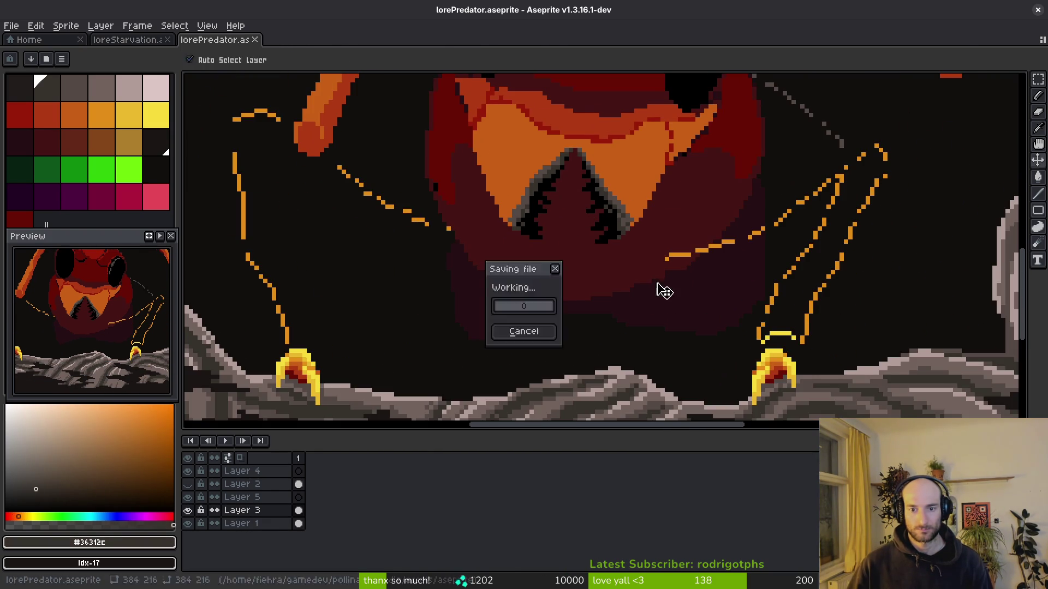
pyautogui.moveTo(610, 272); pyautogui.dragTo(645, 327)
pyautogui.scroll(-3, 649, 324)
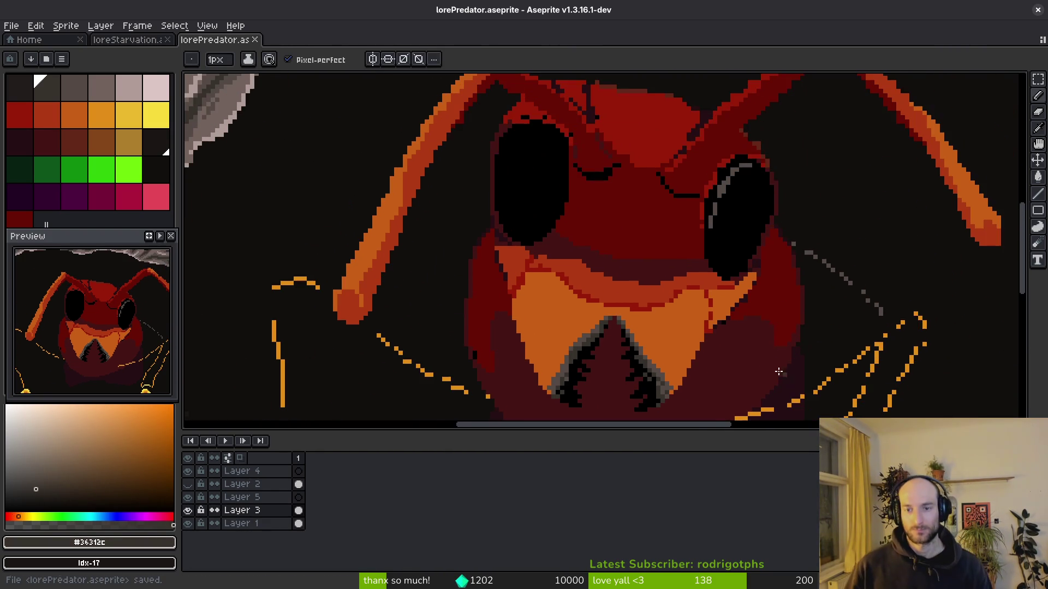
# Undo a stray grey pixel, fill the gap in the red outline, and repaint a stray red pixel orange.
pyautogui.scroll(5, 728, 313)
pyautogui.hotkey('ctrl', 'z')
pyautogui.keyDown('alt'); pyautogui.click(701, 266); pyautogui.keyUp('alt')
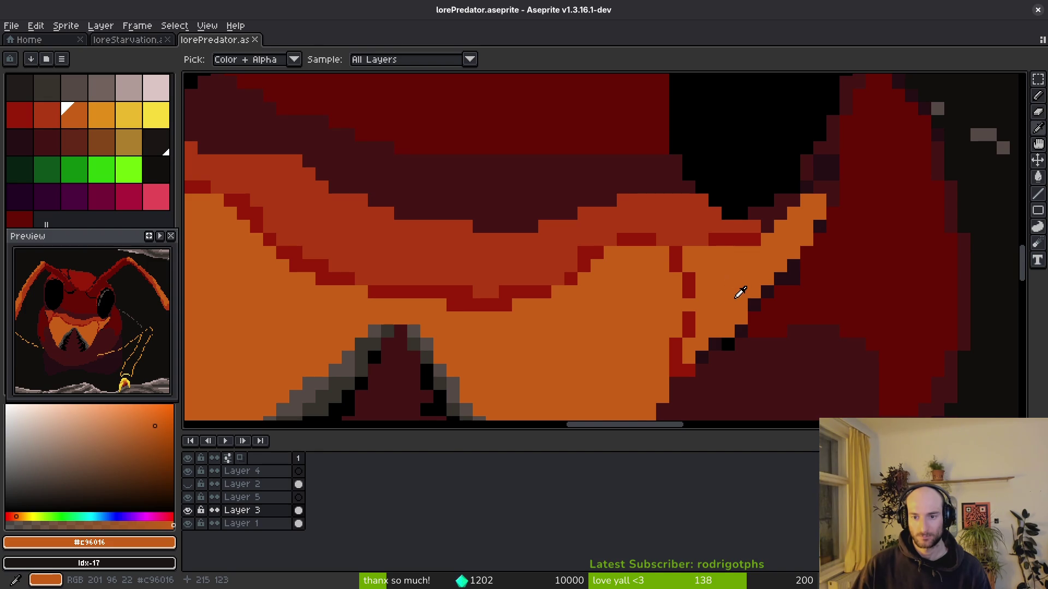
pyautogui.scroll(3, 740, 291)
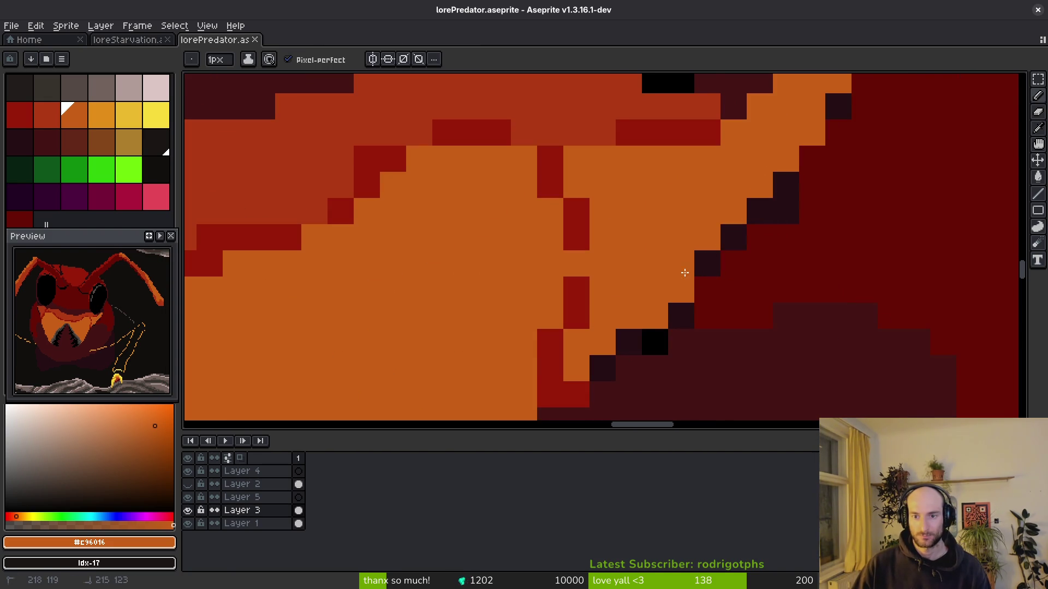
pyautogui.scroll(-4, 731, 287)
pyautogui.scroll(3, 718, 330)
pyautogui.scroll(-1, 706, 266)
pyautogui.scroll(1, 649, 266)
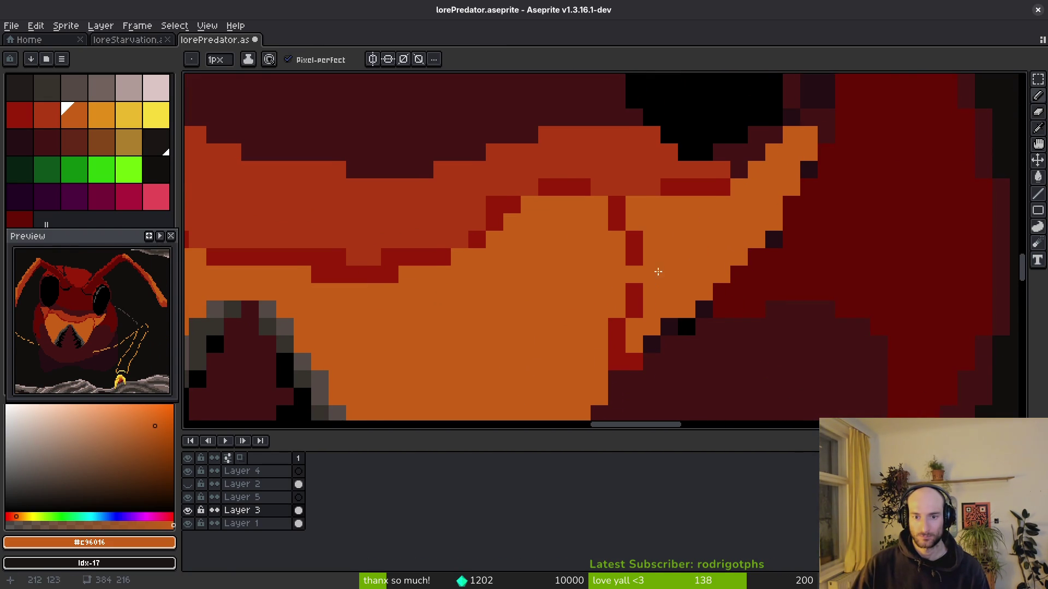
pyautogui.keyDown('alt'); pyautogui.click(635, 243); pyautogui.keyUp('alt')
pyautogui.scroll(-2, 652, 229)
pyautogui.click(651, 183)
pyautogui.keyDown('alt'); pyautogui.click(667, 230); pyautogui.keyUp('alt')
pyautogui.click(634, 270)
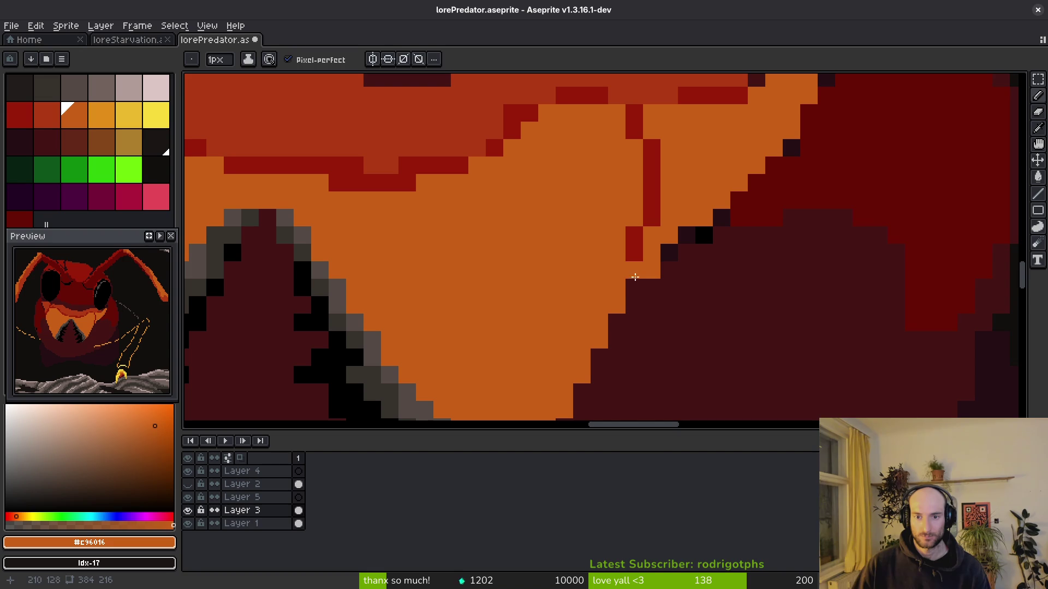
# Repaint the dark red run above the face plate in rust #af3a13.
pyautogui.scroll(-2, 676, 323)
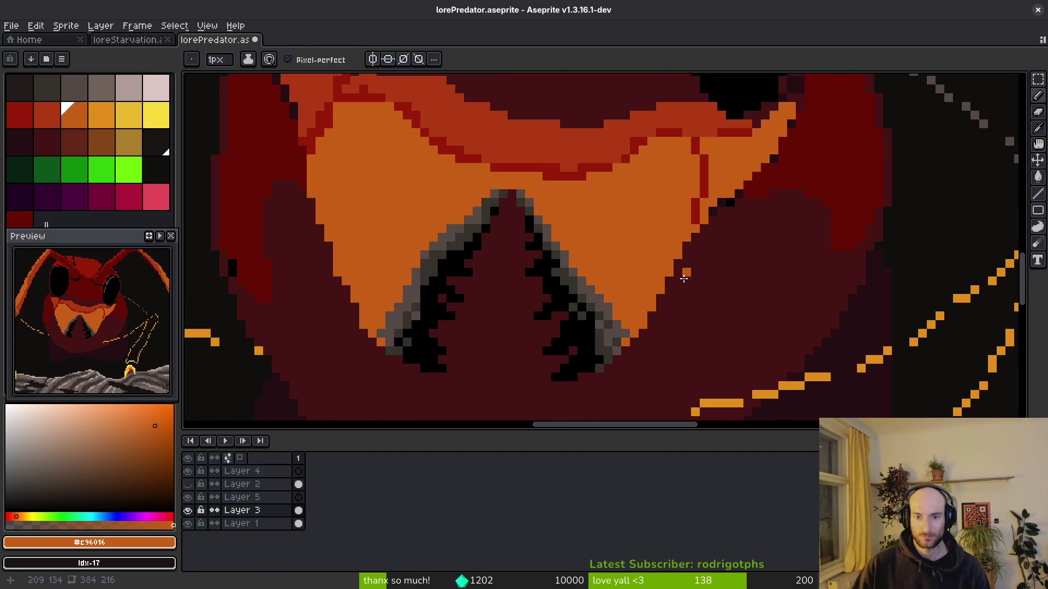
pyautogui.hscroll(-2, 655, 288)
pyautogui.scroll(2, 447, 292)
pyautogui.scroll(4, 431, 295)
pyautogui.hscroll(-2, 431, 295)
pyautogui.scroll(-2, 432, 296)
pyautogui.keyDown('alt'); pyautogui.click(581, 291); pyautogui.keyUp('alt')
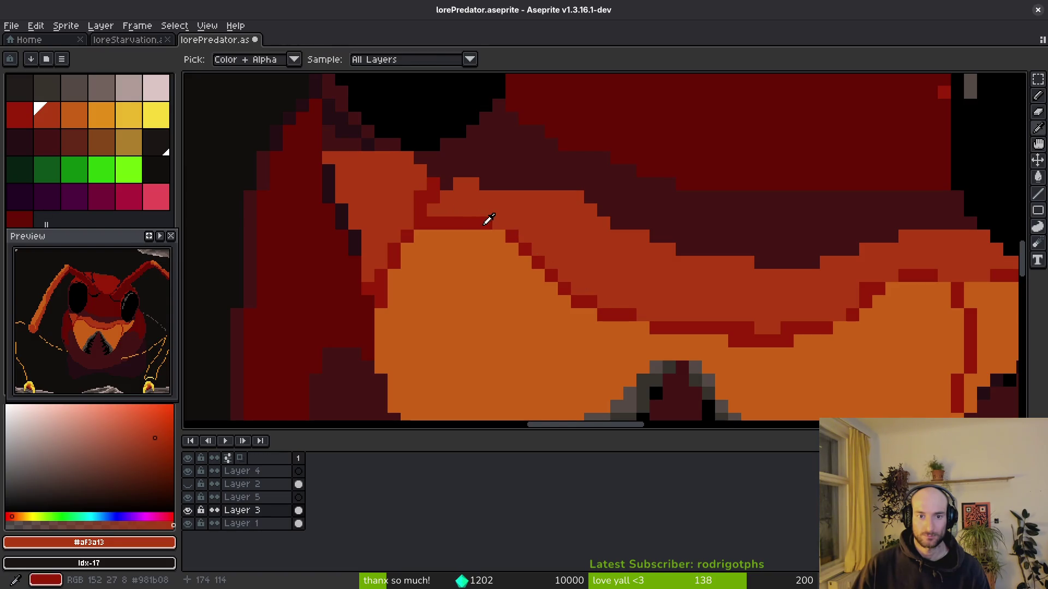
pyautogui.keyDown('alt'); pyautogui.click(490, 222); pyautogui.keyUp('alt')
pyautogui.hscroll(3, 694, 291)
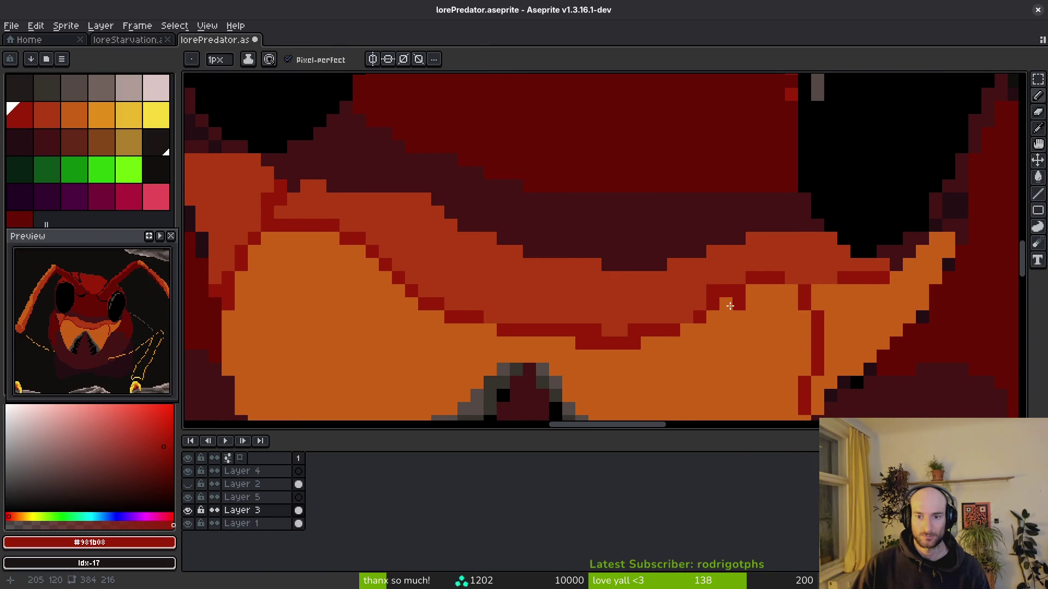
pyautogui.keyDown('alt'); pyautogui.rightClick(699, 319); pyautogui.keyUp('alt')
pyautogui.rightClick(712, 292)
pyautogui.click(691, 317)
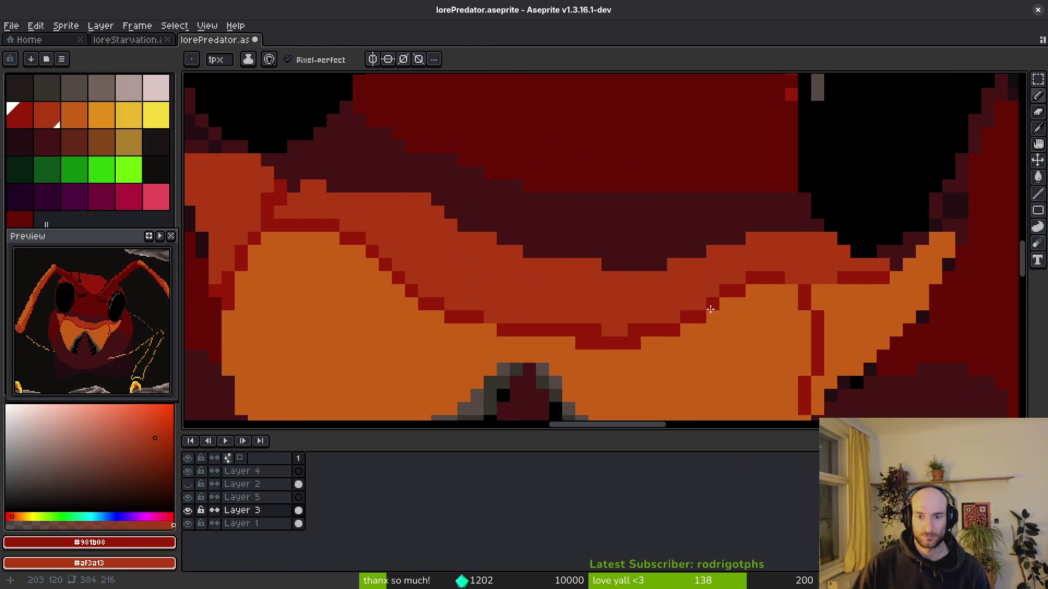
pyautogui.moveTo(610, 330); pyautogui.dragTo(546, 328)
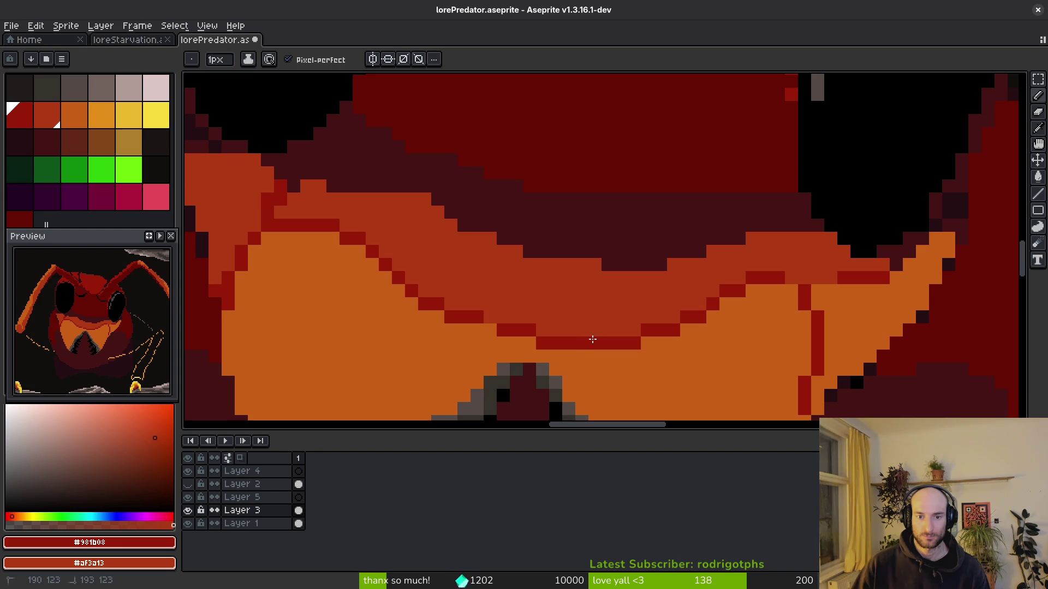
# Touch up the plate's top outline with dark red #981b08 pixels.
pyautogui.scroll(-5, 620, 341)
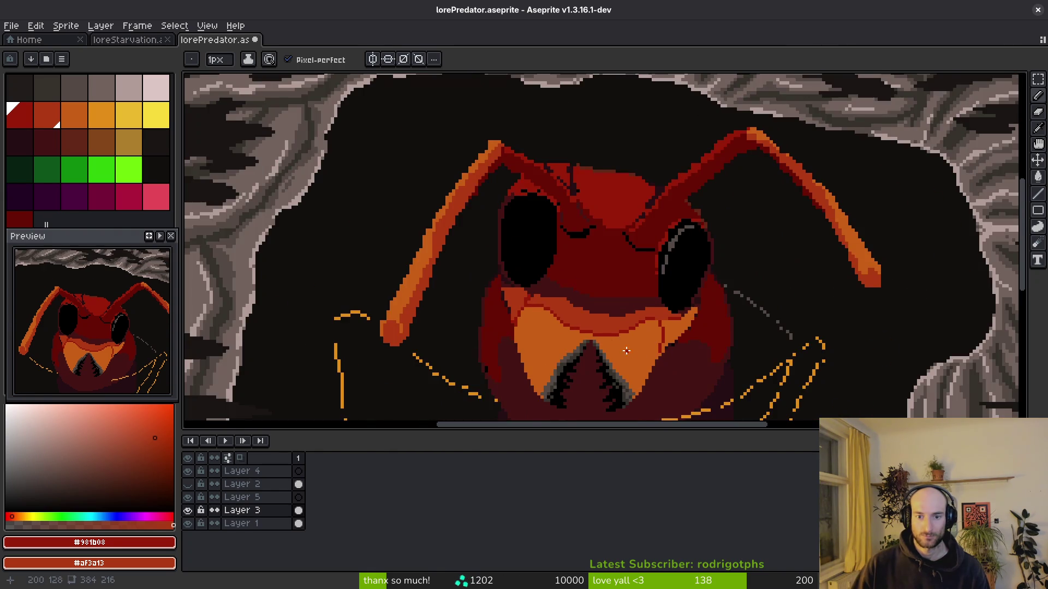
pyautogui.scroll(4, 628, 352)
pyautogui.scroll(-3, 637, 134)
pyautogui.scroll(2, 656, 195)
pyautogui.scroll(2, 655, 196)
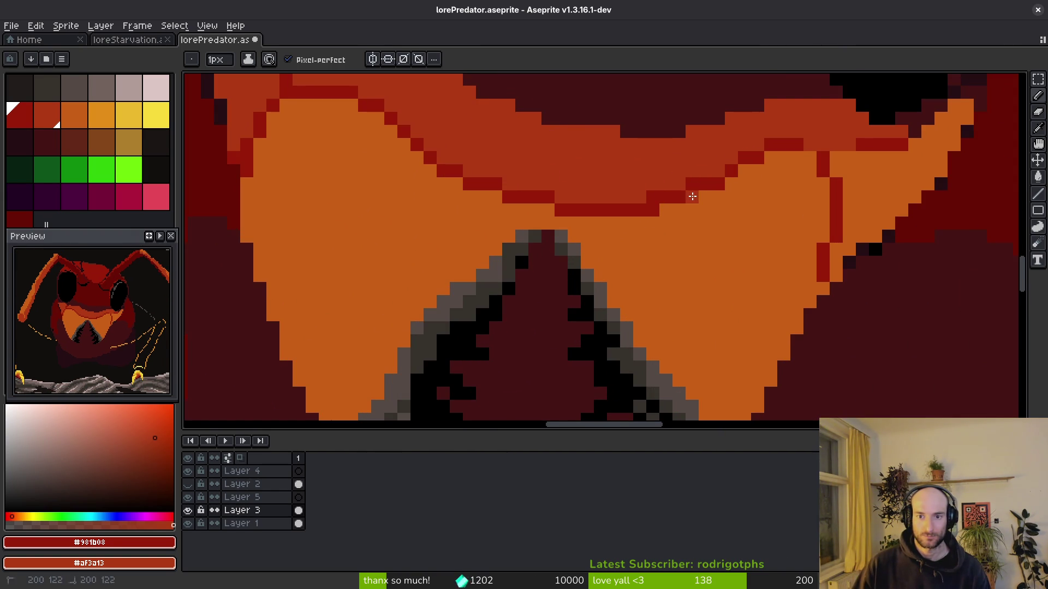
pyautogui.keyDown('alt'); pyautogui.click(652, 219); pyautogui.keyUp('alt')
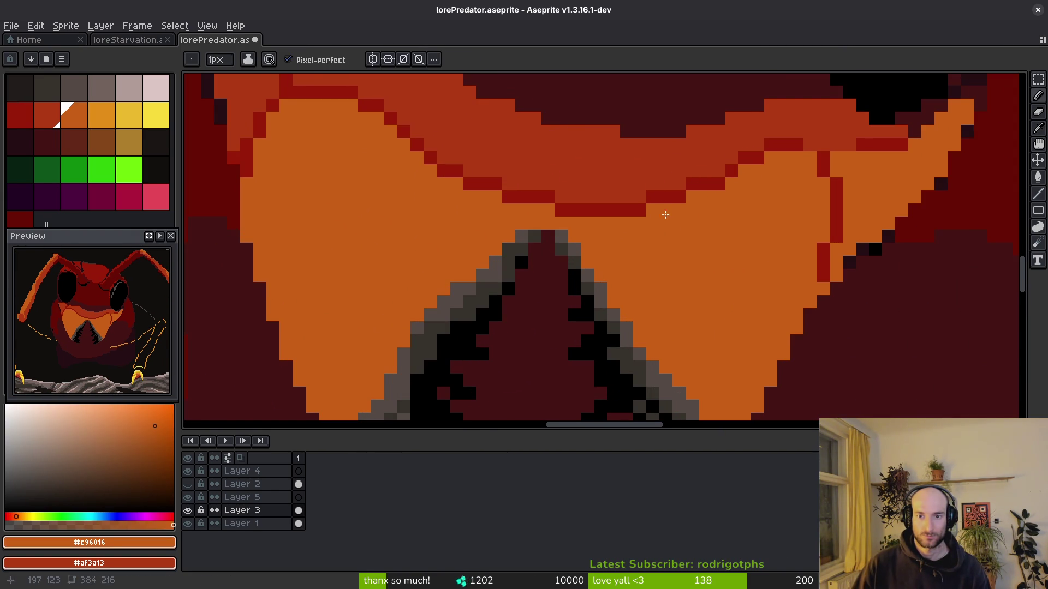
pyautogui.keyDown('alt'); pyautogui.click(699, 181); pyautogui.keyUp('alt')
pyautogui.keyDown('alt'); pyautogui.click(701, 157); pyautogui.keyUp('alt')
pyautogui.scroll(-4, 727, 212)
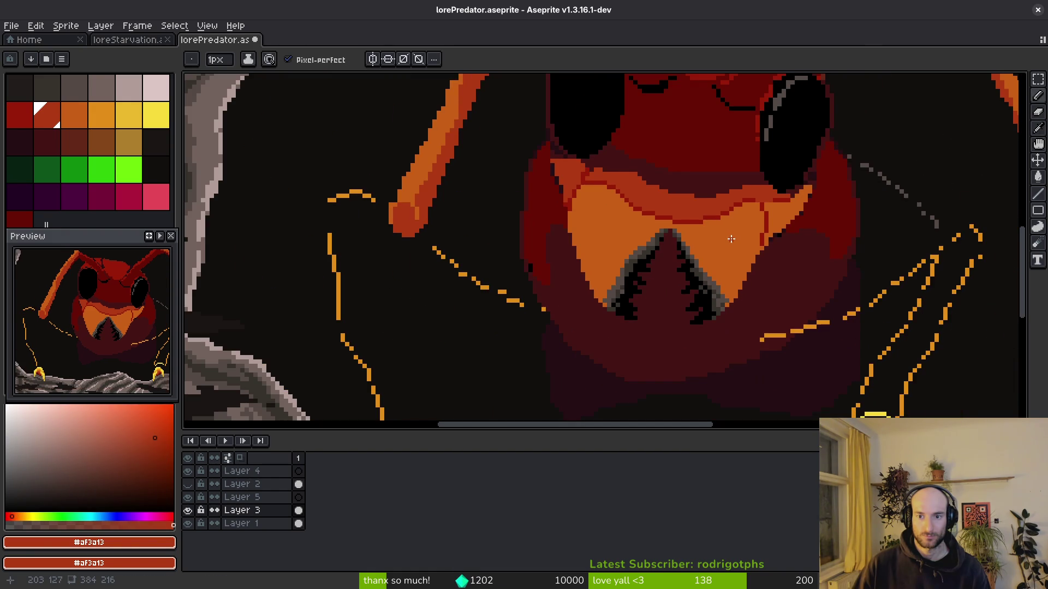
pyautogui.scroll(4, 731, 238)
pyautogui.click(791, 195)
pyautogui.keyDown('alt'); pyautogui.click(802, 215); pyautogui.keyUp('alt')
pyautogui.click(833, 207)
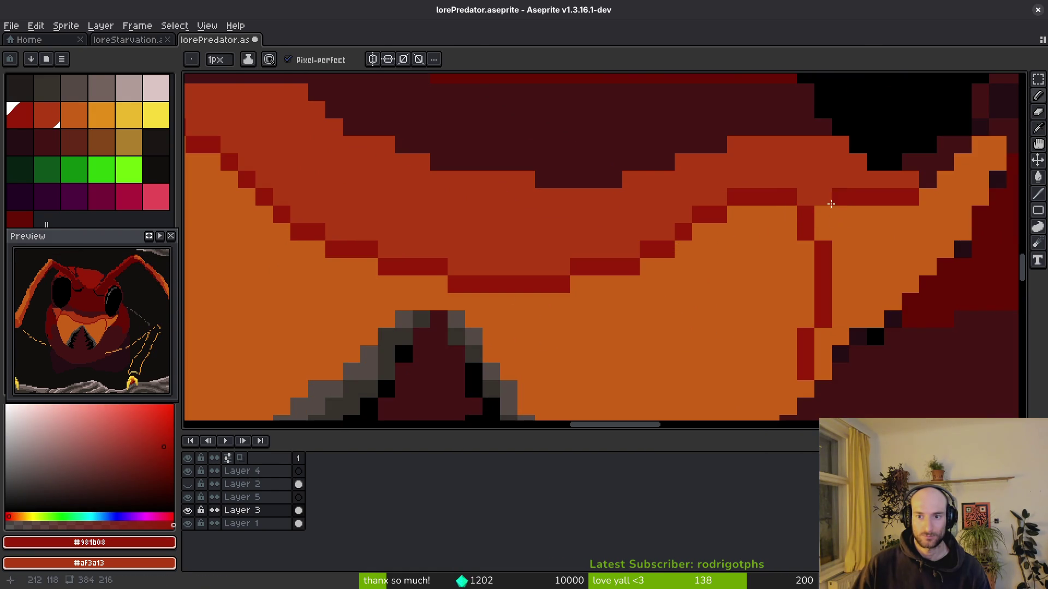
# Move to the plate's right side and below the right eye, sampling rust and black.
pyautogui.moveTo(927, 214); pyautogui.dragTo(812, 251)
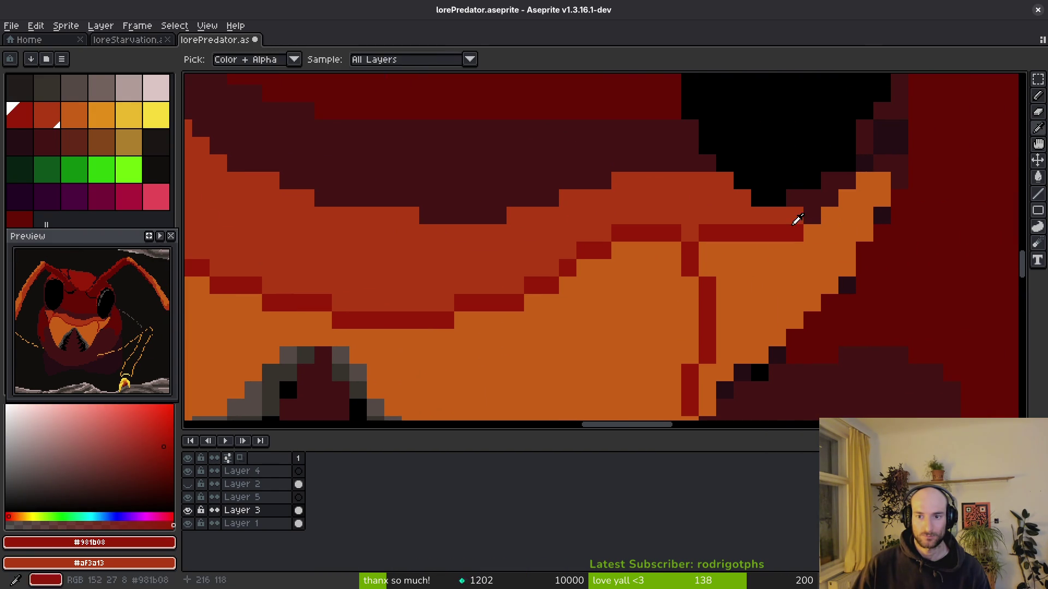
pyautogui.keyDown('alt'); pyautogui.click(814, 211); pyautogui.keyUp('alt')
pyautogui.moveTo(840, 182); pyautogui.dragTo(714, 296)
pyautogui.keyDown('alt'); pyautogui.click(699, 291); pyautogui.keyUp('alt')
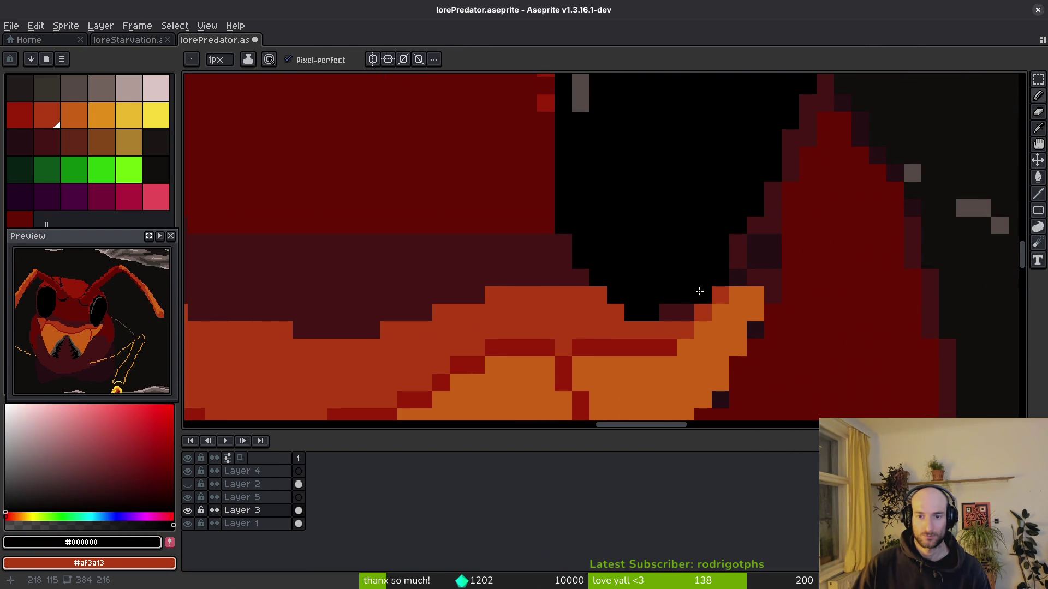
pyautogui.scroll(3, 709, 319)
pyautogui.scroll(-4, 703, 349)
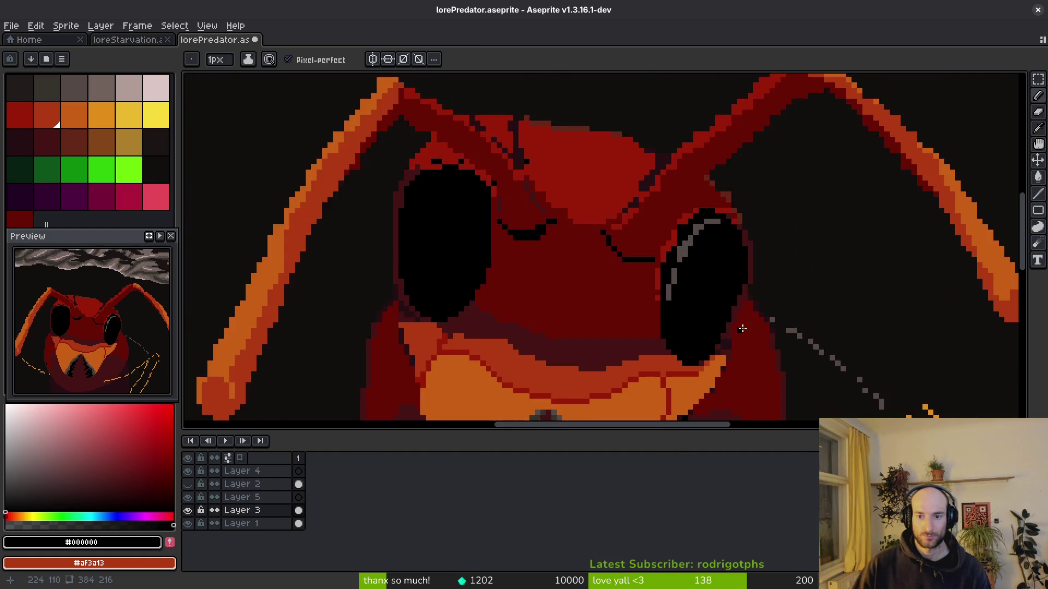
pyautogui.scroll(4, 705, 352)
pyautogui.scroll(-2, 696, 364)
pyautogui.scroll(2, 731, 272)
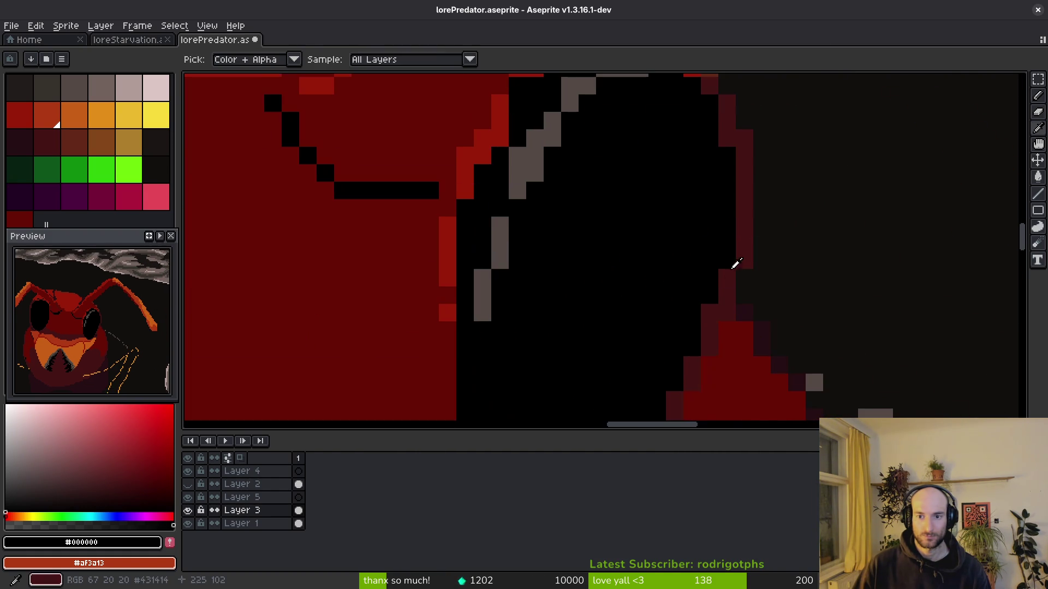
pyautogui.keyDown('alt'); pyautogui.click(729, 253); pyautogui.keyUp('alt')
pyautogui.scroll(4, 709, 365)
pyautogui.keyDown('alt'); pyautogui.click(689, 306); pyautogui.keyUp('alt')
pyautogui.click(674, 228)
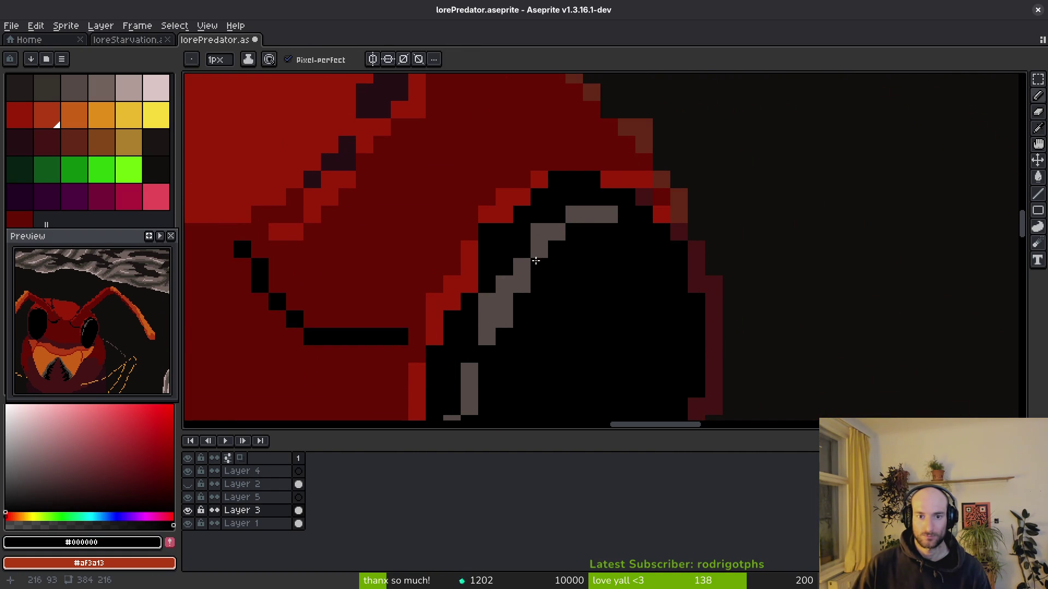
pyautogui.hscroll(-3, 542, 264)
pyautogui.click(559, 244)
pyautogui.scroll(-2, 600, 218)
pyautogui.hscroll(-1, 625, 143)
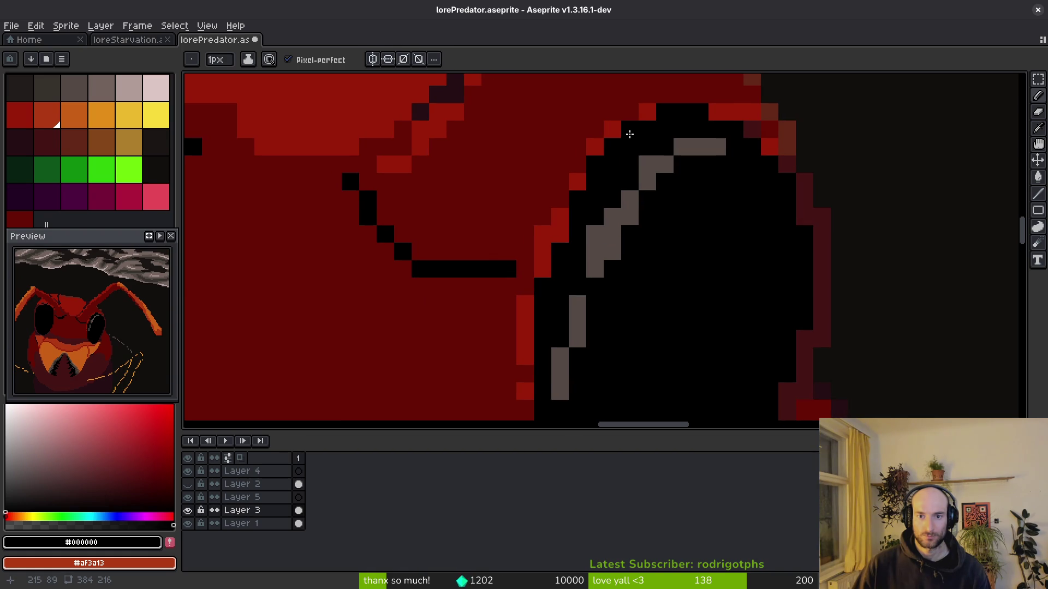
pyautogui.scroll(-3, 709, 215)
pyautogui.scroll(3, 644, 237)
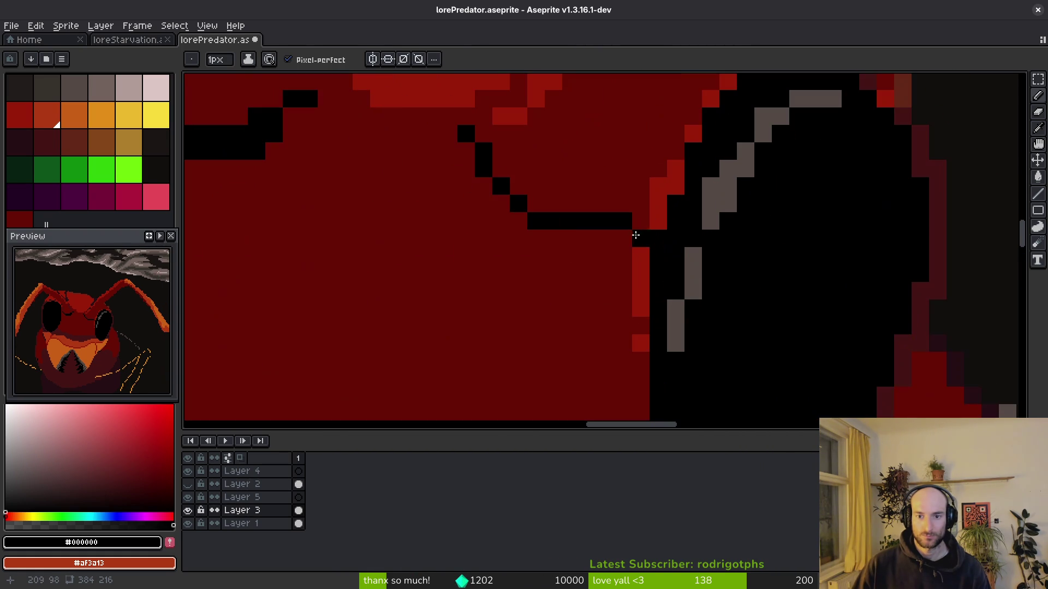
pyautogui.keyDown('alt'); pyautogui.click(665, 218); pyautogui.keyUp('alt')
pyautogui.moveTo(654, 254); pyautogui.dragTo(650, 236)
pyautogui.hotkey('ctrl', 'z')
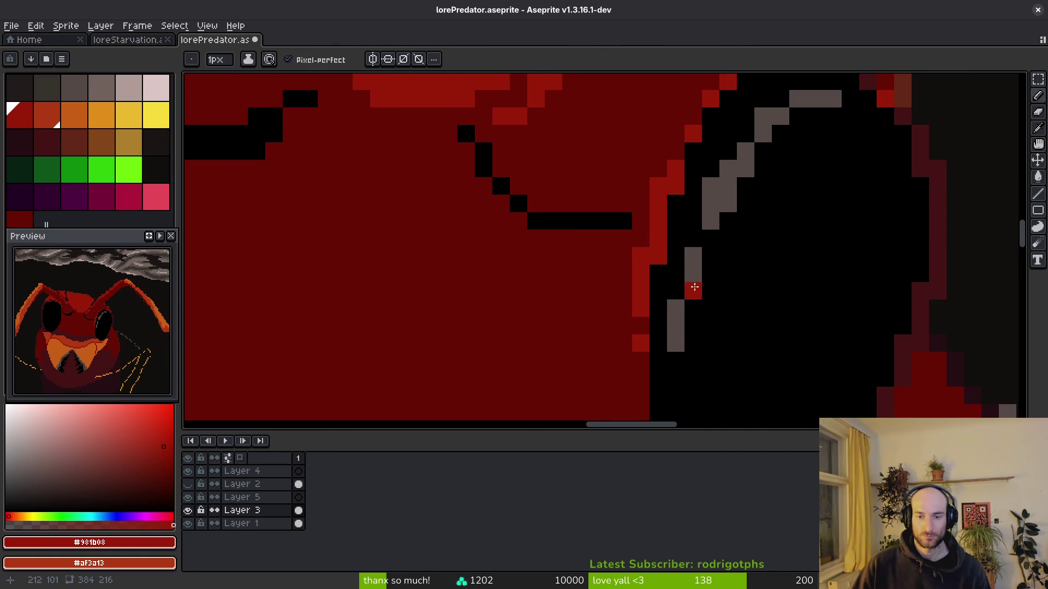
pyautogui.scroll(-3, 692, 285)
pyautogui.scroll(3, 635, 279)
pyautogui.click(647, 278)
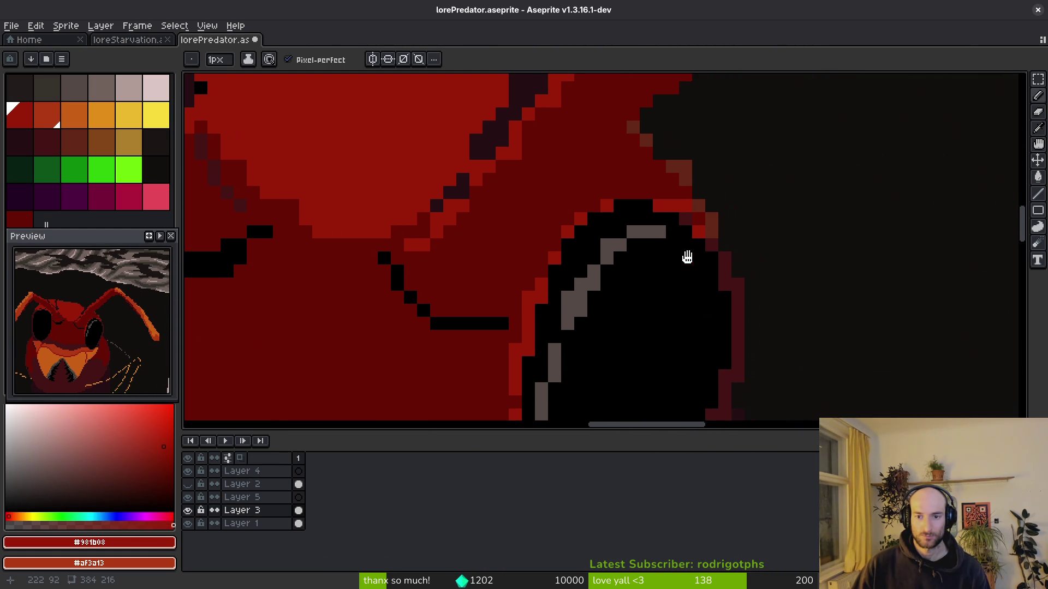
pyautogui.scroll(-3, 703, 304)
pyautogui.scroll(3, 658, 287)
pyautogui.click(658, 287)
pyautogui.keyDown('alt'); pyautogui.click(648, 189); pyautogui.keyUp('alt')
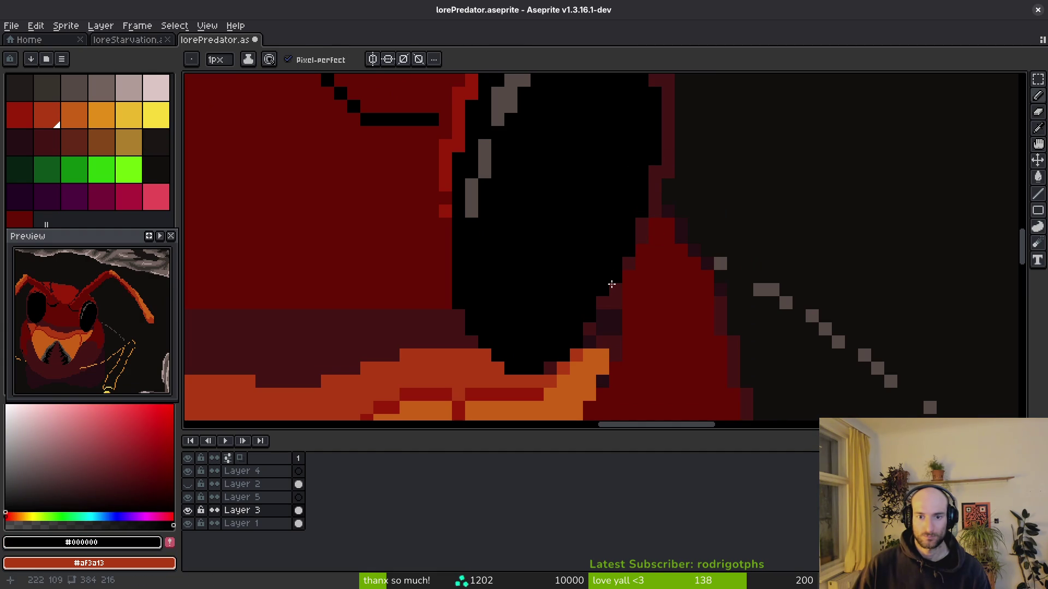
pyautogui.scroll(-5, 564, 348)
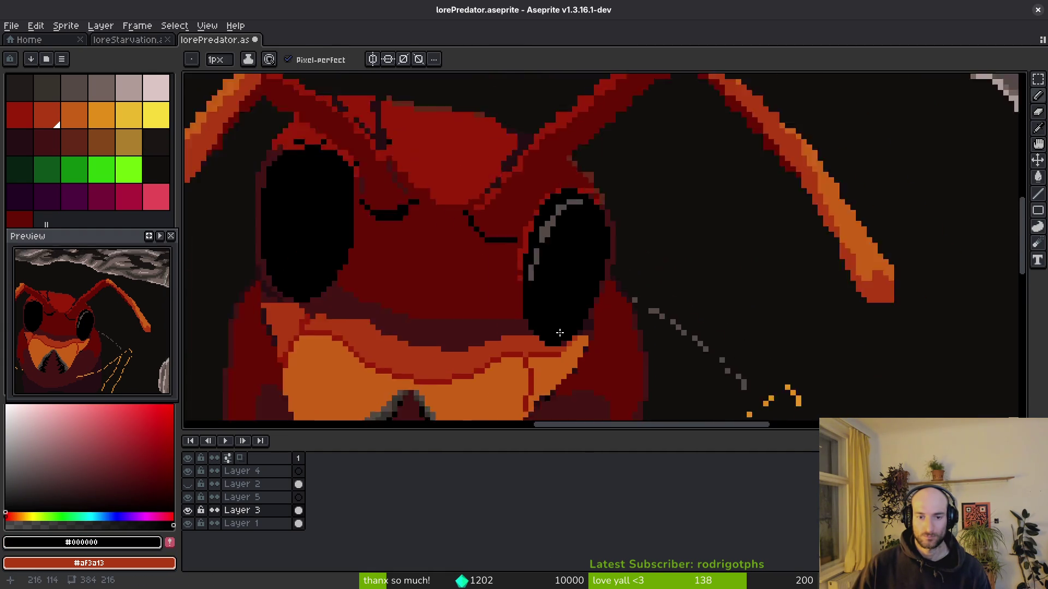
pyautogui.scroll(6, 567, 369)
pyautogui.click(633, 296)
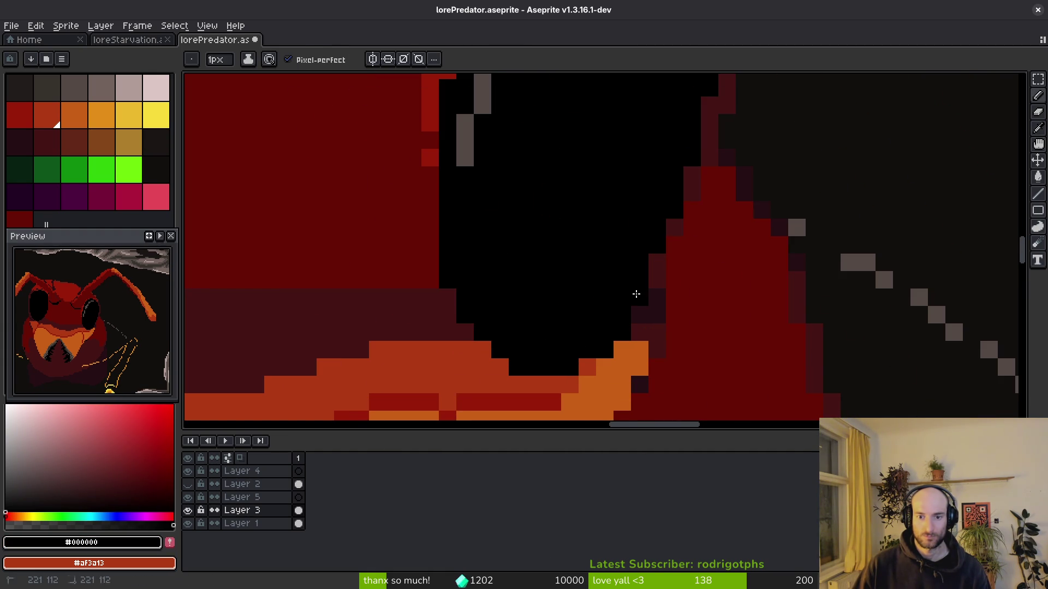
pyautogui.scroll(-2, 661, 332)
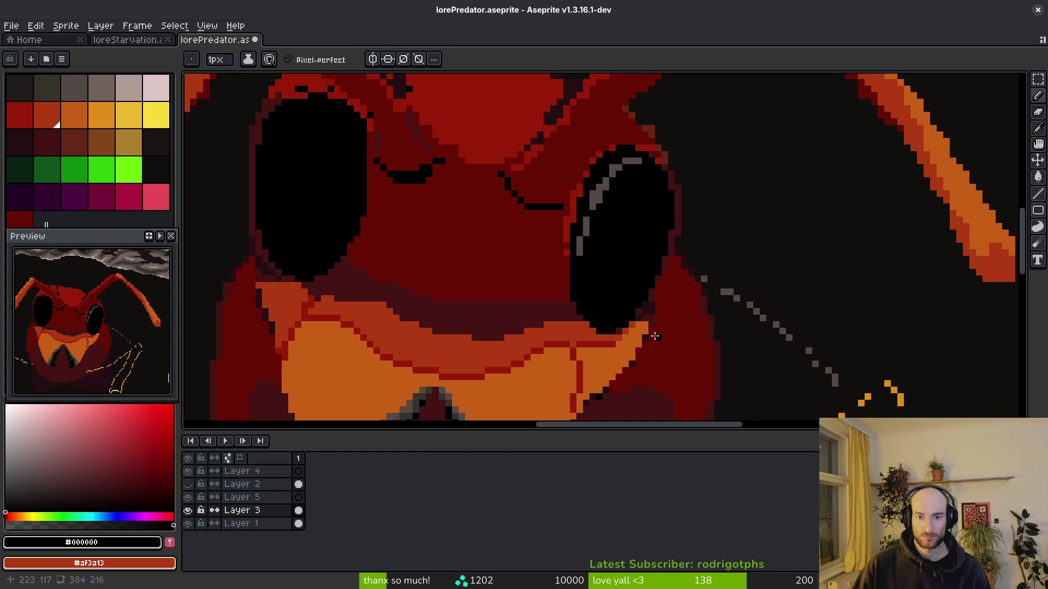
pyautogui.scroll(3, 645, 337)
pyautogui.keyDown('alt'); pyautogui.click(577, 341); pyautogui.keyUp('alt')
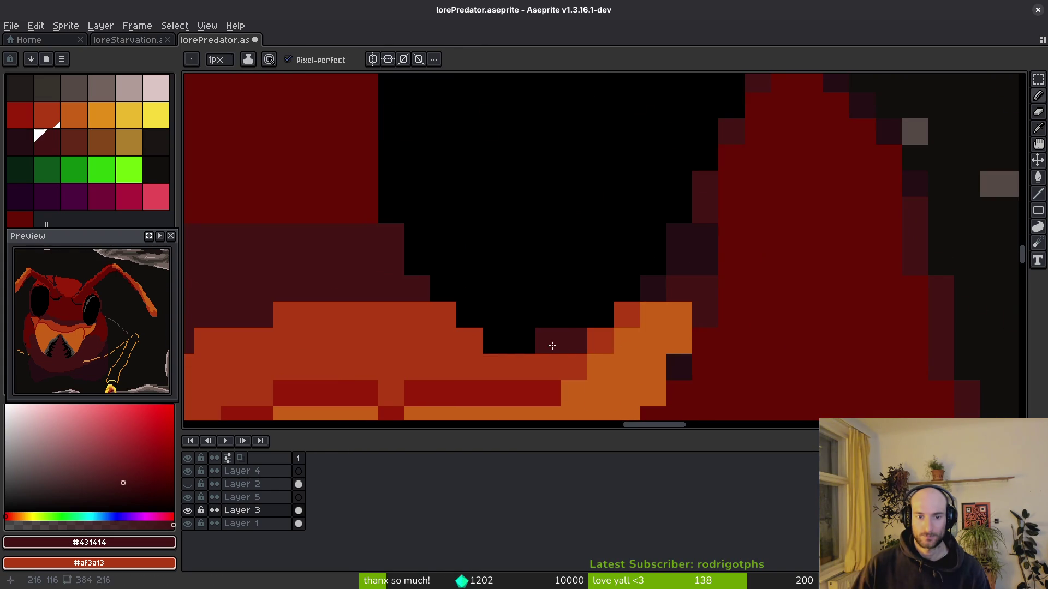
pyautogui.moveTo(551, 344); pyautogui.dragTo(480, 336)
pyautogui.click(475, 320)
pyautogui.scroll(-4, 550, 261)
pyautogui.scroll(3, 600, 327)
pyautogui.keyDown('alt'); pyautogui.click(557, 320); pyautogui.keyUp('alt')
pyautogui.moveTo(515, 306); pyautogui.dragTo(531, 306)
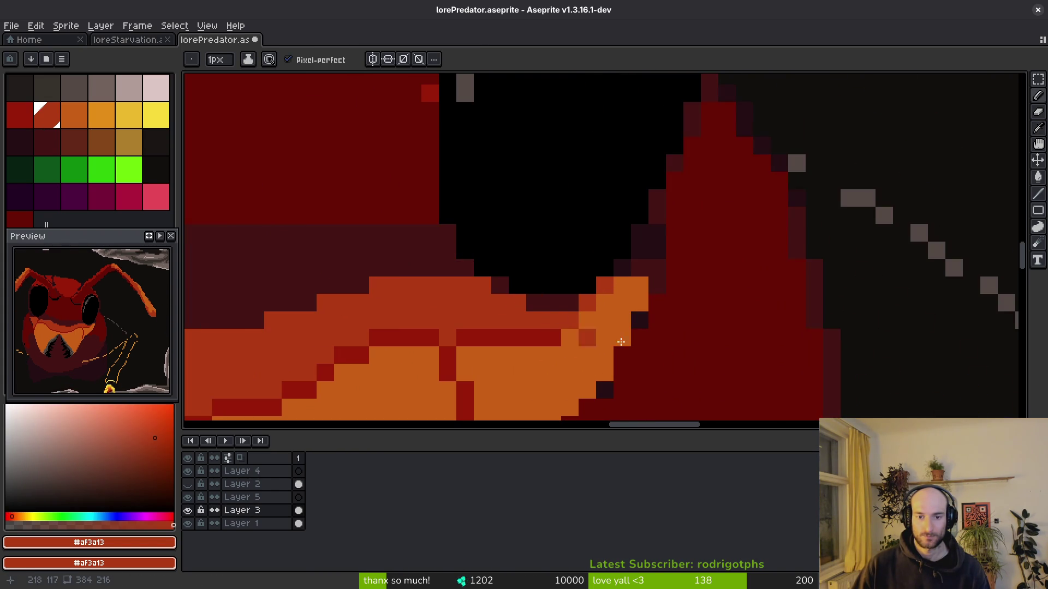
pyautogui.scroll(-4, 646, 347)
pyautogui.scroll(2, 630, 348)
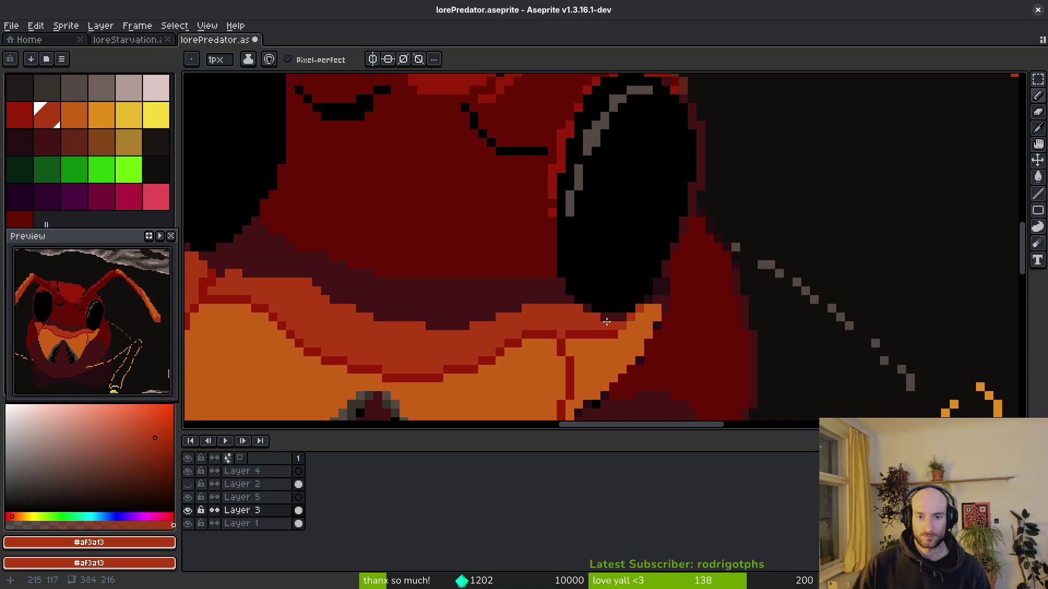
pyautogui.moveTo(531, 324); pyautogui.dragTo(706, 259)
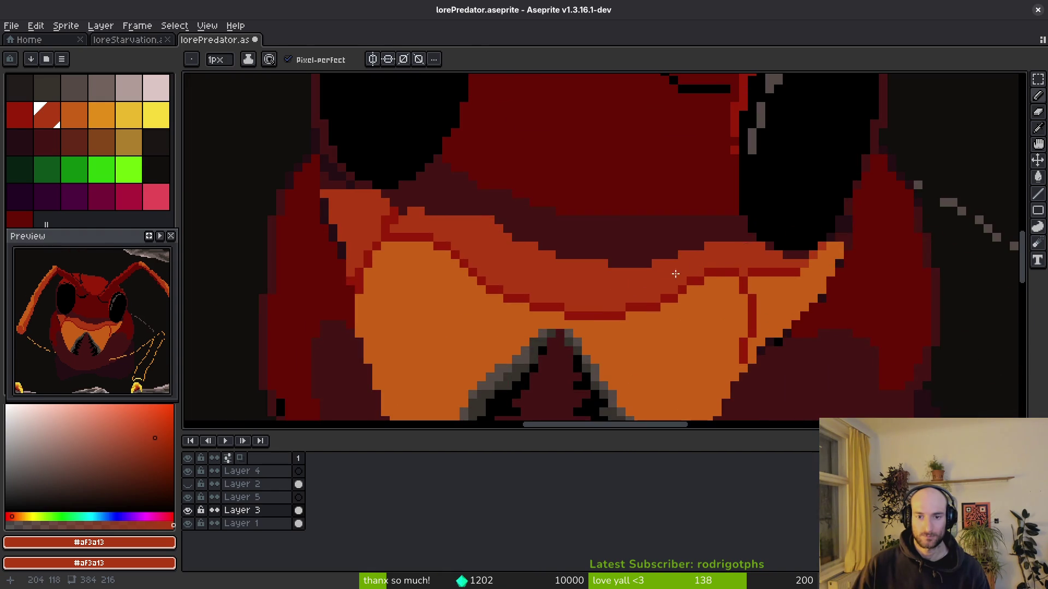
pyautogui.keyDown('alt'); pyautogui.click(608, 243); pyautogui.keyUp('alt')
pyautogui.moveTo(608, 263); pyautogui.dragTo(523, 243)
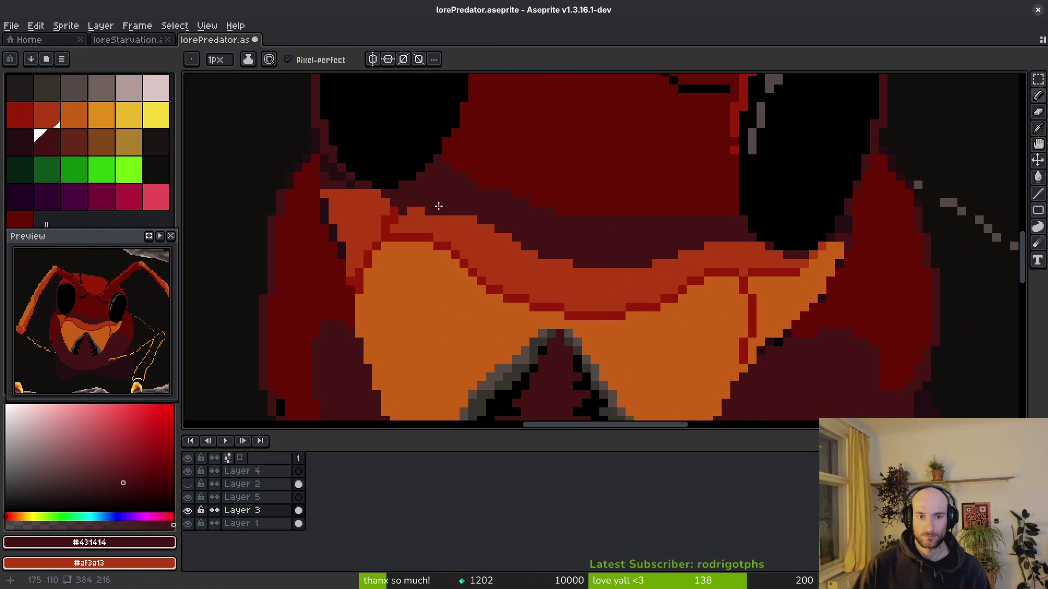
pyautogui.moveTo(414, 210); pyautogui.dragTo(478, 218)
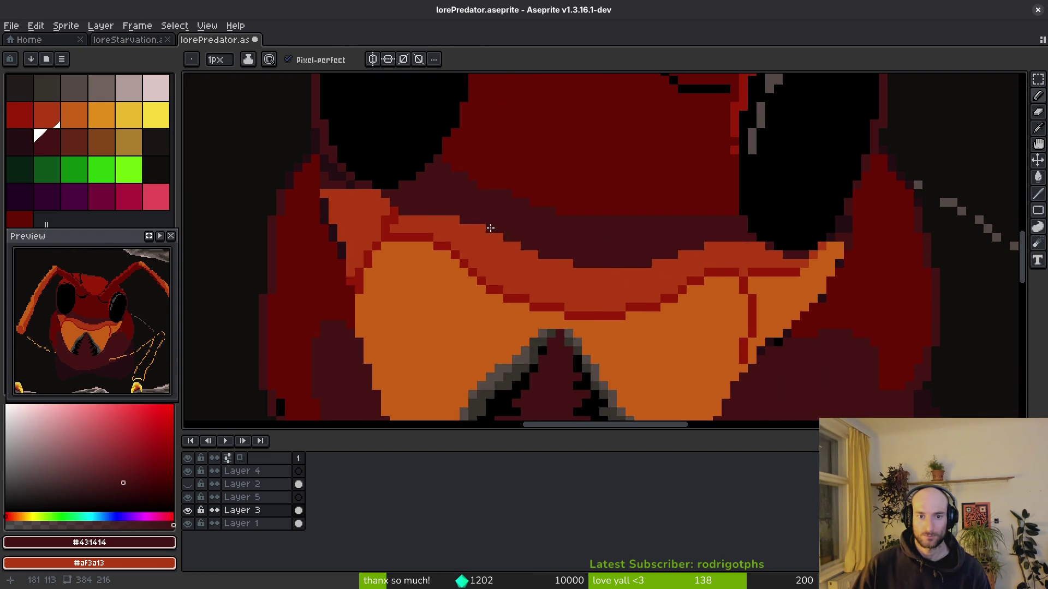
pyautogui.scroll(-3, 601, 246)
pyautogui.scroll(3, 624, 252)
pyautogui.keyDown('alt'); pyautogui.click(578, 185); pyautogui.keyUp('alt')
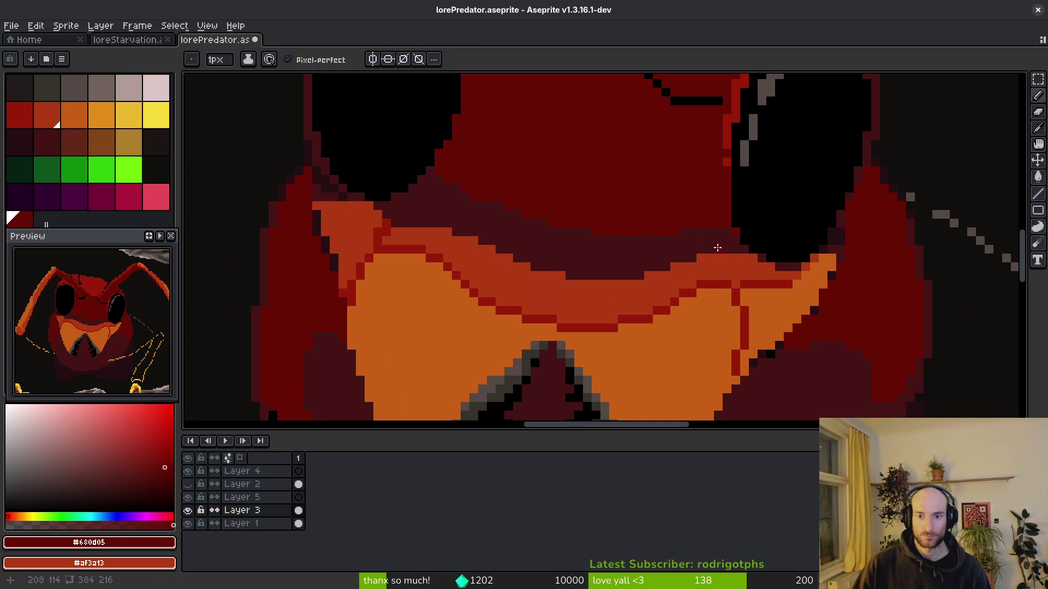
pyautogui.scroll(1, 539, 207)
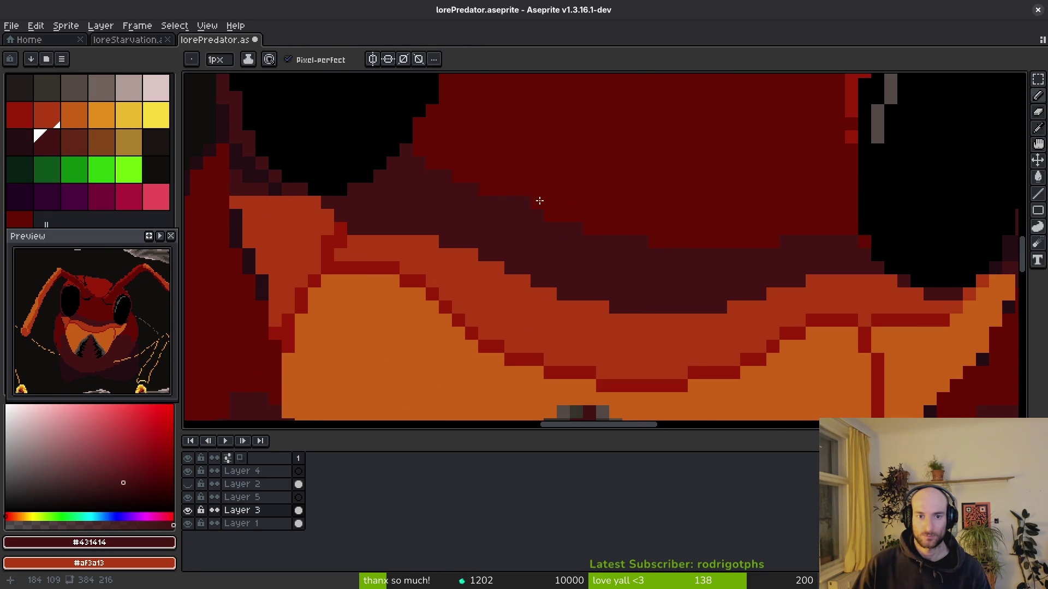
pyautogui.scroll(1, 510, 206)
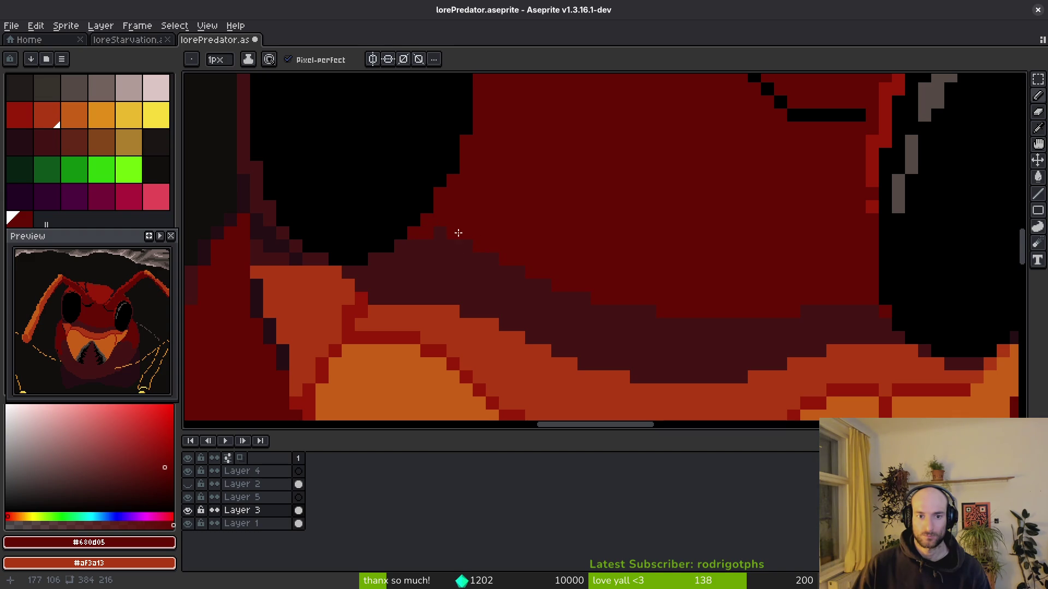
pyautogui.scroll(-3, 566, 274)
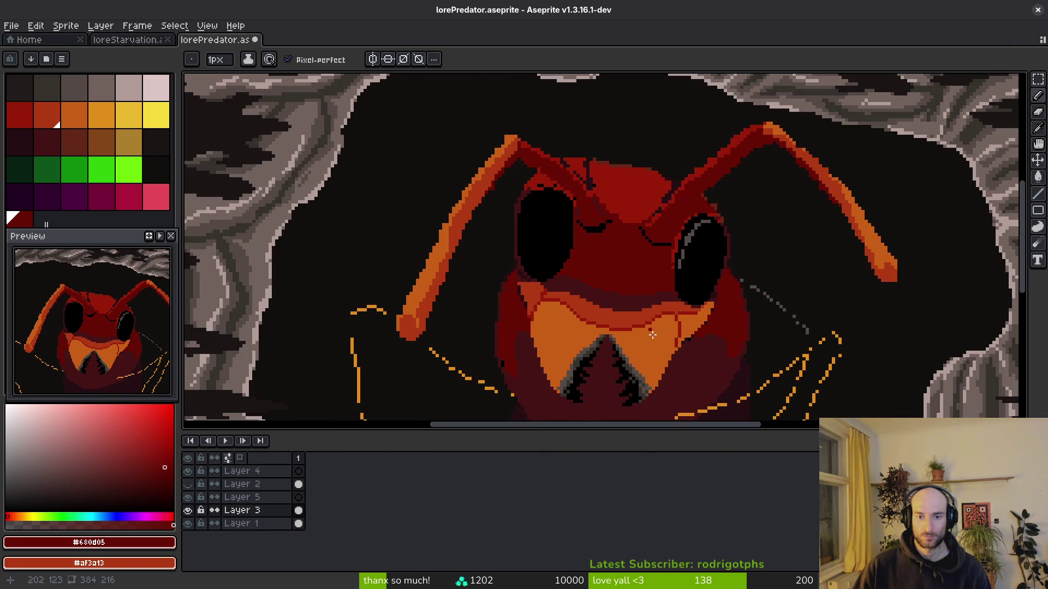
pyautogui.scroll(1, 631, 265)
pyautogui.scroll(4, 631, 265)
pyautogui.scroll(4, 627, 257)
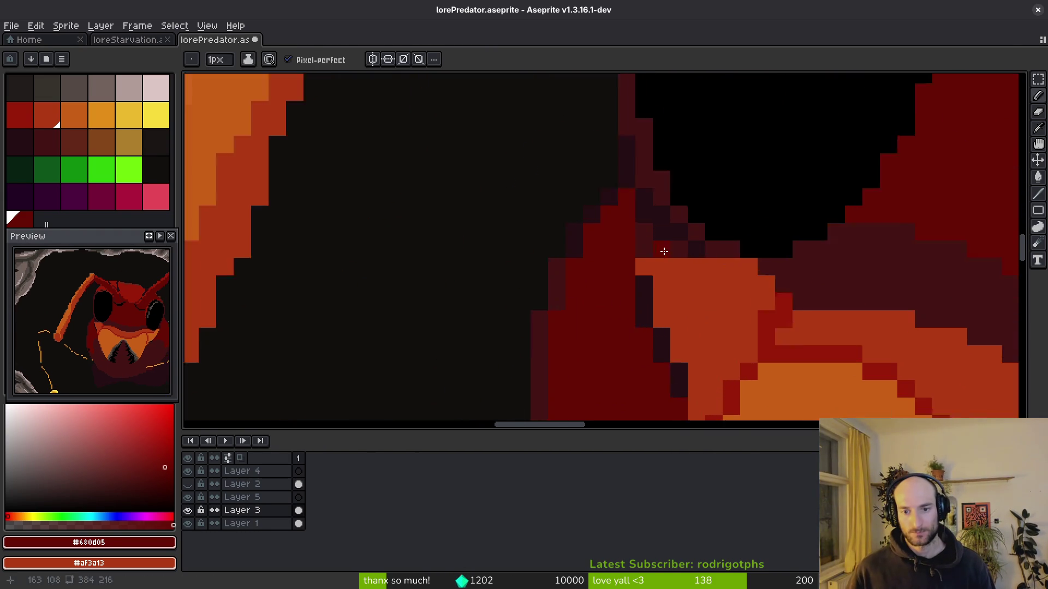
pyautogui.scroll(-5, 600, 229)
pyautogui.scroll(1, 524, 256)
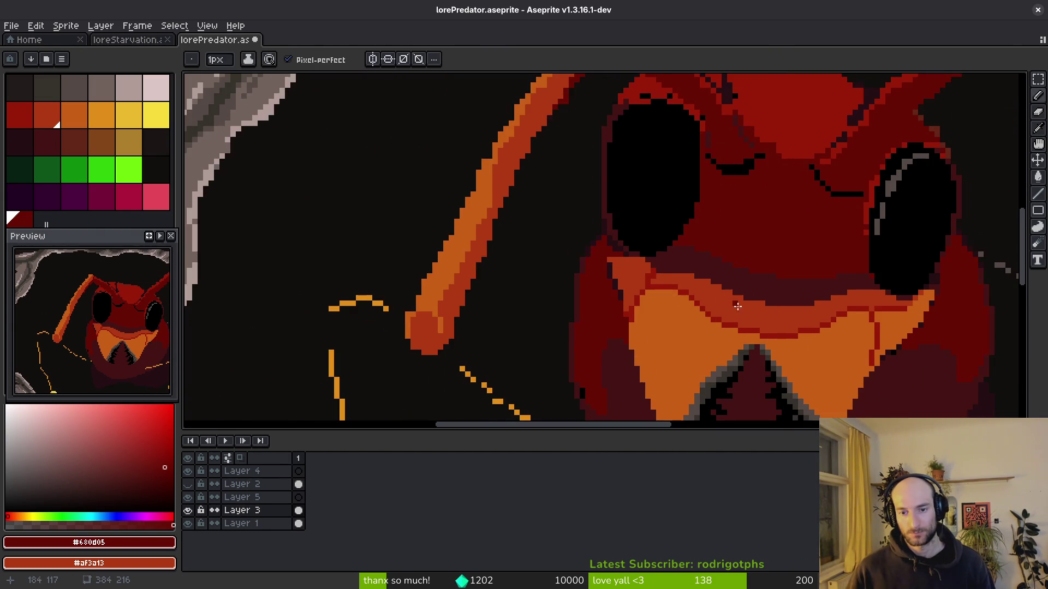
pyautogui.scroll(1, 522, 258)
pyautogui.moveTo(529, 360); pyautogui.dragTo(540, 283)
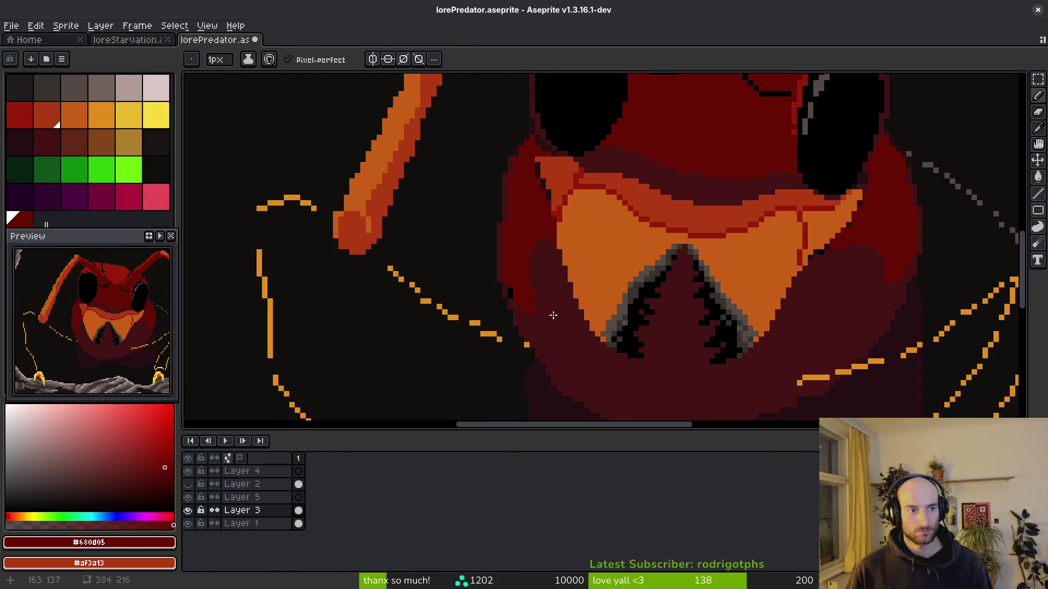
pyautogui.keyDown('alt'); pyautogui.click(546, 302); pyautogui.keyUp('alt')
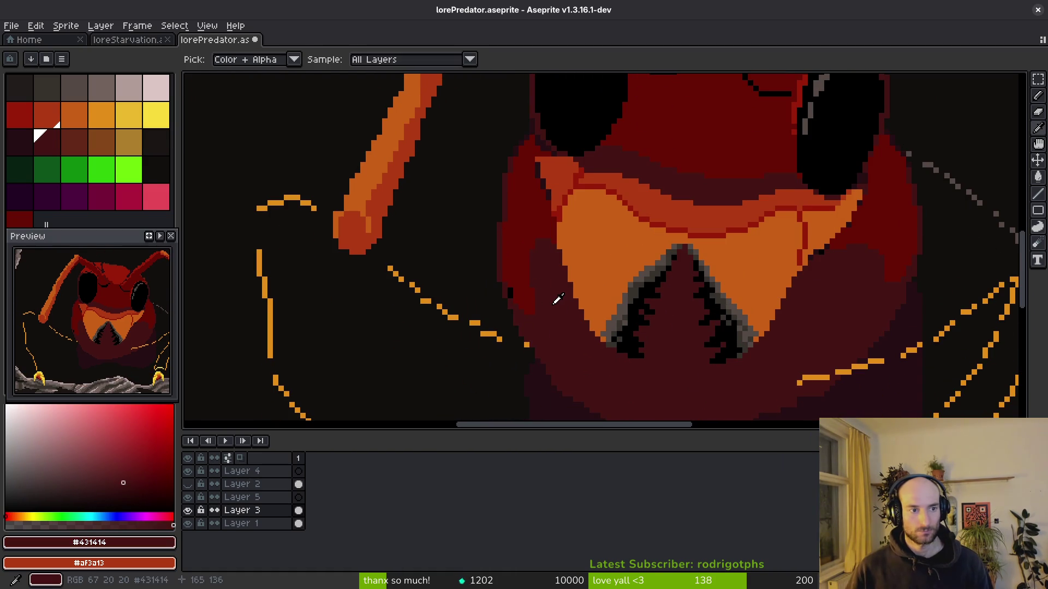
# Recolour the dark pixel column at the plate's upper-left corner with rust orange #af3a13.
pyautogui.keyDown('alt'); pyautogui.click(526, 161); pyautogui.keyUp('alt')
pyautogui.scroll(2, 552, 152)
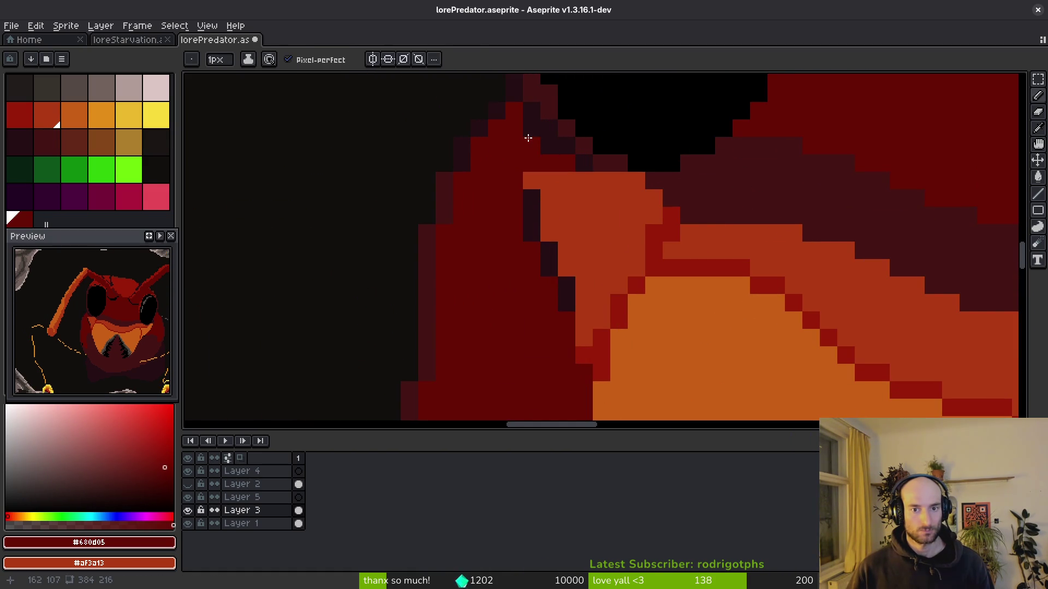
pyautogui.scroll(-2, 528, 138)
pyautogui.scroll(2, 608, 192)
pyautogui.keyDown('alt'); pyautogui.click(608, 191); pyautogui.keyUp('alt')
pyautogui.moveTo(583, 256); pyautogui.dragTo(551, 178)
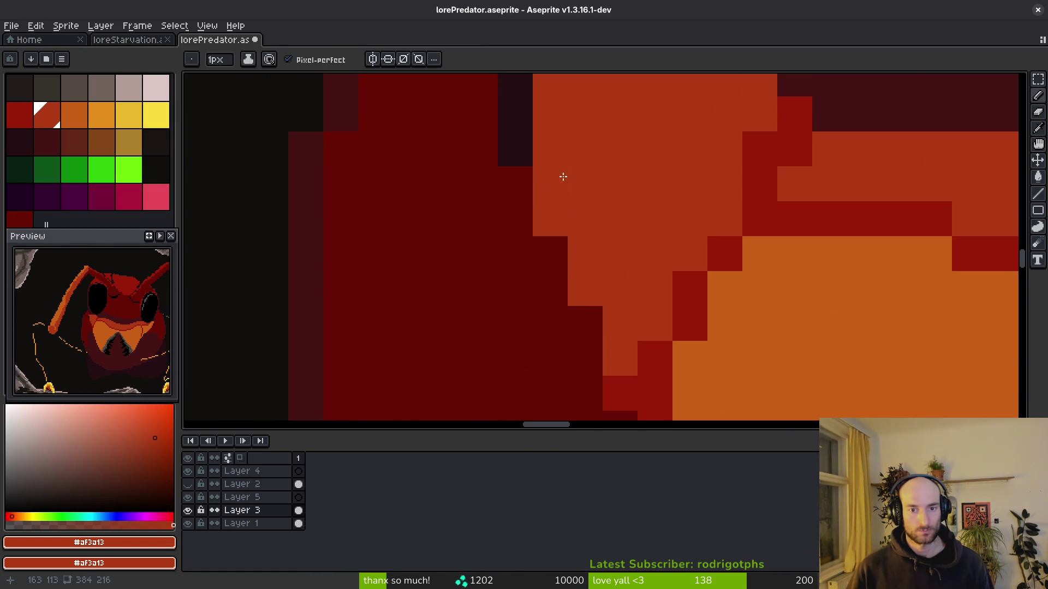
pyautogui.scroll(-1, 552, 177)
pyautogui.scroll(-1, 540, 218)
pyautogui.scroll(-2, 590, 253)
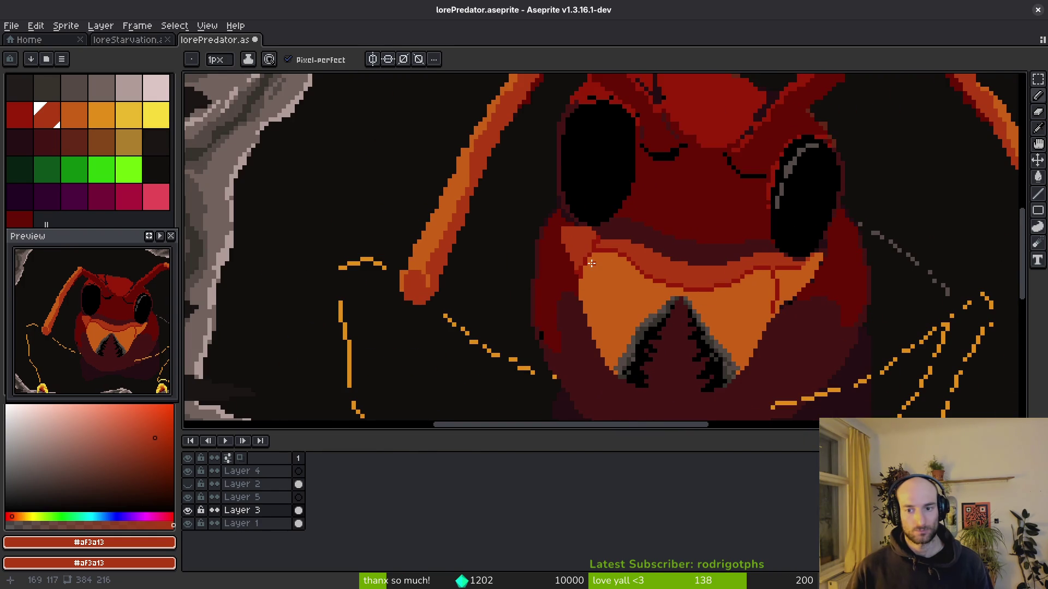
# Extend the plate's left edge with diagonal lighter-orange #c96016 pixels.
pyautogui.keyDown('alt'); pyautogui.click(618, 277); pyautogui.keyUp('alt')
pyautogui.scroll(2, 619, 277)
pyautogui.moveTo(548, 298)
pyautogui.mouseDown()
pyautogui.moveTo(509, 210)
pyautogui.moveTo(577, 262)
pyautogui.mouseUp()
pyautogui.scroll(-2, 801, 325)
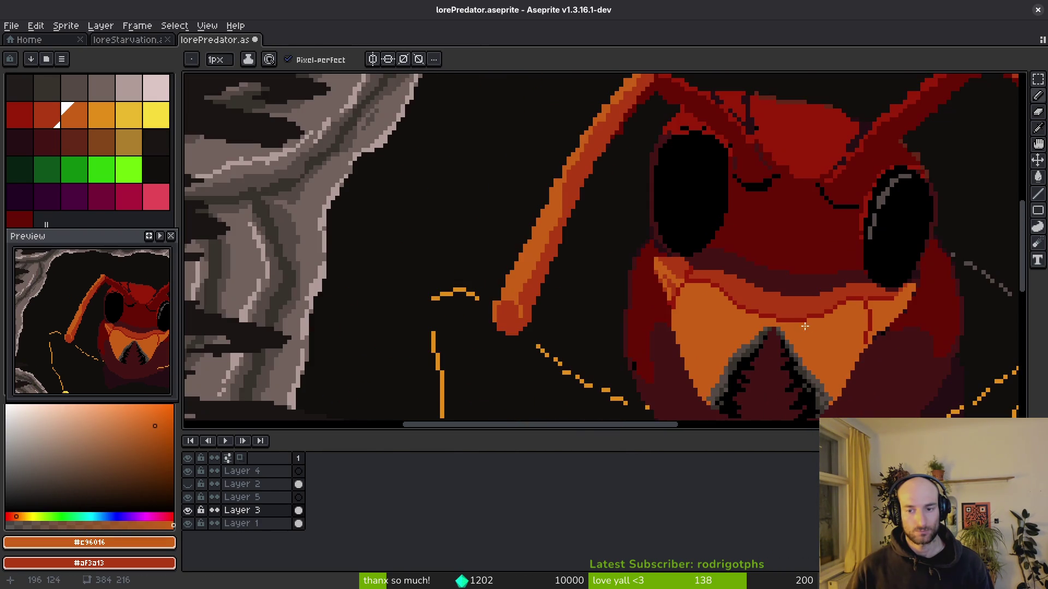
pyautogui.scroll(3, 753, 324)
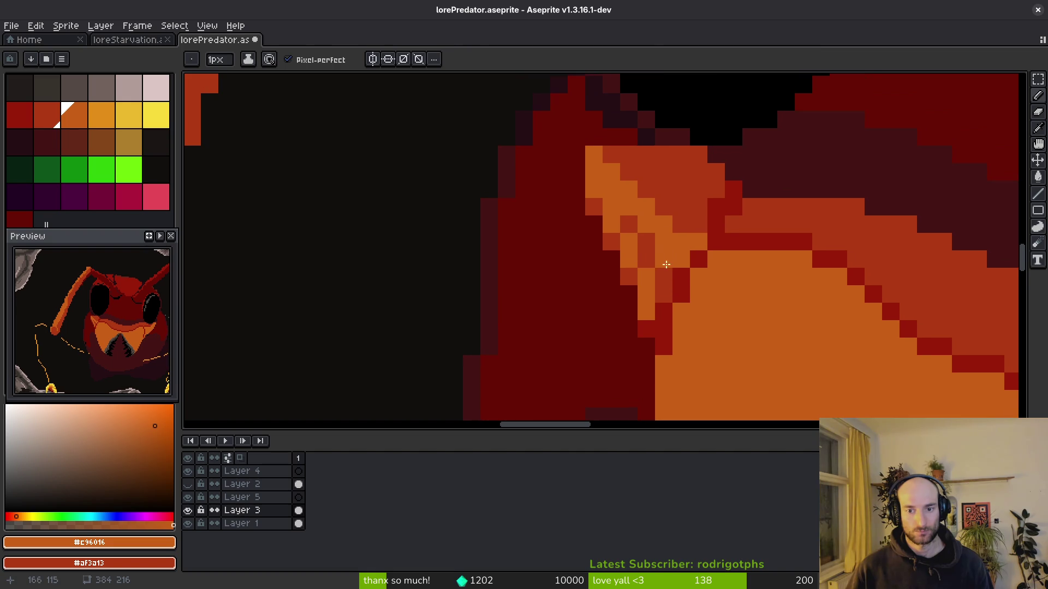
# Bucket-fill stray pixels at the plate corner with #af3a13, undoing the unwanted large fills.
pyautogui.press('g')
pyautogui.click(629, 224)
pyautogui.keyDown('alt'); pyautogui.click(596, 299); pyautogui.keyUp('alt')
pyautogui.click(593, 207)
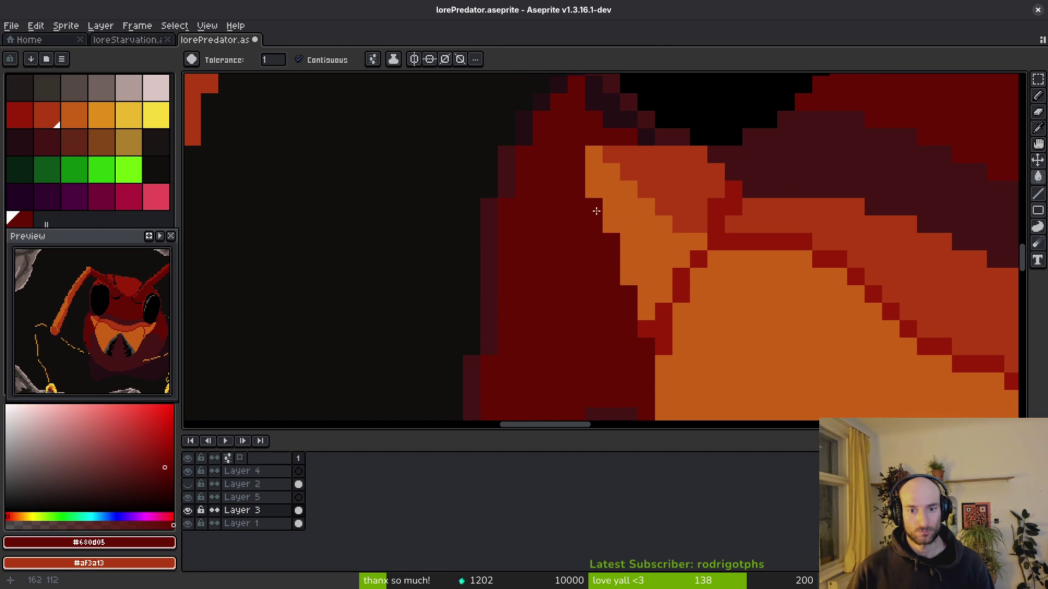
pyautogui.keyDown('alt'); pyautogui.click(594, 164); pyautogui.keyUp('alt')
pyautogui.click(576, 137)
pyautogui.press('[')
pyautogui.click(580, 137)
pyautogui.click(591, 136)
pyautogui.hotkey('ctrl', 'z')
# Brighten two pixels at the plate's top corner with the pencil.
pyautogui.press('b')
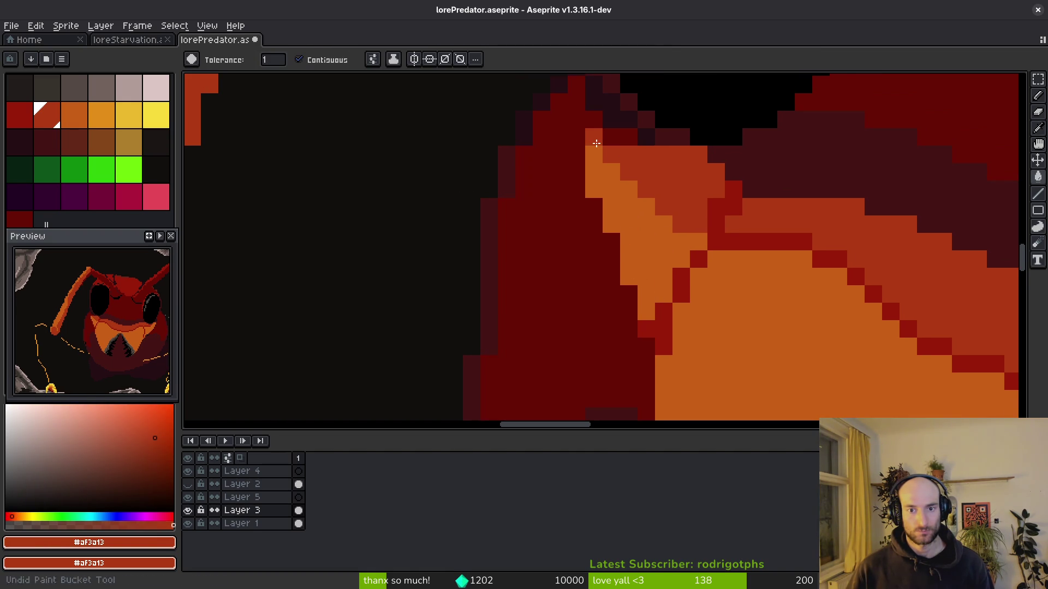
pyautogui.click(610, 138)
pyautogui.click(577, 119)
pyautogui.scroll(-3, 627, 189)
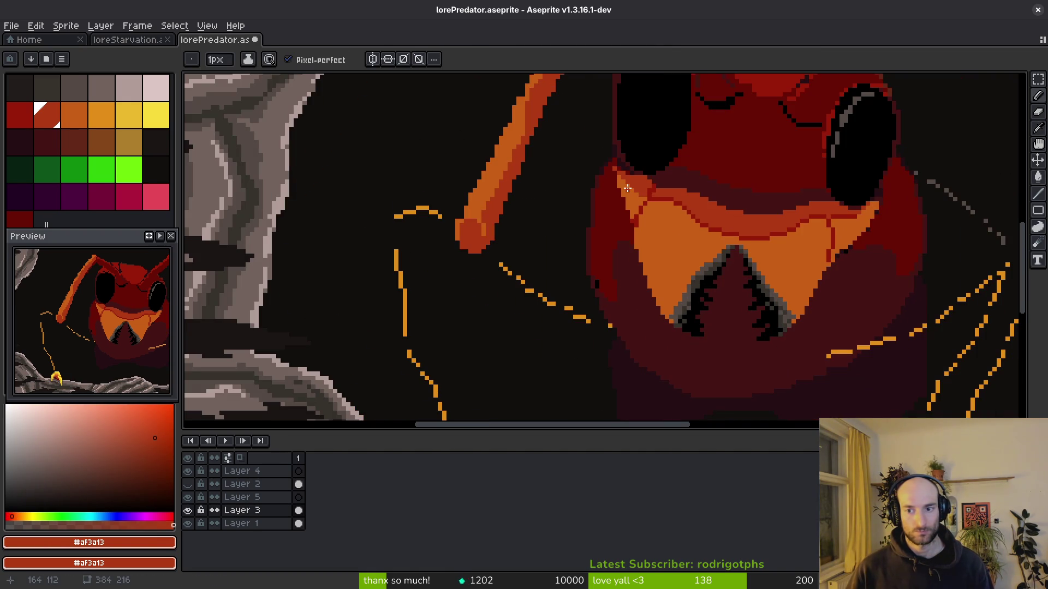
pyautogui.scroll(3, 611, 188)
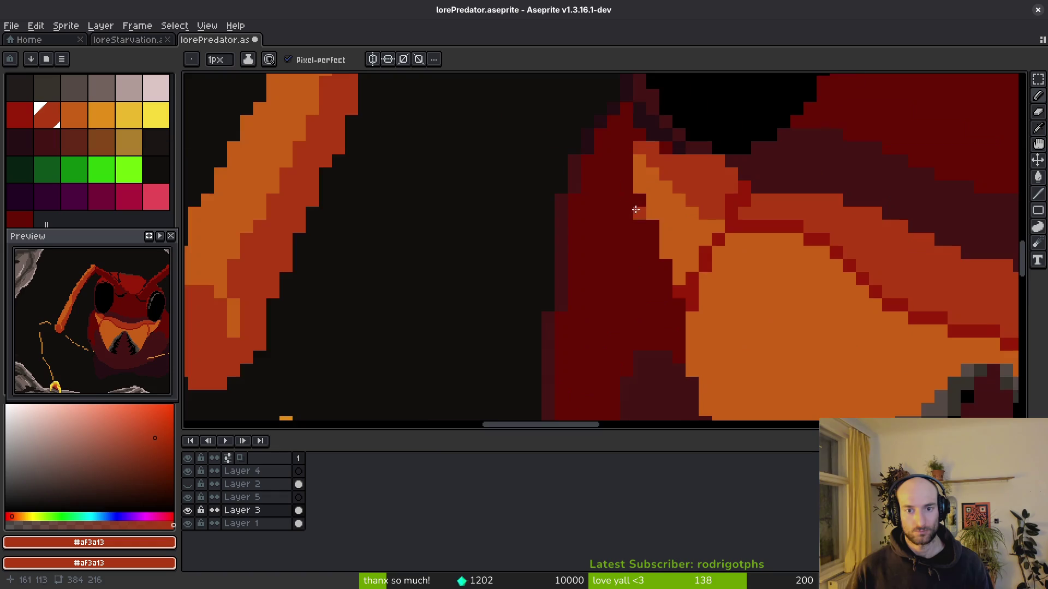
pyautogui.scroll(-3, 614, 218)
pyautogui.scroll(2, 620, 252)
pyautogui.scroll(-1, 606, 219)
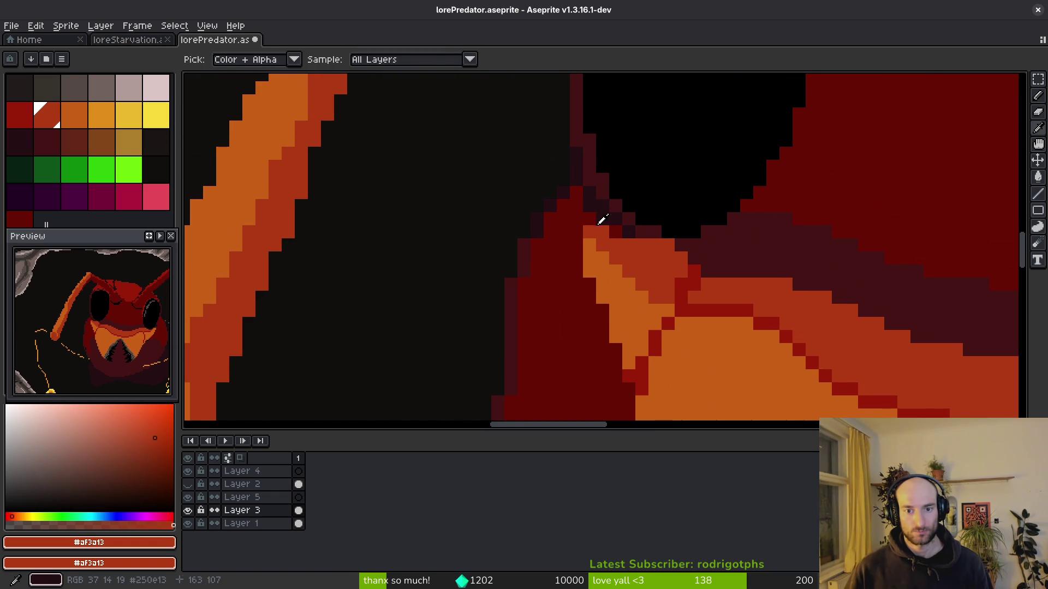
pyautogui.scroll(-2, 600, 223)
pyautogui.scroll(2, 641, 231)
pyautogui.scroll(-3, 641, 232)
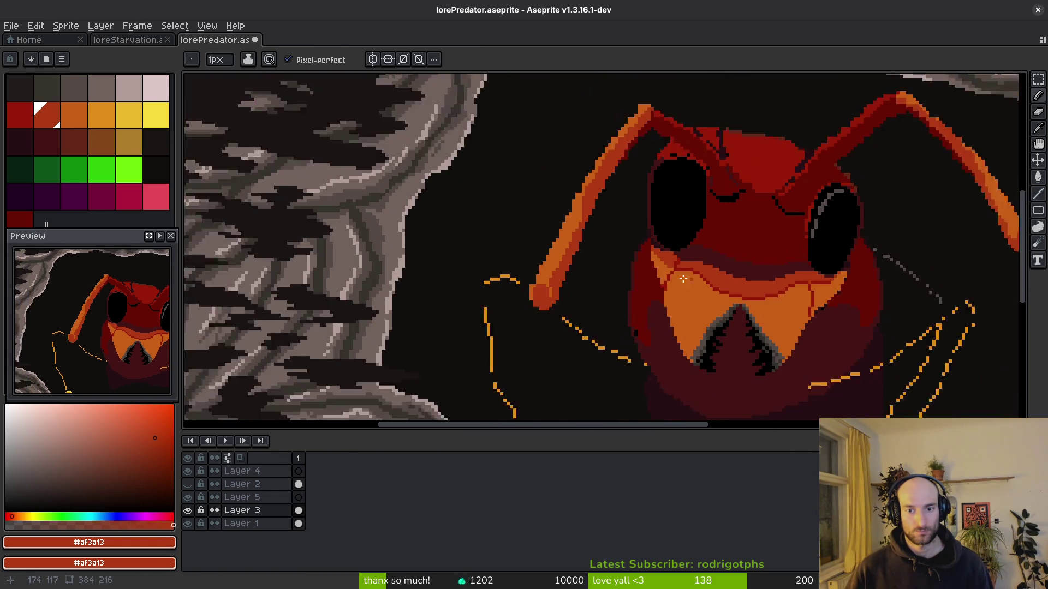
pyautogui.scroll(1, 650, 246)
pyautogui.scroll(3, 661, 259)
pyautogui.scroll(-1, 601, 256)
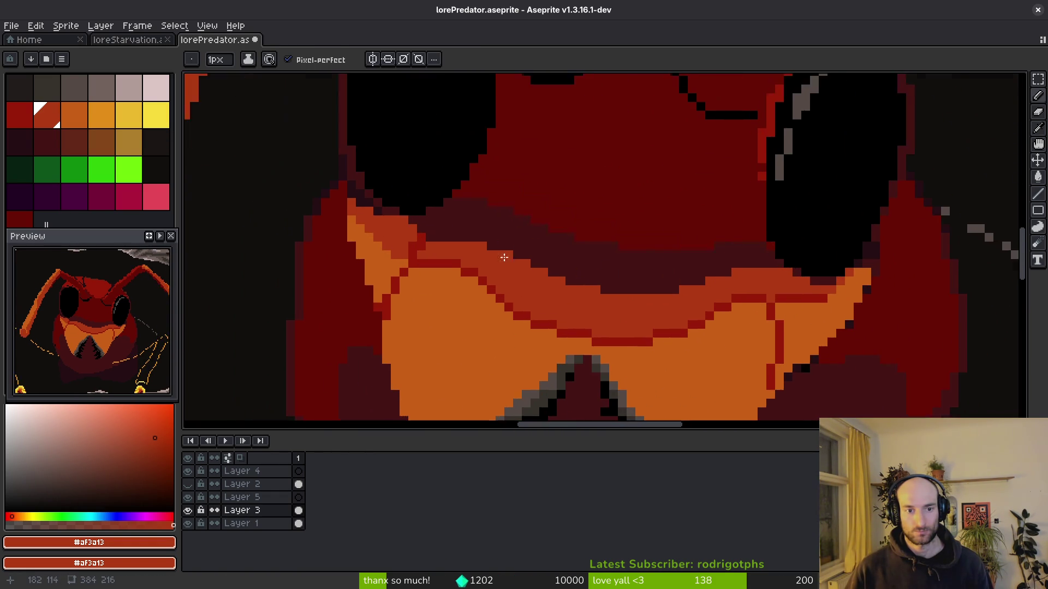
pyautogui.scroll(3, 348, 168)
# Paint #c96016 orange pixels along the plate's upper seam and over the dark red corner pixels.
pyautogui.keyDown('alt'); pyautogui.click(348, 168); pyautogui.keyUp('alt')
pyautogui.scroll(-1, 528, 217)
pyautogui.scroll(-2, 571, 253)
pyautogui.scroll(-2, 572, 253)
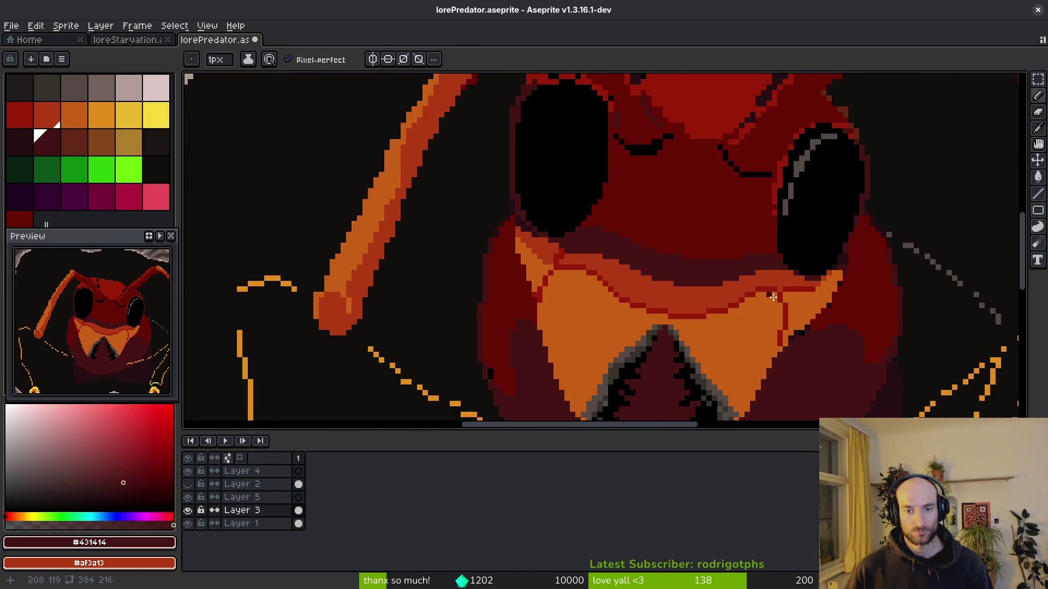
pyautogui.scroll(4, 762, 297)
pyautogui.keyDown('alt'); pyautogui.click(811, 272); pyautogui.keyUp('alt')
pyautogui.click(902, 342)
pyautogui.scroll(-2, 902, 342)
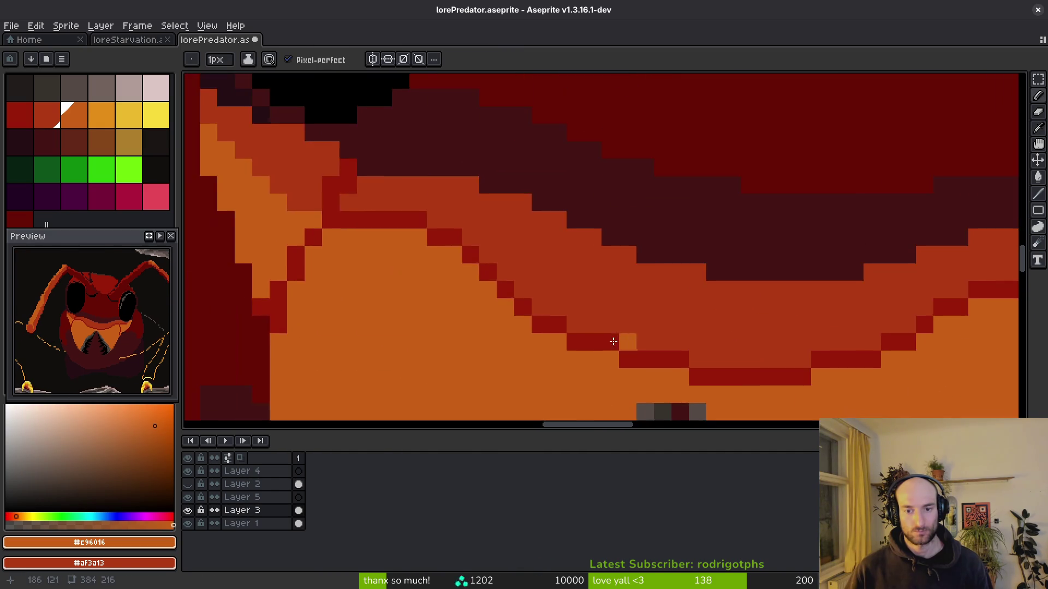
pyautogui.scroll(2, 651, 335)
pyautogui.moveTo(532, 240)
pyautogui.mouseDown()
pyautogui.moveTo(538, 233)
pyautogui.moveTo(469, 184)
pyautogui.mouseUp()
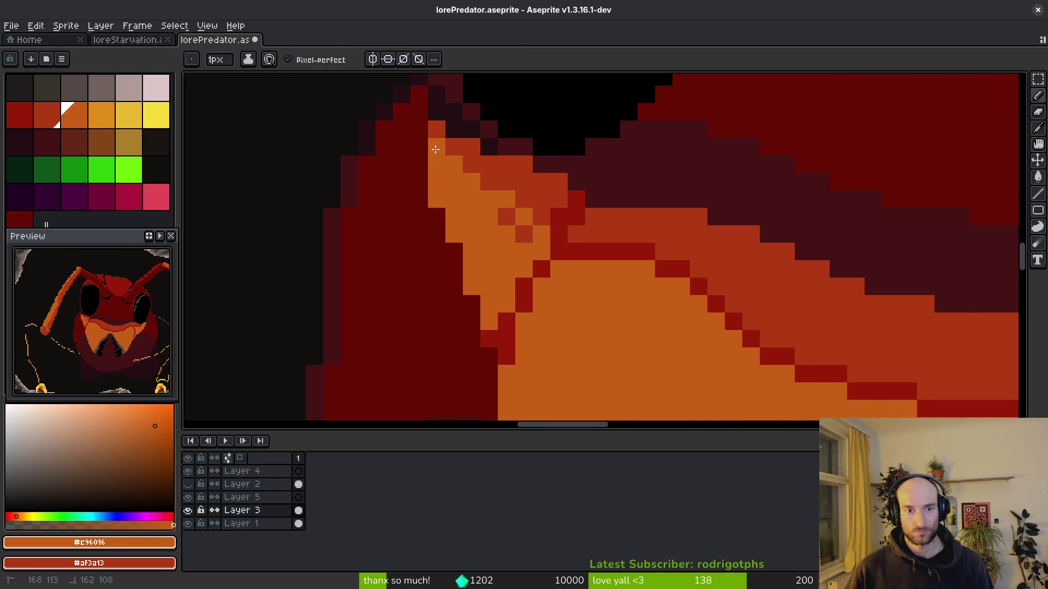
pyautogui.moveTo(506, 216); pyautogui.dragTo(521, 230)
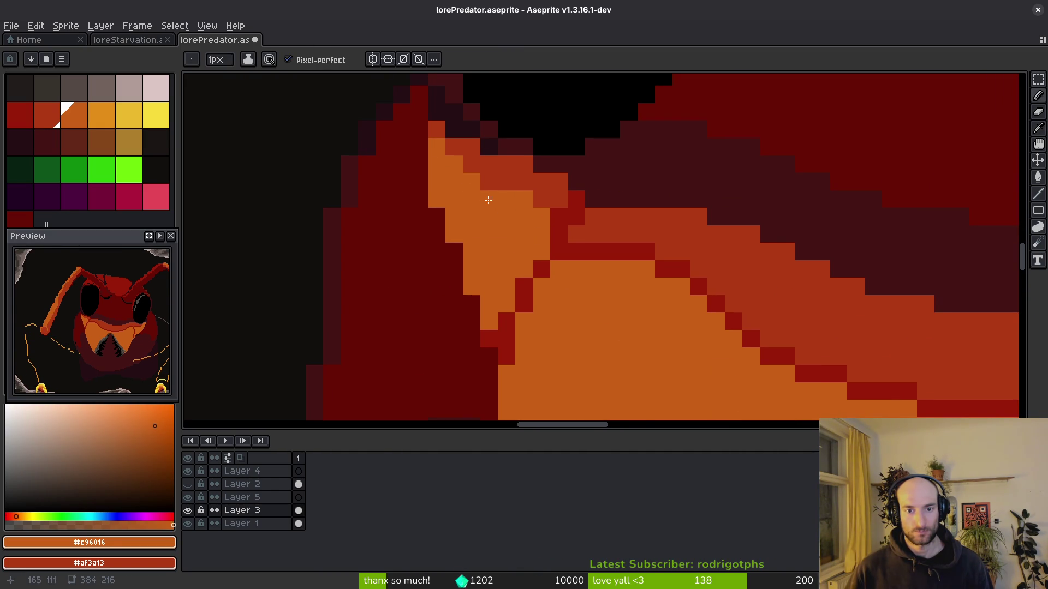
pyautogui.click(559, 217)
# Open the Files file manager over the Aseprite canvas.
pyautogui.scroll(-5, 559, 216)
pyautogui.scroll(1, 775, 270)
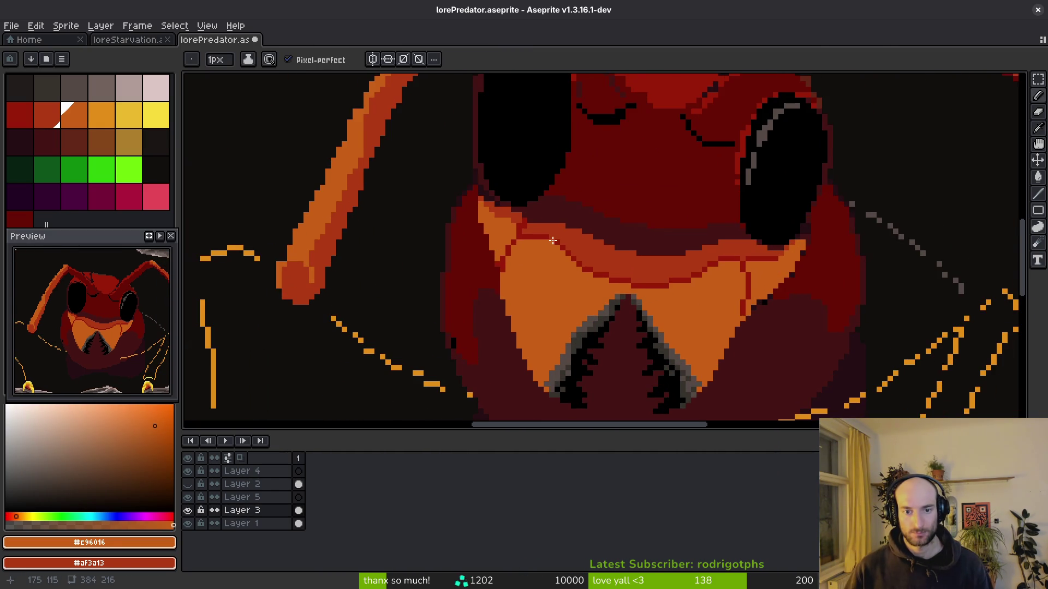
pyautogui.scroll(1, 553, 241)
pyautogui.scroll(-2, 580, 280)
pyautogui.scroll(1, 664, 310)
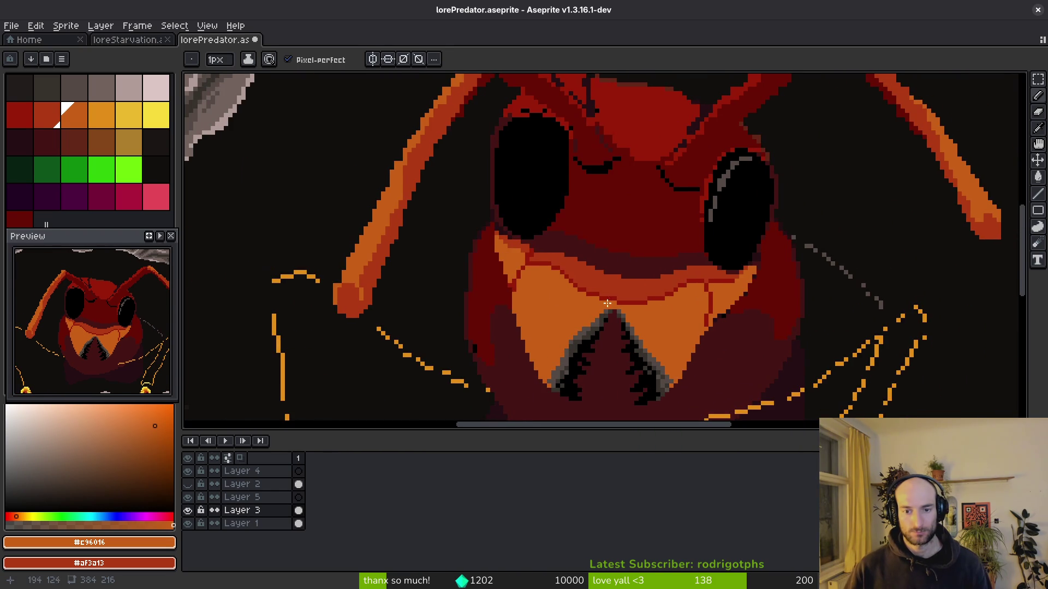
pyautogui.press('i')
pyautogui.press('b')
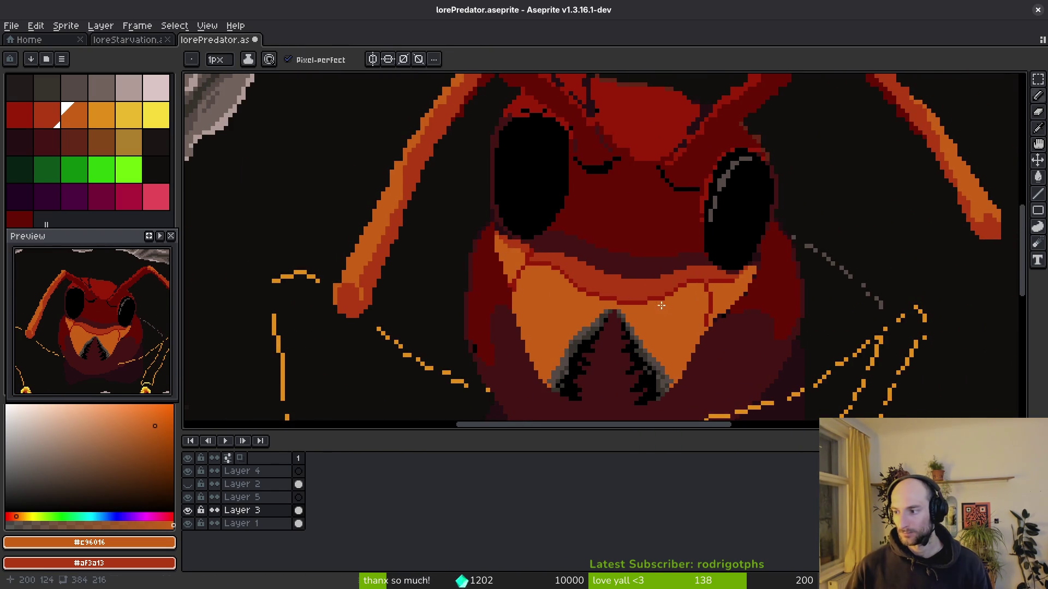
pyautogui.press('super+e')
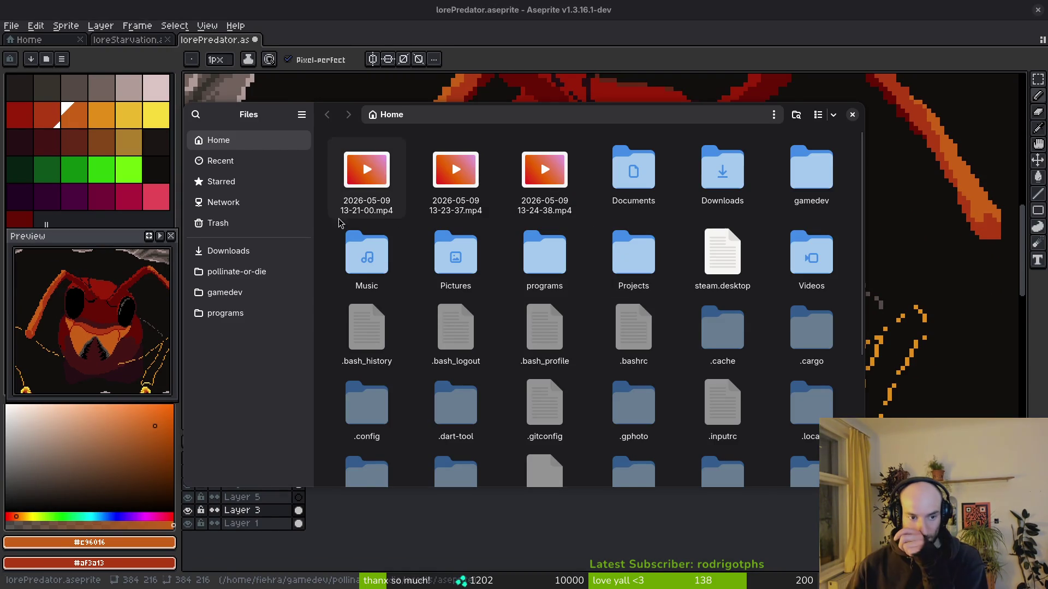
# Browse to pollinate-or-die > assets > inspiration and open the asian hornet portrait photo.
pyautogui.click(255, 277)
pyautogui.doubleClick(466, 188)
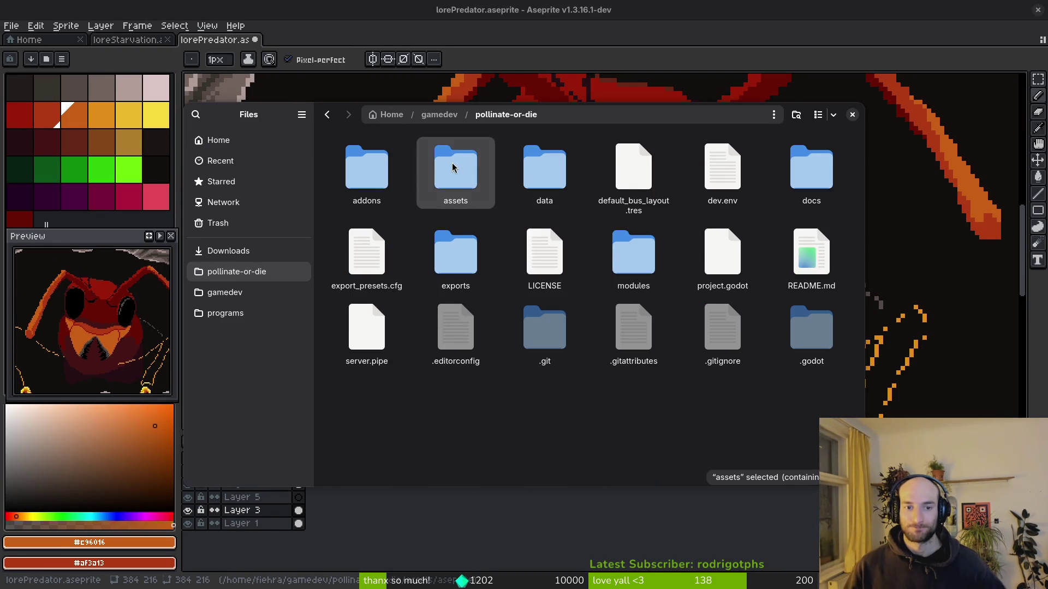
pyautogui.doubleClick(723, 166)
pyautogui.scroll(-5, 464, 326)
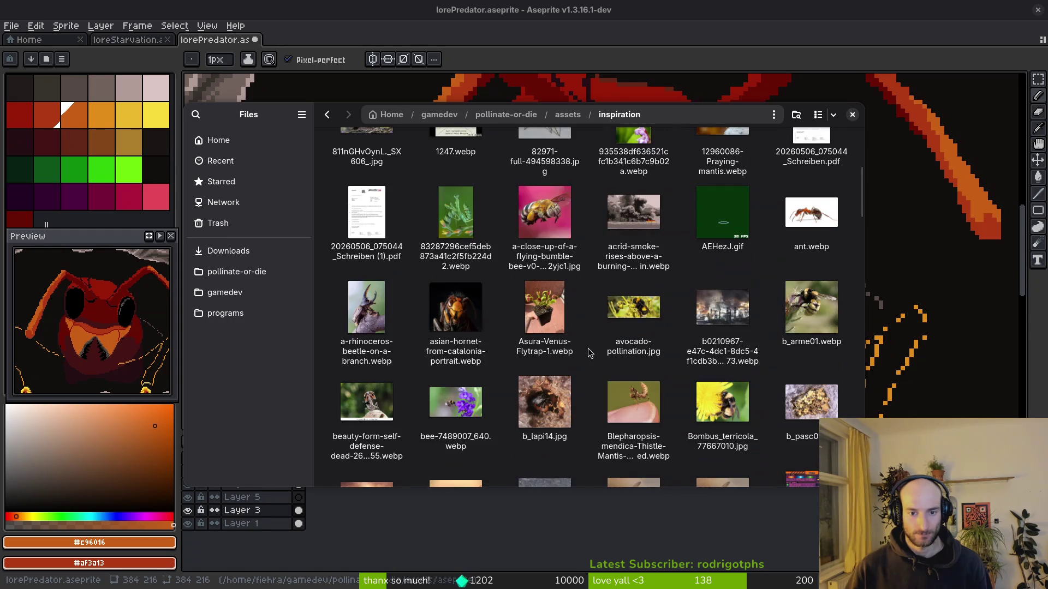
pyautogui.doubleClick(464, 326)
# Zoom and pan the hornet photo, then close the file browser and the photo.
pyautogui.scroll(3, 439, 353)
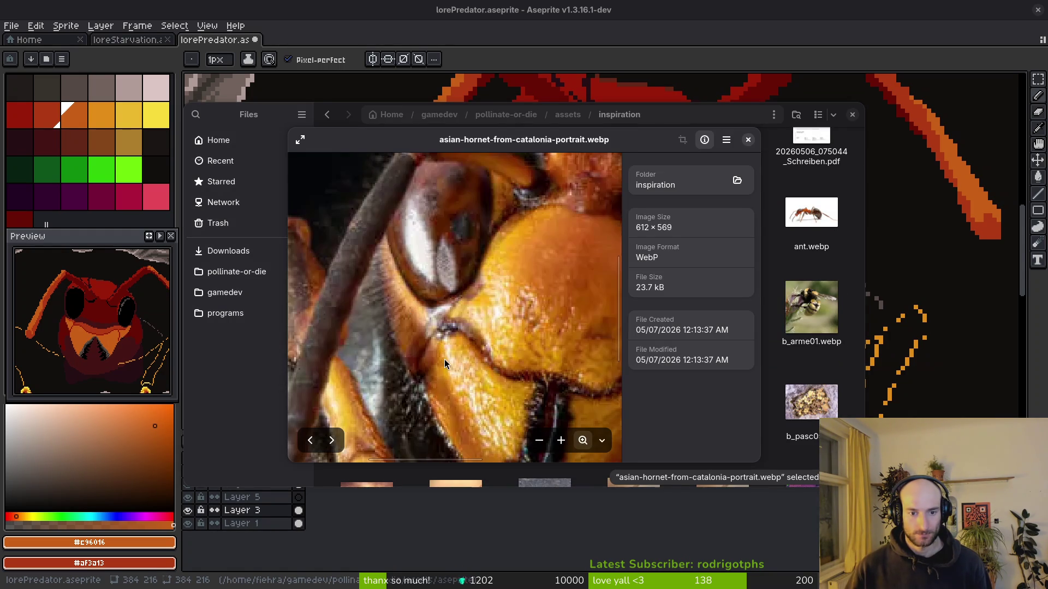
pyautogui.scroll(3, 444, 361)
pyautogui.moveTo(395, 282); pyautogui.dragTo(518, 341)
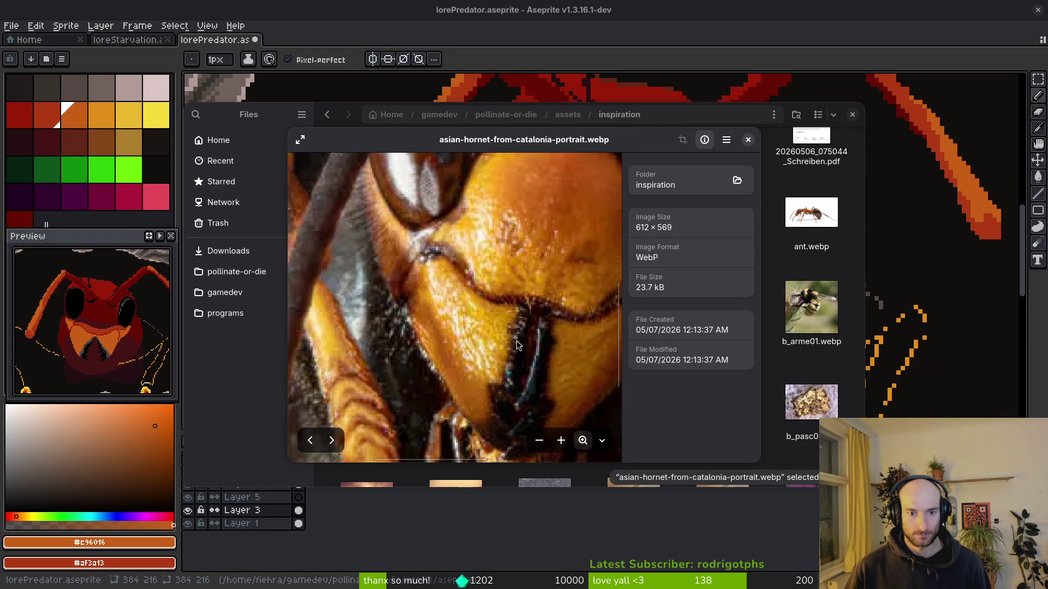
pyautogui.click(850, 115)
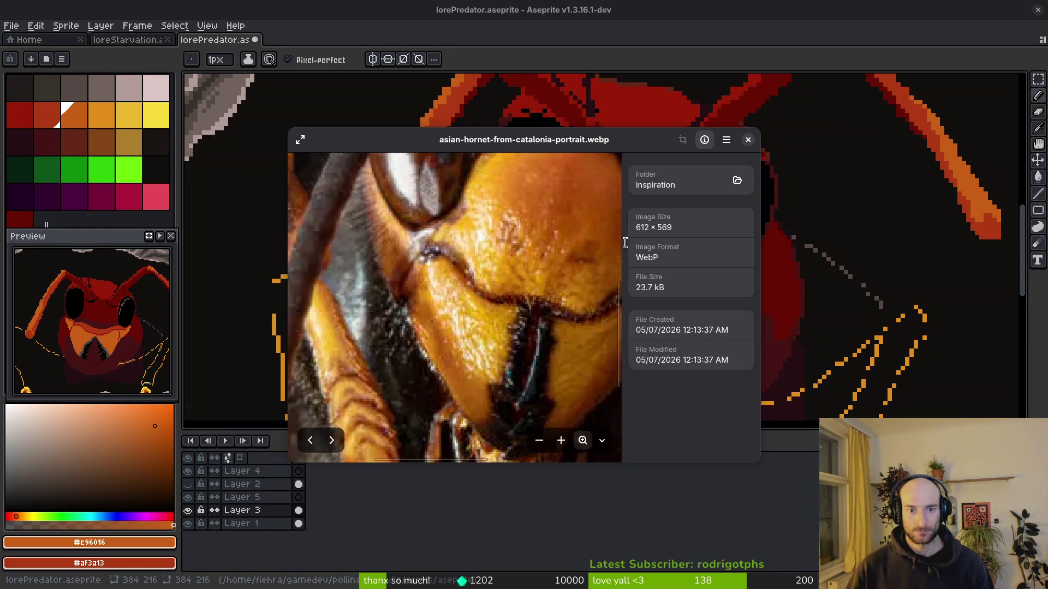
pyautogui.hotkey('ctrl', 'w')
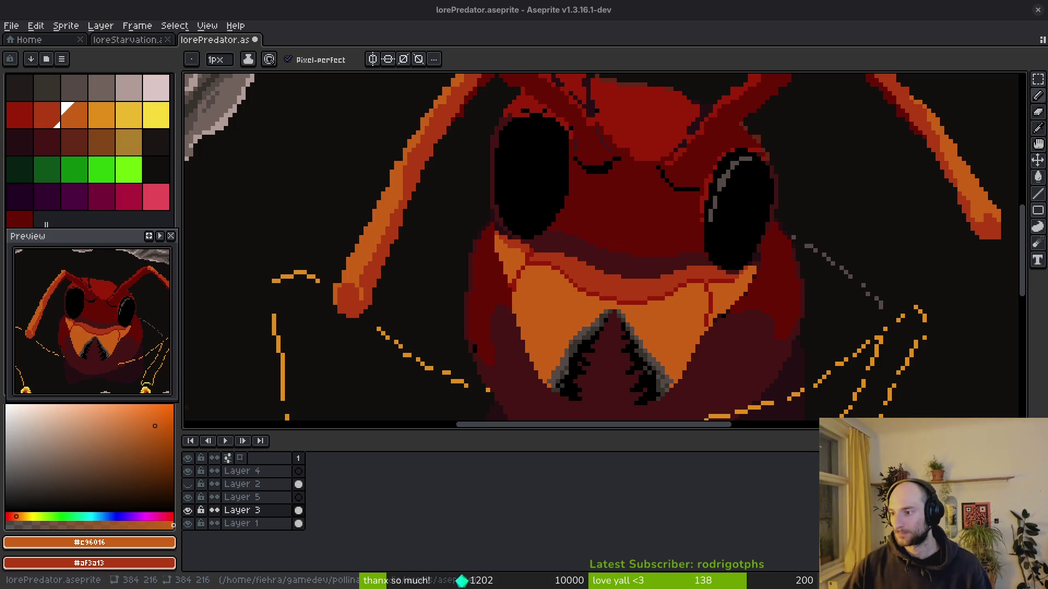
# Draw a red-orange #af3a13 diagonal line across the ant's face.
pyautogui.scroll(3, 686, 273)
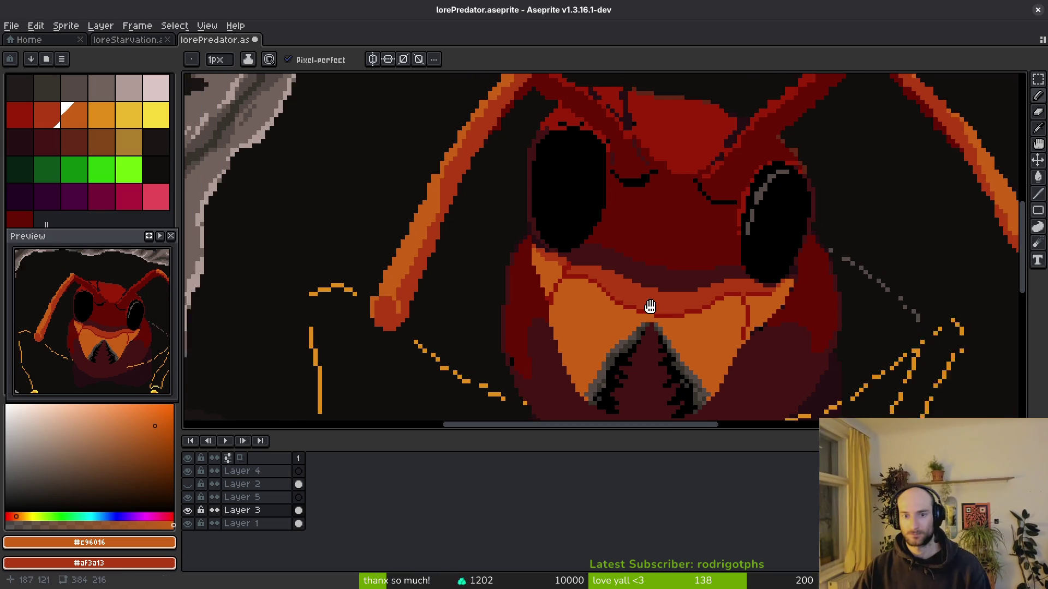
pyautogui.keyDown('alt'); pyautogui.click(628, 279); pyautogui.keyUp('alt')
pyautogui.scroll(2, 627, 279)
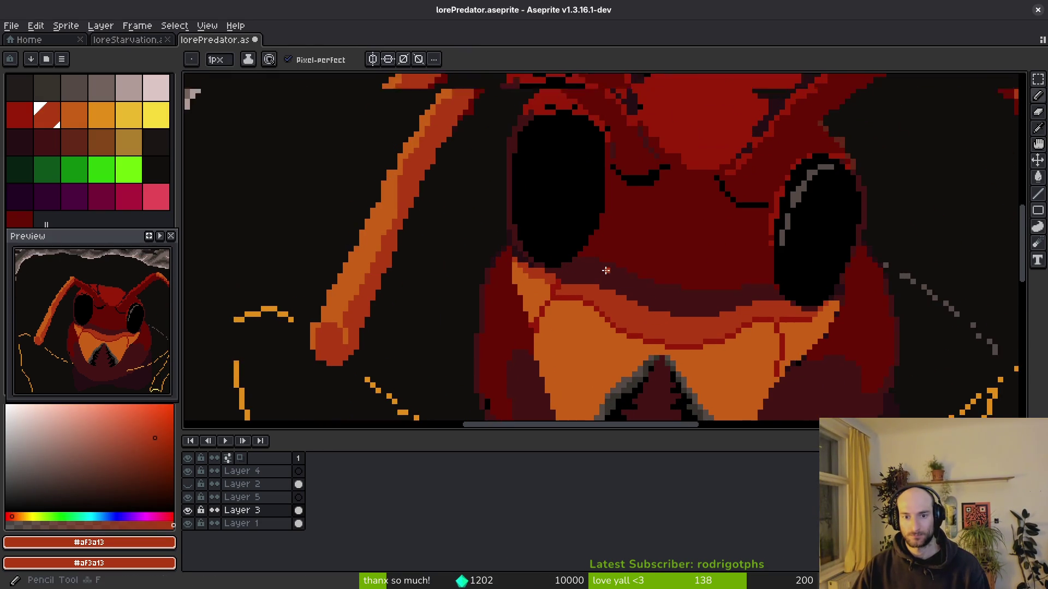
pyautogui.moveTo(549, 288)
pyautogui.mouseDown()
pyautogui.moveTo(644, 138)
pyautogui.moveTo(663, 129)
pyautogui.moveTo(788, 131)
pyautogui.moveTo(843, 171)
pyautogui.mouseUp()
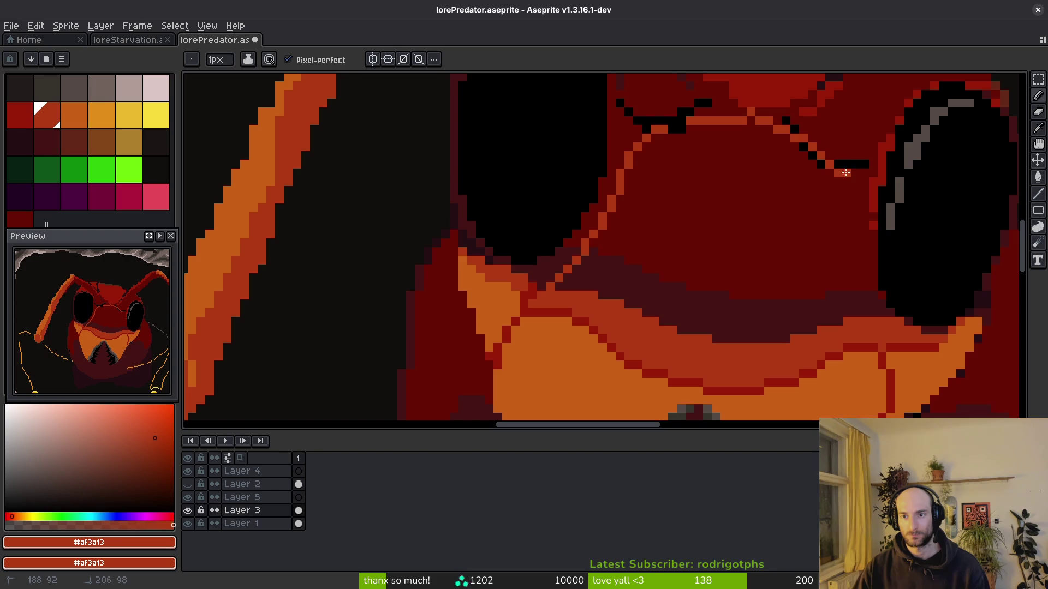
# Fill the dark face interior and shadow band with #af3a13 and recolour the dark diagonal edge.
pyautogui.press('g')
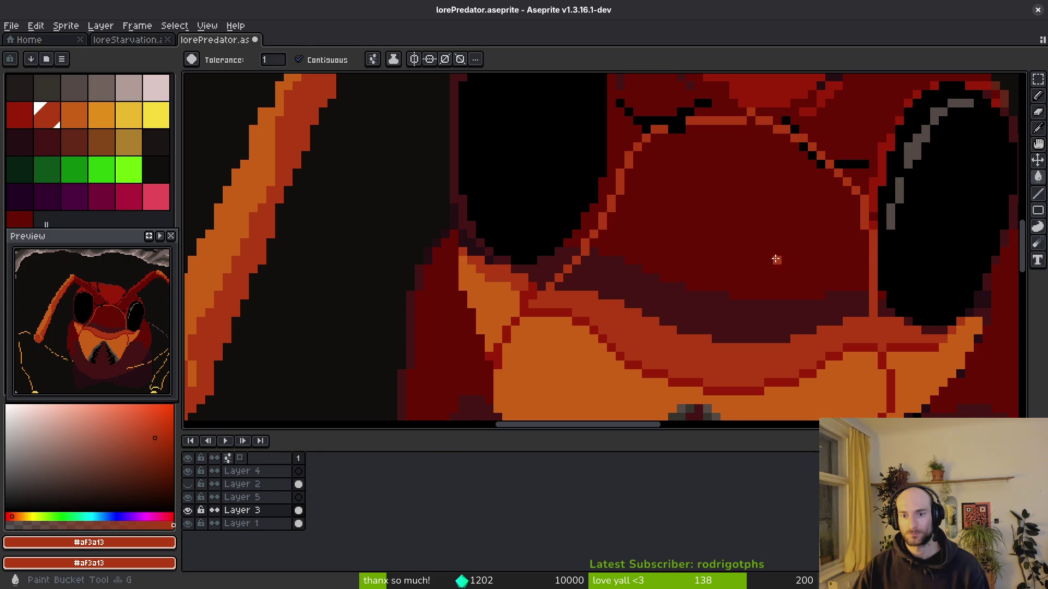
pyautogui.click(779, 262)
pyautogui.click(715, 309)
pyautogui.press('b')
pyautogui.scroll(-3, 755, 311)
pyautogui.scroll(3, 692, 297)
pyautogui.scroll(2, 692, 298)
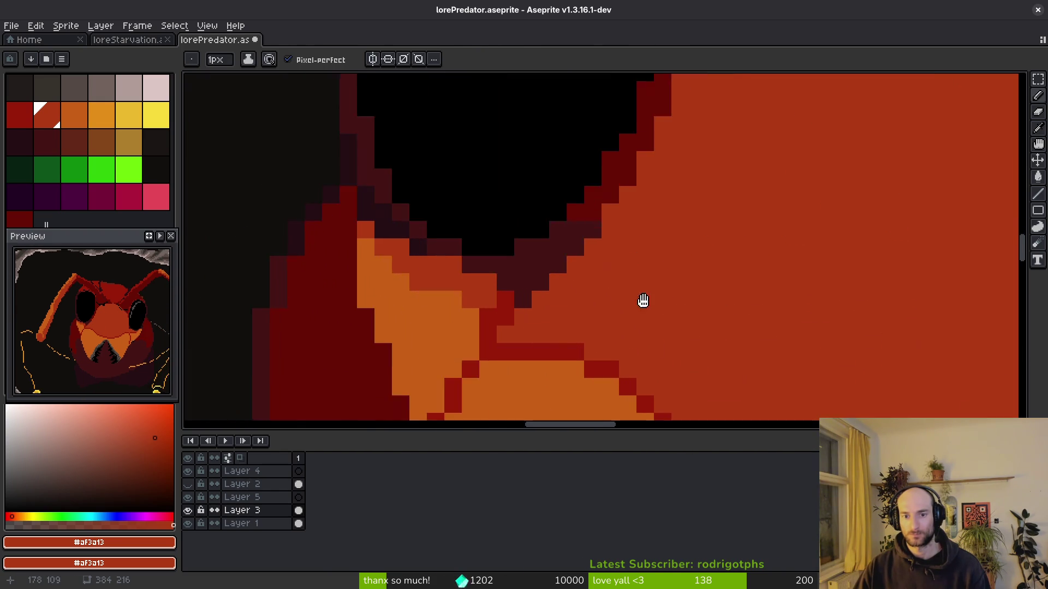
pyautogui.scroll(-3, 708, 217)
pyautogui.scroll(1, 834, 173)
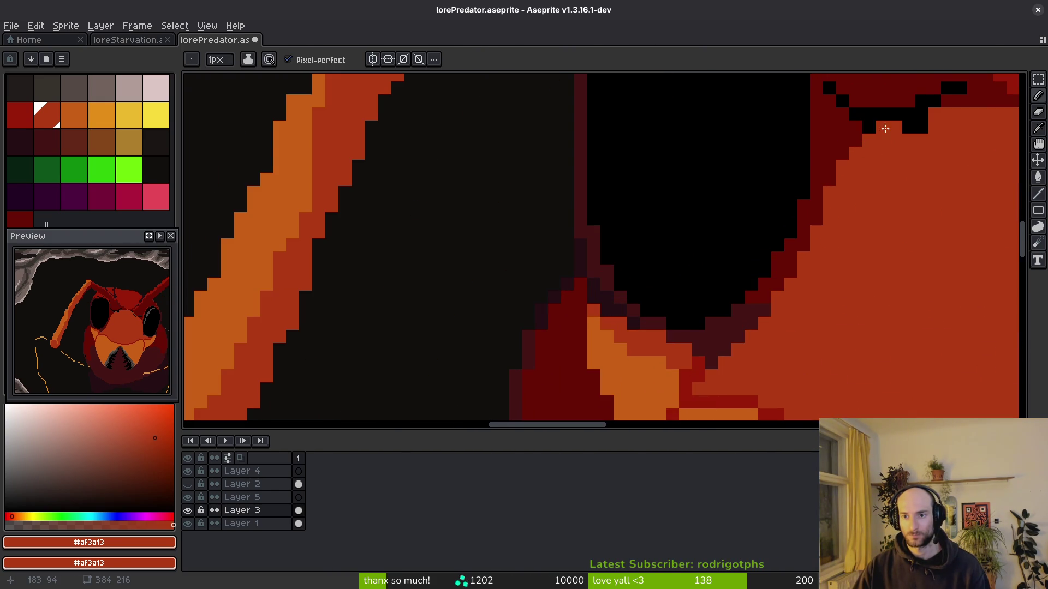
pyautogui.hotkey('ctrl', 'z')
pyautogui.hotkey('ctrl', 'z')
pyautogui.moveTo(857, 147)
pyautogui.mouseDown()
pyautogui.moveTo(829, 180)
pyautogui.moveTo(780, 292)
pyautogui.mouseUp()
# Paint dark maroon #431414 pixels along the eye's lower edge.
pyautogui.scroll(1, 819, 349)
pyautogui.scroll(-1, 682, 261)
pyautogui.keyDown('alt'); pyautogui.click(681, 281); pyautogui.keyUp('alt')
pyautogui.moveTo(680, 281)
pyautogui.mouseDown()
pyautogui.moveTo(646, 312)
pyautogui.moveTo(616, 295)
pyautogui.mouseUp()
pyautogui.scroll(-2, 751, 311)
pyautogui.scroll(2, 666, 306)
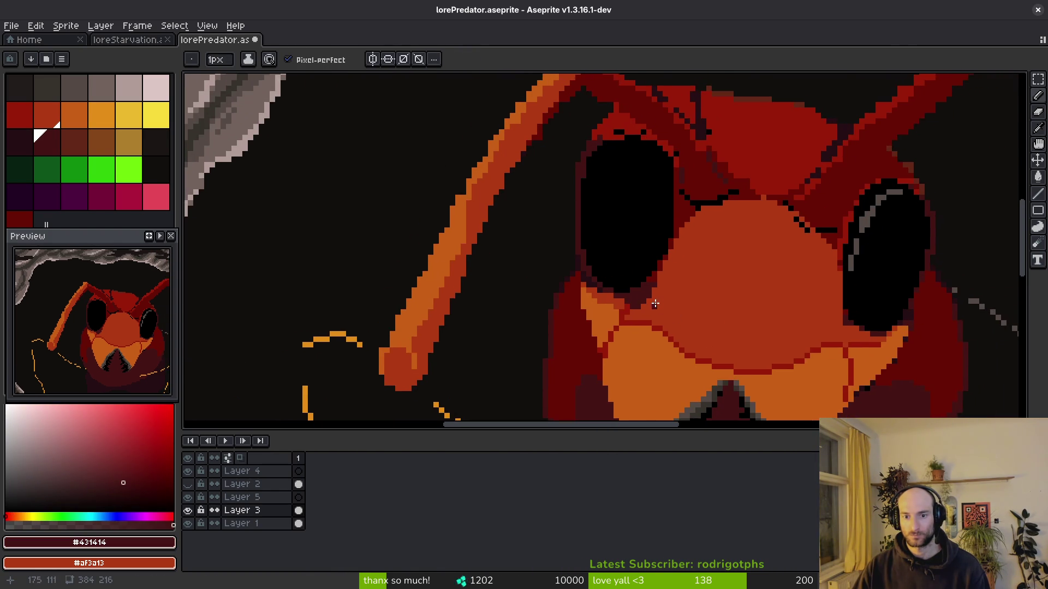
# Cover dark pixels at the eye's lower-right edge and beside the other eye with #af3a13.
pyautogui.keyDown('alt'); pyautogui.click(662, 292); pyautogui.keyUp('alt')
pyautogui.scroll(-2, 661, 292)
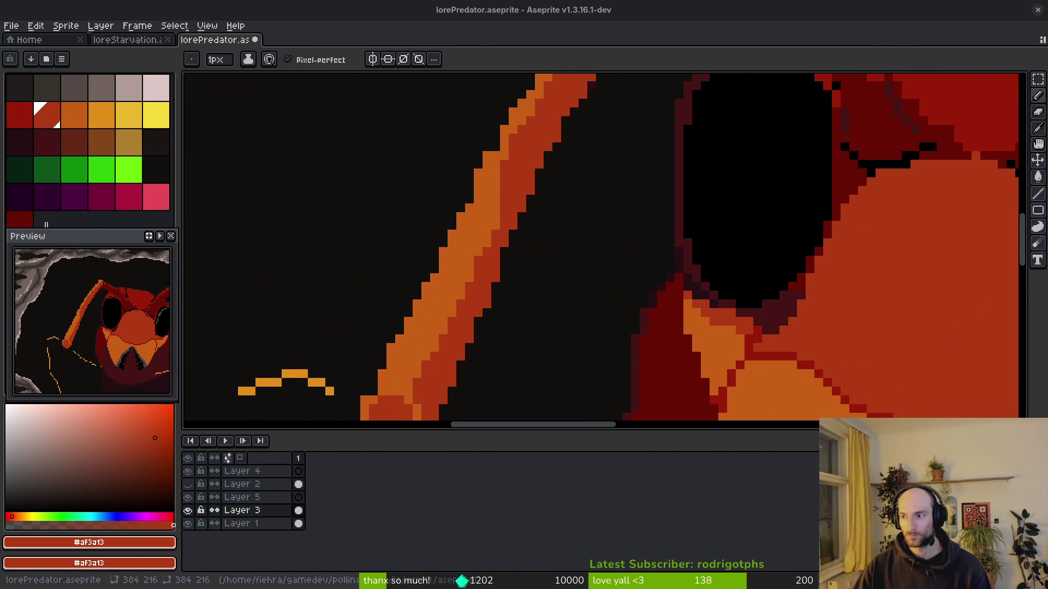
pyautogui.click(764, 313)
pyautogui.scroll(2, 758, 312)
pyautogui.moveTo(756, 312)
pyautogui.mouseDown()
pyautogui.moveTo(840, 244)
pyautogui.moveTo(761, 335)
pyautogui.moveTo(808, 295)
pyautogui.mouseUp()
pyautogui.scroll(-2, 869, 233)
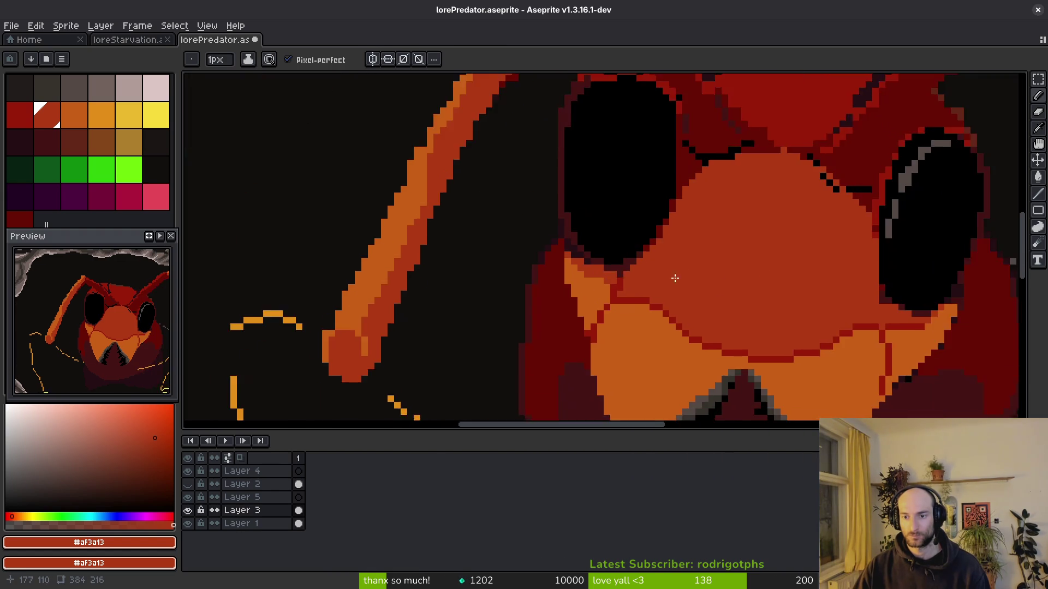
pyautogui.scroll(2, 662, 276)
pyautogui.click(734, 362)
pyautogui.scroll(-2, 683, 302)
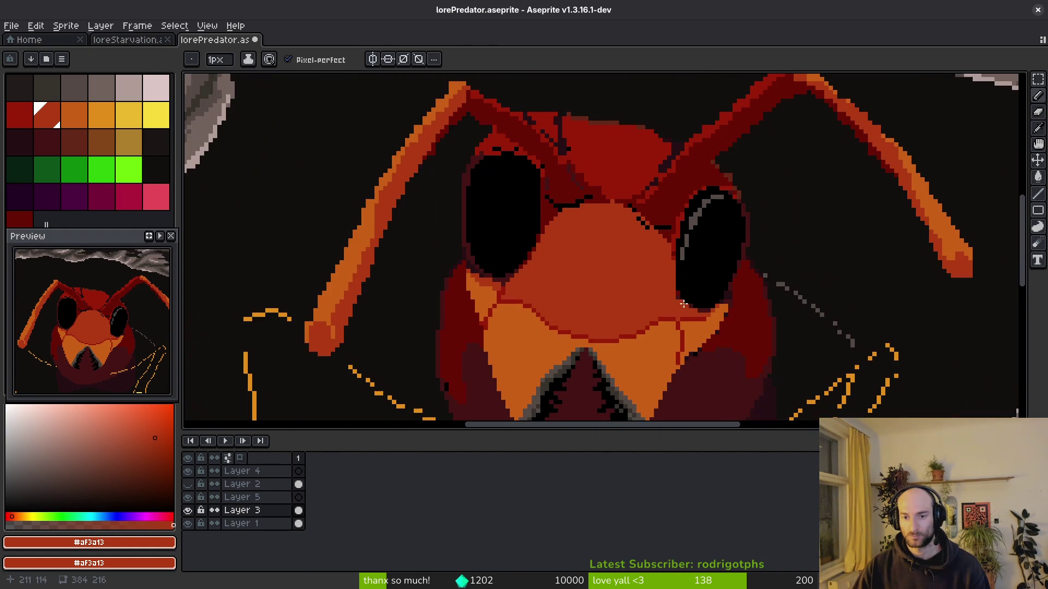
pyautogui.scroll(3, 641, 330)
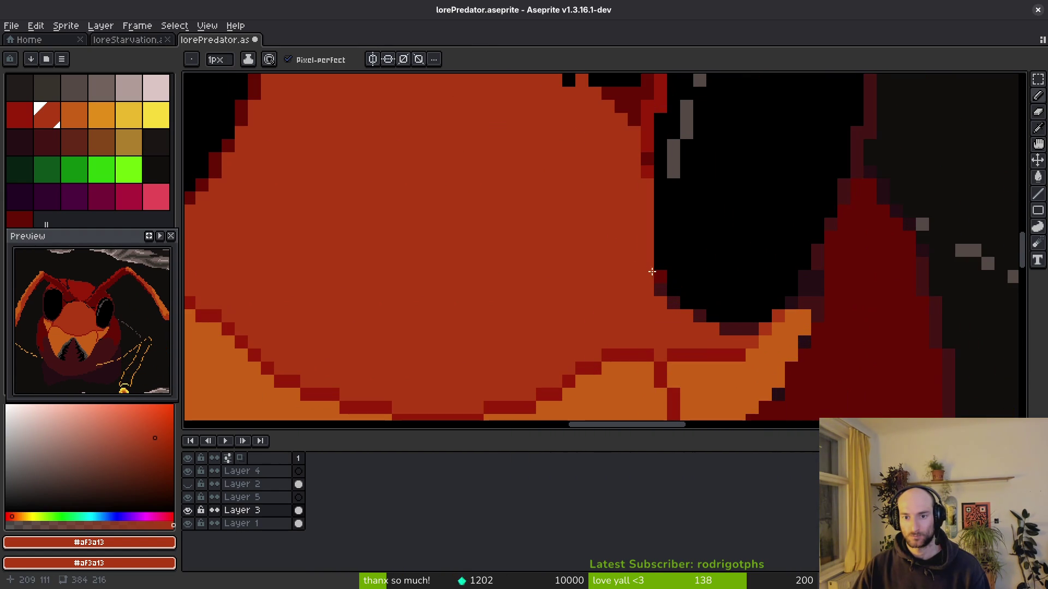
# Draw a dark red #680d05 line up the eye's left edge, then touch up with #af3a13.
pyautogui.keyDown('alt'); pyautogui.click(664, 276); pyautogui.keyUp('alt')
pyautogui.moveTo(647, 238); pyautogui.dragTo(623, 120)
pyautogui.scroll(-3, 649, 172)
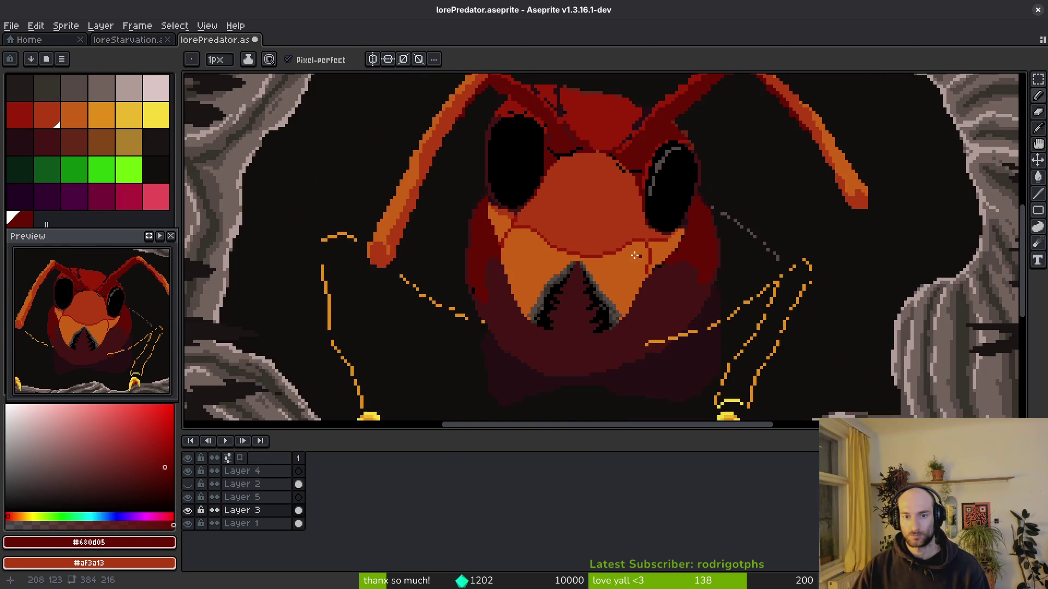
pyautogui.scroll(3, 622, 234)
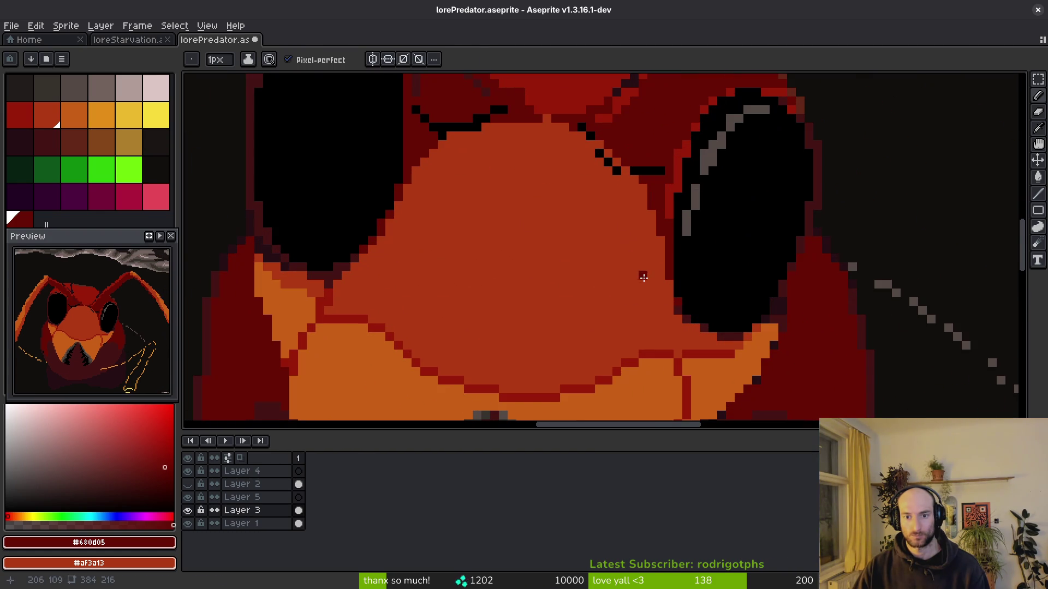
pyautogui.keyDown('alt'); pyautogui.click(679, 333); pyautogui.keyUp('alt')
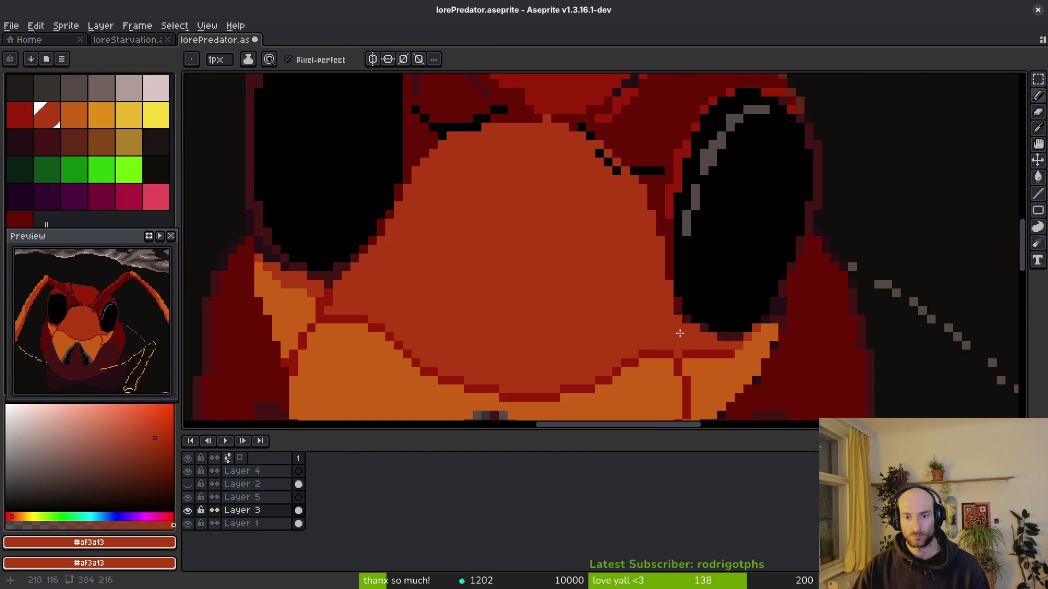
pyautogui.moveTo(658, 341); pyautogui.dragTo(625, 307)
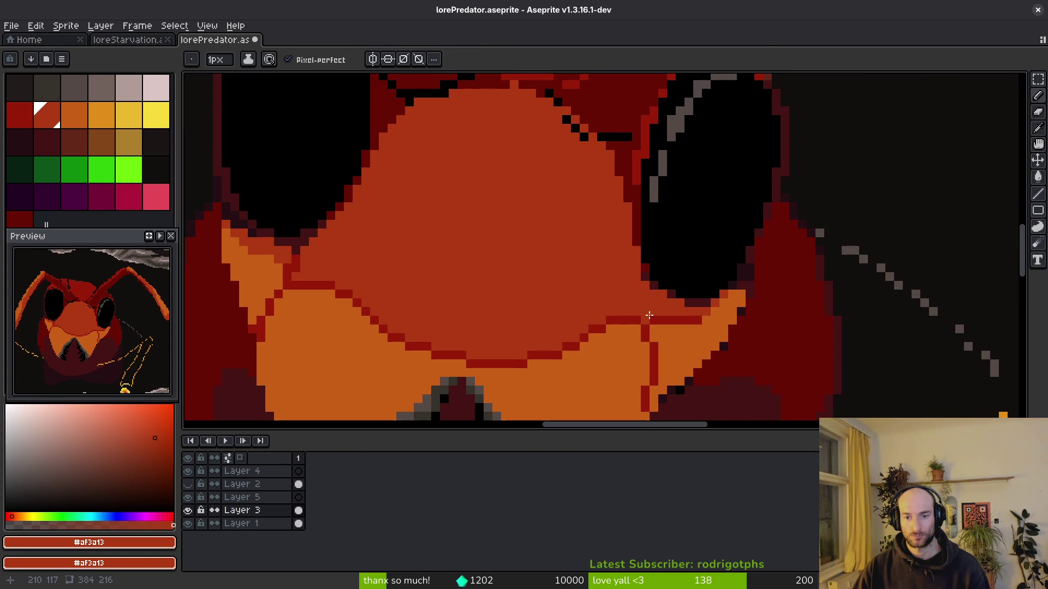
# Darken one eye-rim pixel with maroon and paint #c96016 orange along the eye's lower rim.
pyautogui.keyDown('alt'); pyautogui.click(660, 290); pyautogui.keyUp('alt')
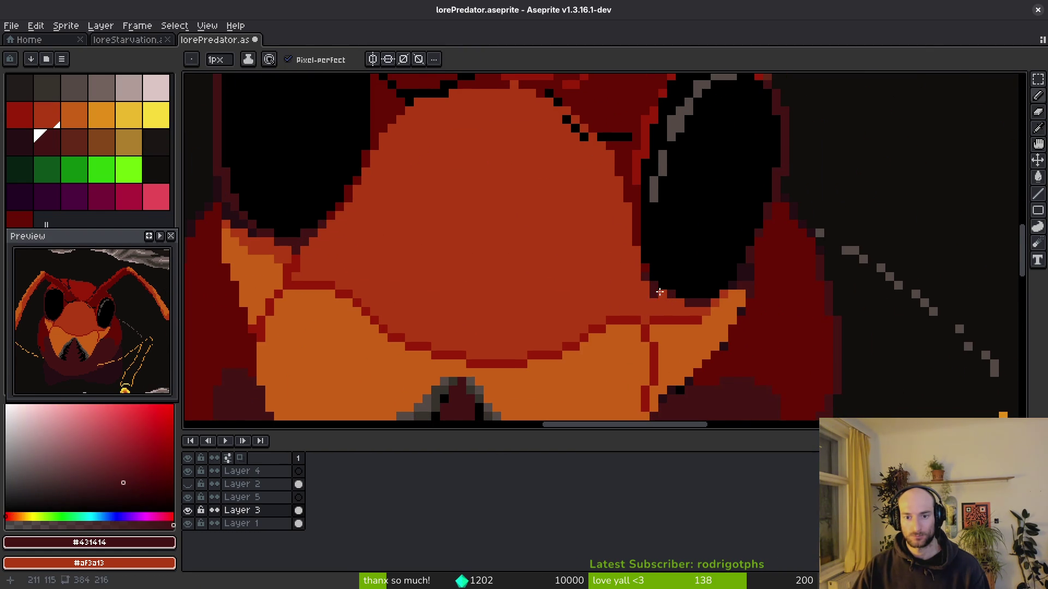
pyautogui.scroll(3, 663, 292)
pyautogui.click(713, 319)
pyautogui.scroll(-5, 750, 325)
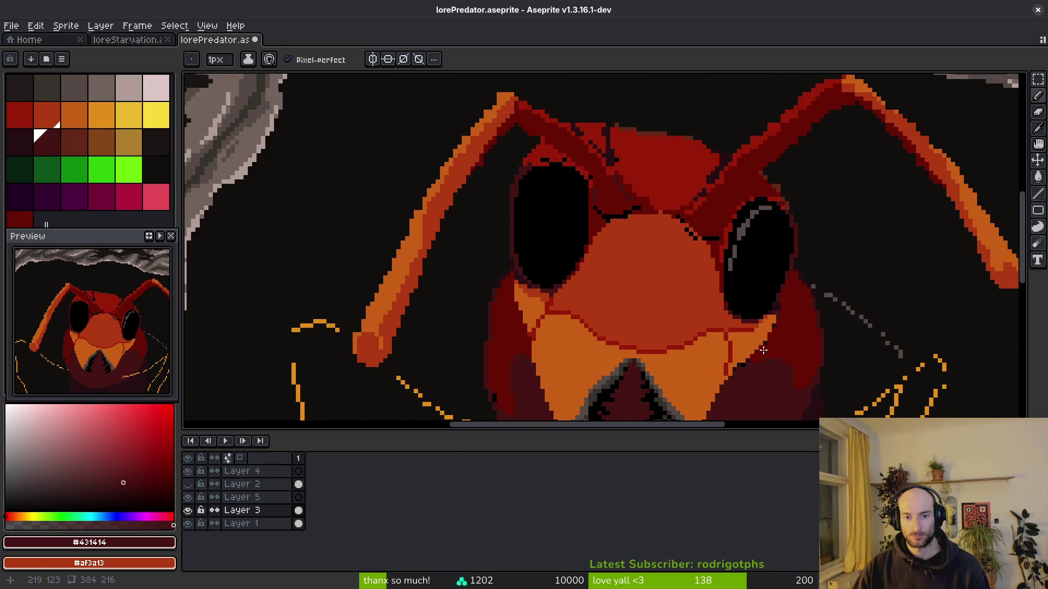
pyautogui.scroll(3, 768, 349)
pyautogui.scroll(-2, 533, 279)
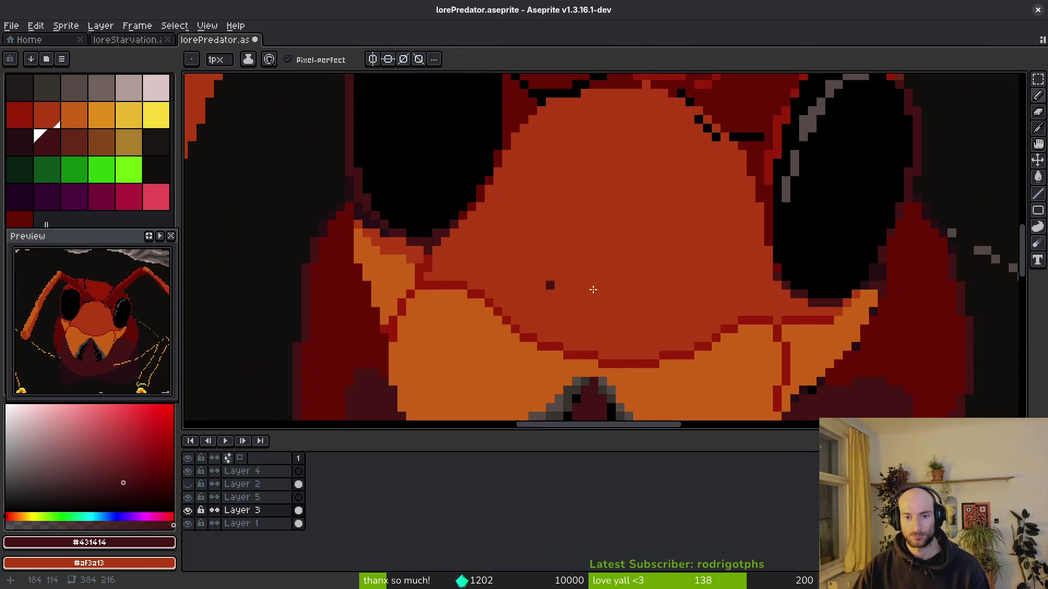
pyautogui.scroll(1, 791, 312)
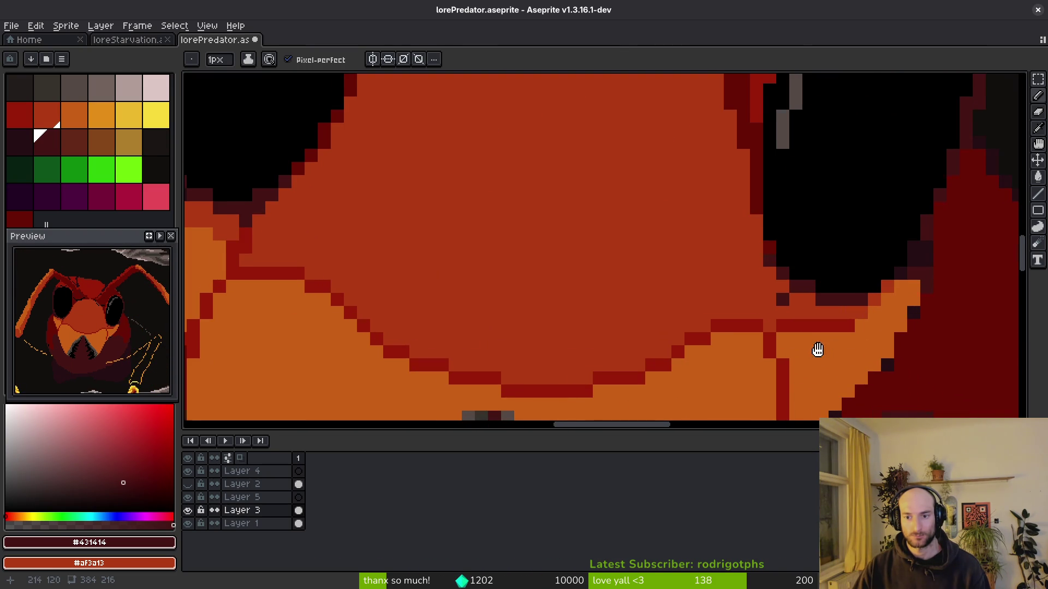
pyautogui.keyDown('alt'); pyautogui.click(820, 353); pyautogui.keyUp('alt')
pyautogui.moveTo(774, 322); pyautogui.dragTo(839, 315)
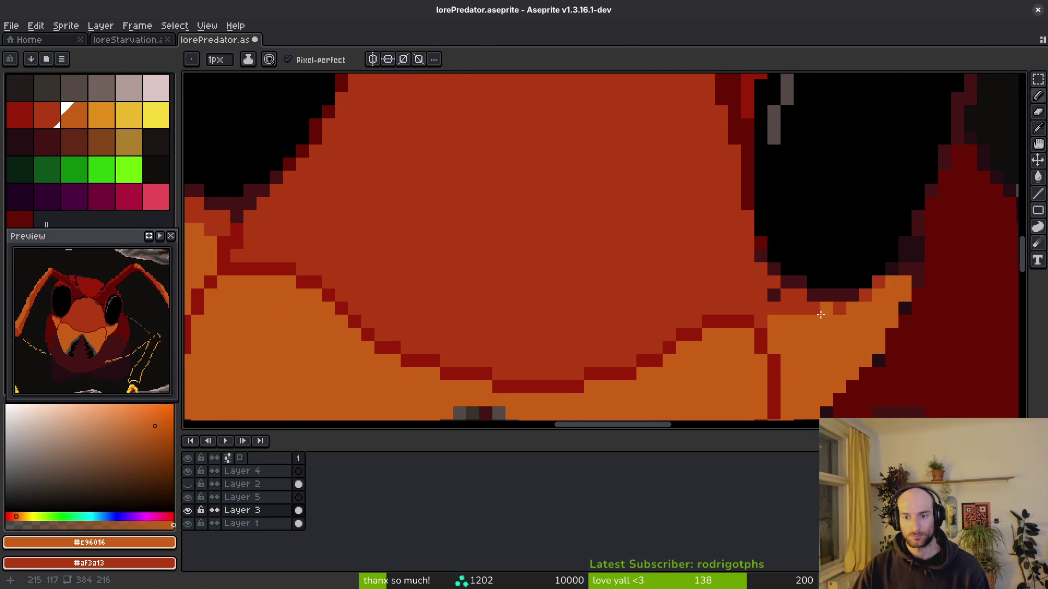
pyautogui.scroll(-2, 824, 335)
pyautogui.scroll(1, 833, 330)
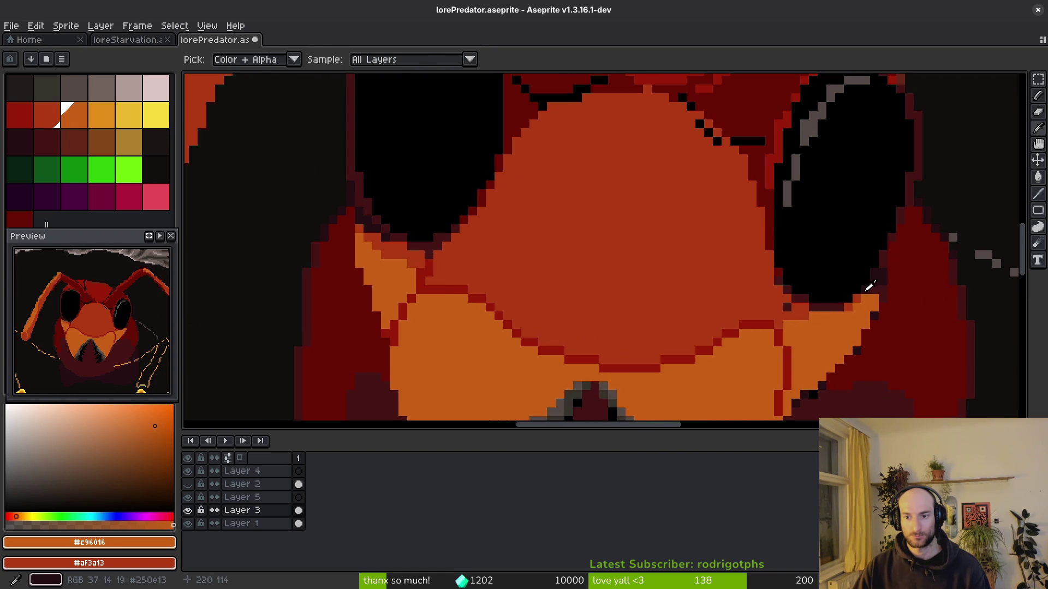
# Darken rim pixels upper-right, along the lower rim, and left of the eye with #431414.
pyautogui.keyDown('alt'); pyautogui.click(866, 285); pyautogui.keyUp('alt')
pyautogui.scroll(4, 866, 286)
pyautogui.moveTo(882, 262)
pyautogui.mouseDown()
pyautogui.moveTo(918, 203)
pyautogui.moveTo(893, 280)
pyautogui.mouseUp()
pyautogui.click(866, 280)
pyautogui.click(840, 306)
pyautogui.scroll(1, 909, 260)
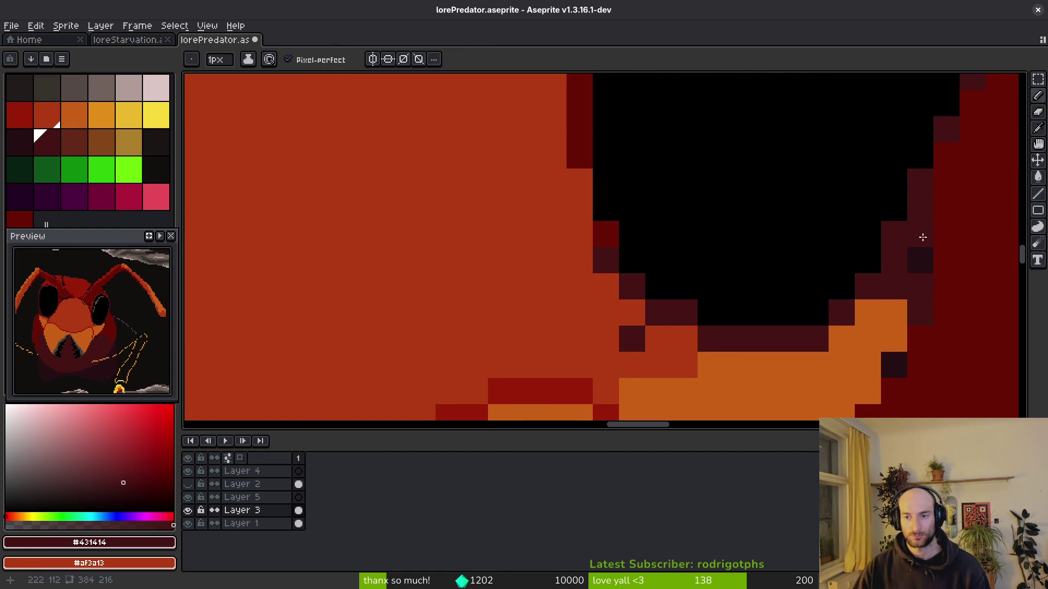
pyautogui.click(579, 182)
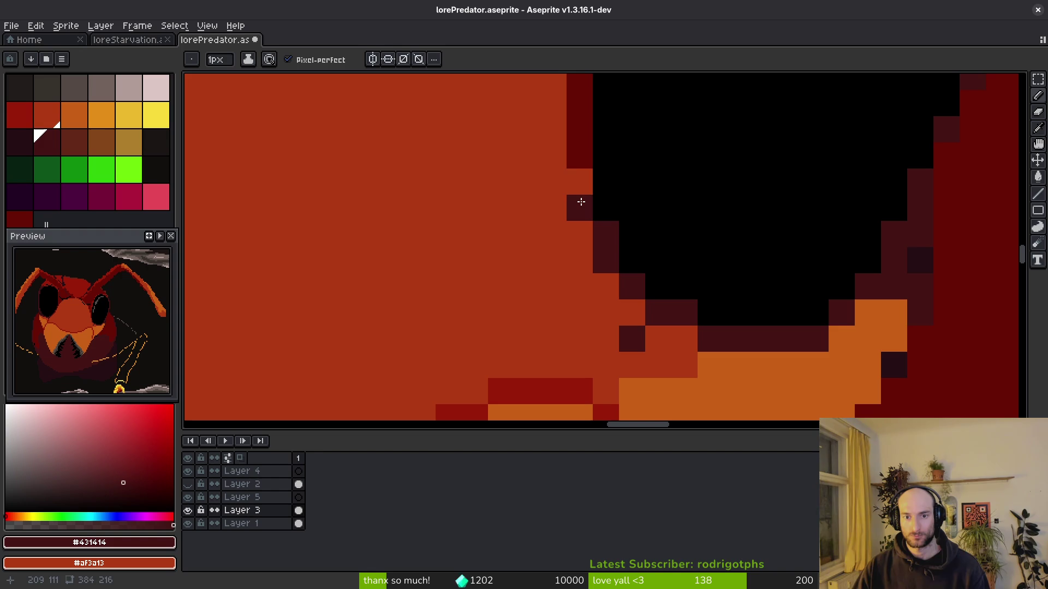
pyautogui.click(582, 207)
pyautogui.scroll(-5, 584, 201)
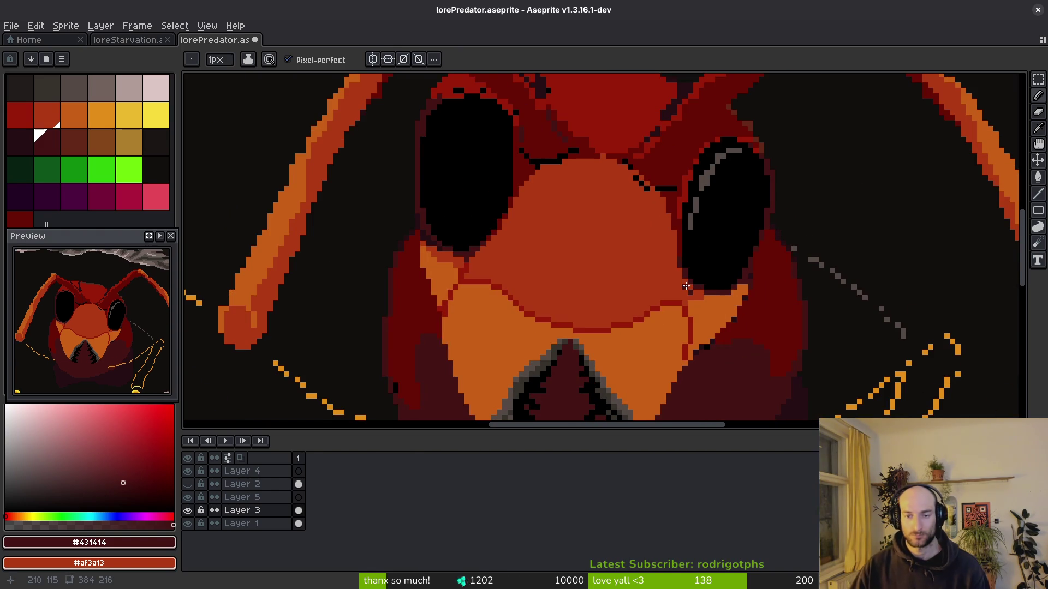
pyautogui.scroll(5, 758, 284)
pyautogui.keyDown('alt'); pyautogui.click(551, 158); pyautogui.keyUp('alt')
# Turn the eye-edge pixels, the purplish row under the eye and stray purplish pixels dark red.
pyautogui.click(554, 203)
pyautogui.click(588, 245)
pyautogui.hotkey('ctrl', 'z')
pyautogui.click(573, 243)
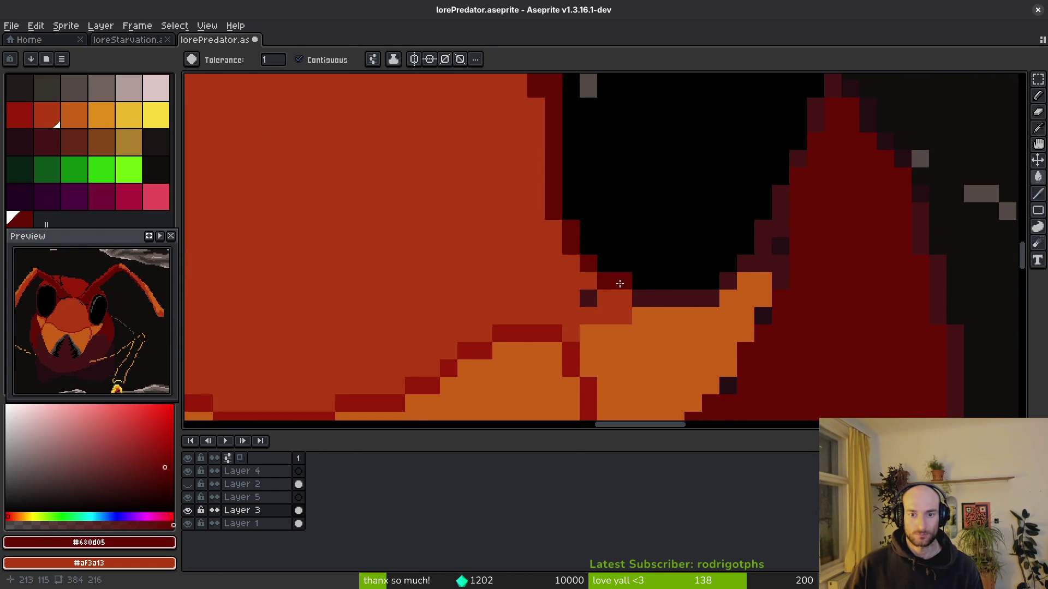
pyautogui.click(659, 297)
pyautogui.click(728, 281)
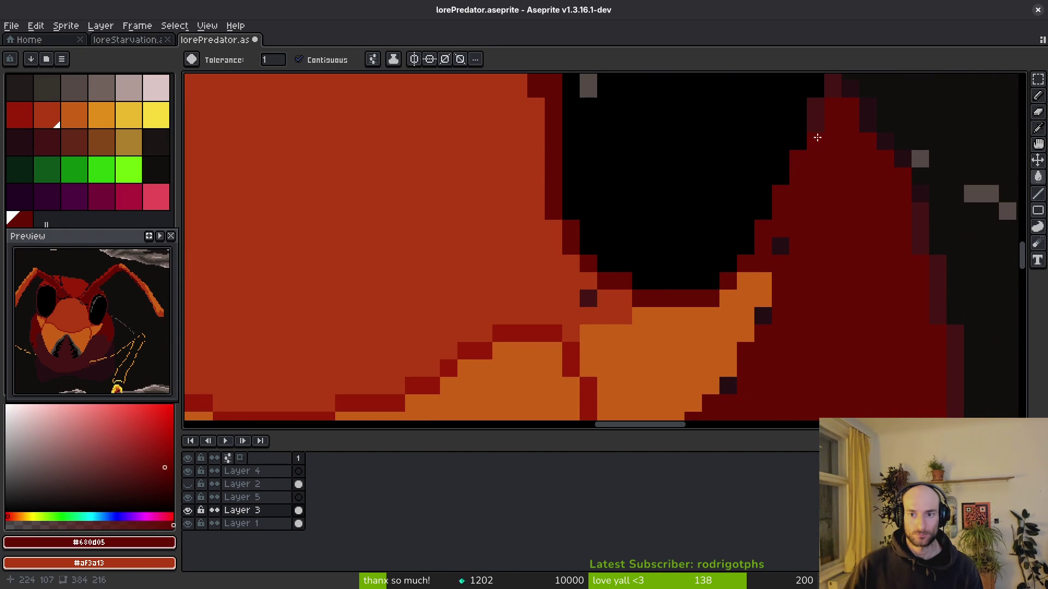
pyautogui.click(780, 246)
pyautogui.click(763, 317)
# Paint face red-orange #af3a13 along the bottom of the right eye.
pyautogui.scroll(-3, 730, 388)
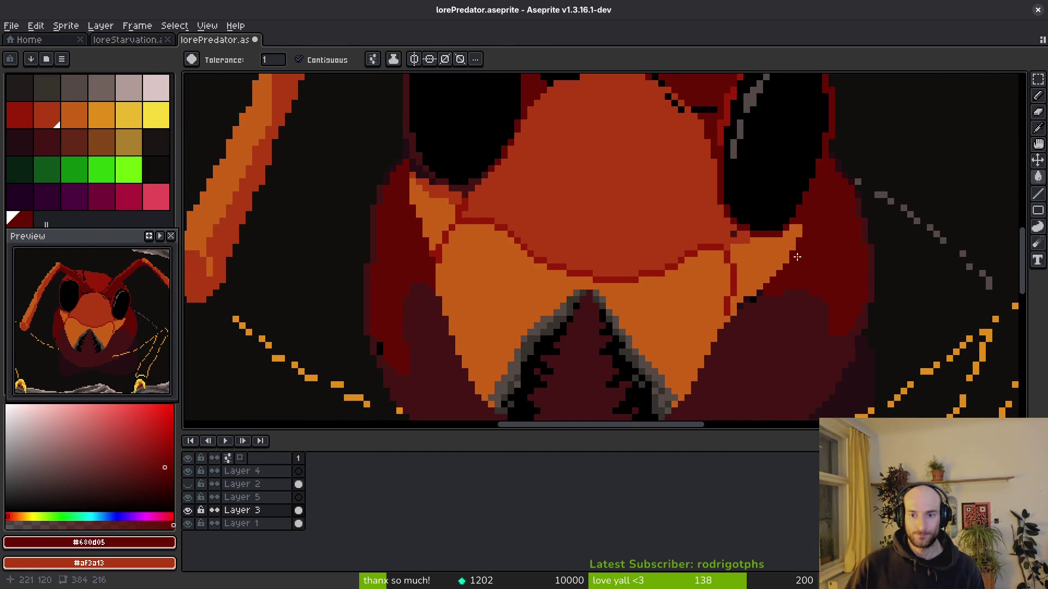
pyautogui.scroll(3, 793, 266)
pyautogui.keyDown('alt'); pyautogui.click(791, 159); pyautogui.keyUp('alt')
pyautogui.scroll(-3, 675, 309)
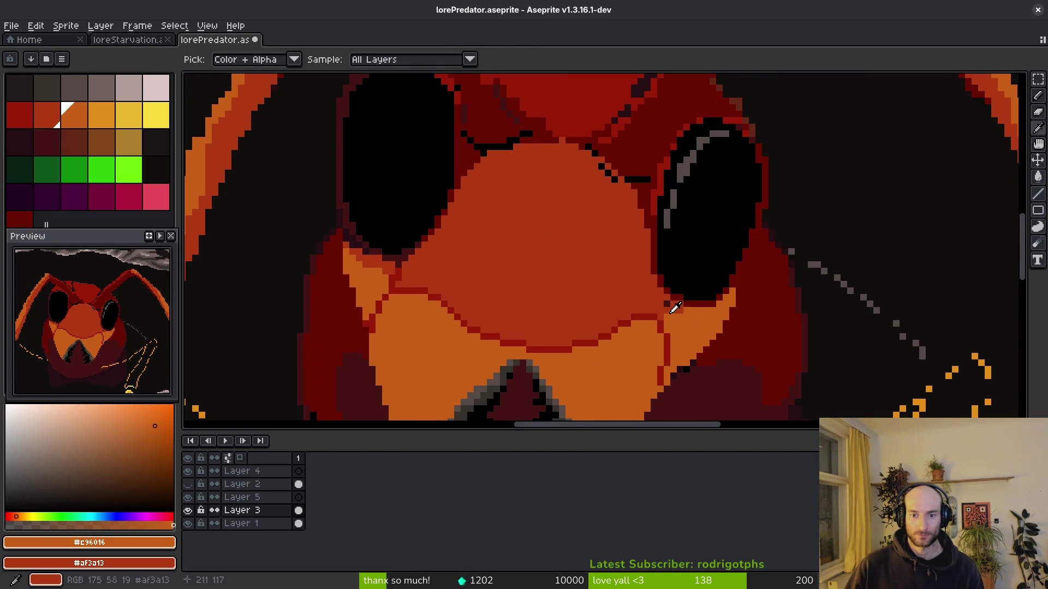
pyautogui.keyDown('alt'); pyautogui.click(674, 308); pyautogui.keyUp('alt')
pyautogui.scroll(3, 675, 309)
pyautogui.moveTo(666, 325)
pyautogui.mouseDown()
pyautogui.moveTo(807, 295)
pyautogui.moveTo(806, 280)
pyautogui.moveTo(790, 306)
pyautogui.moveTo(716, 317)
pyautogui.mouseUp()
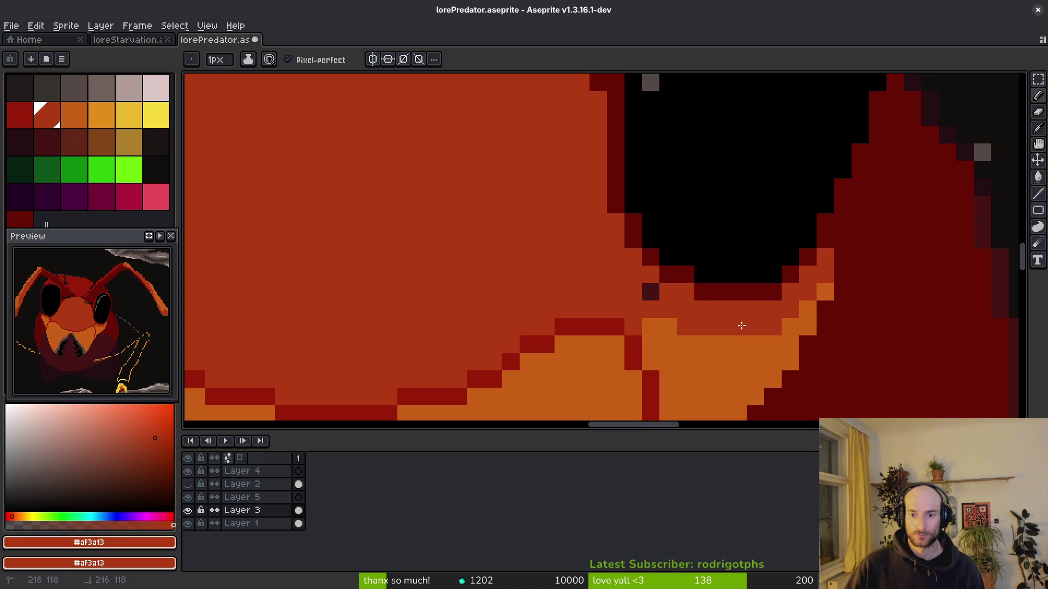
pyautogui.keyDown('alt'); pyautogui.click(809, 317); pyautogui.keyUp('alt')
pyautogui.scroll(-3, 730, 343)
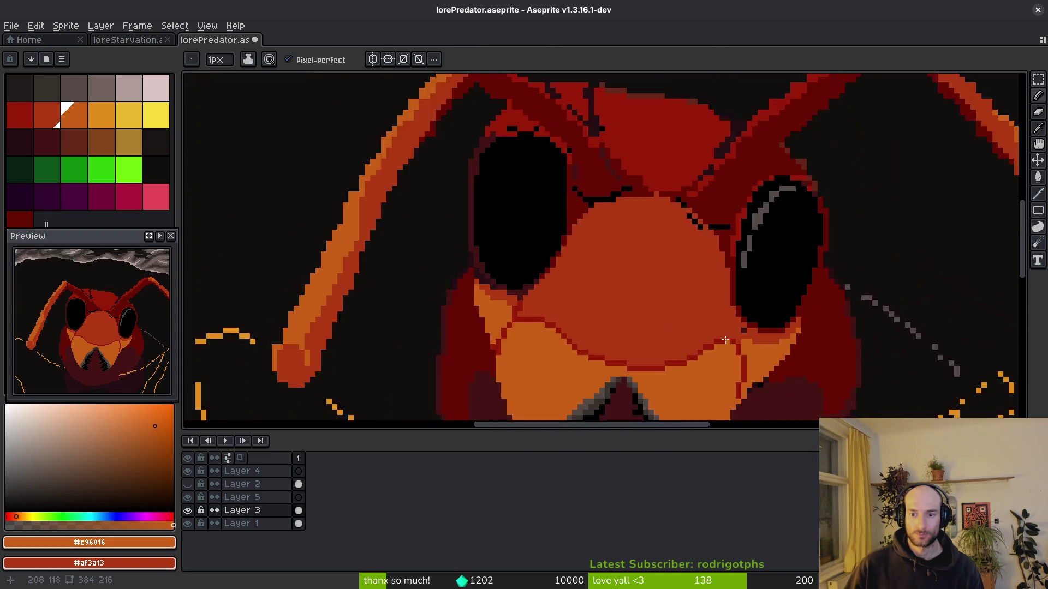
pyautogui.scroll(3, 730, 344)
pyautogui.keyDown('alt'); pyautogui.click(811, 328); pyautogui.keyUp('alt')
pyautogui.scroll(-3, 785, 325)
pyautogui.scroll(3, 734, 295)
# Add four dark #680d05 pixels along the face-plate edge.
pyautogui.moveTo(733, 295); pyautogui.dragTo(773, 332)
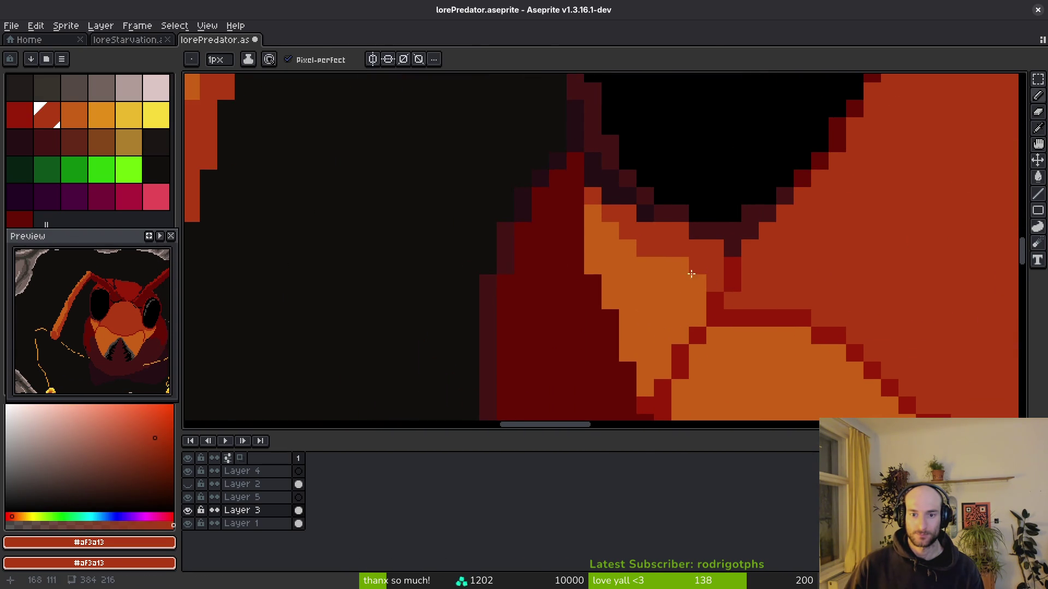
pyautogui.scroll(-2, 804, 269)
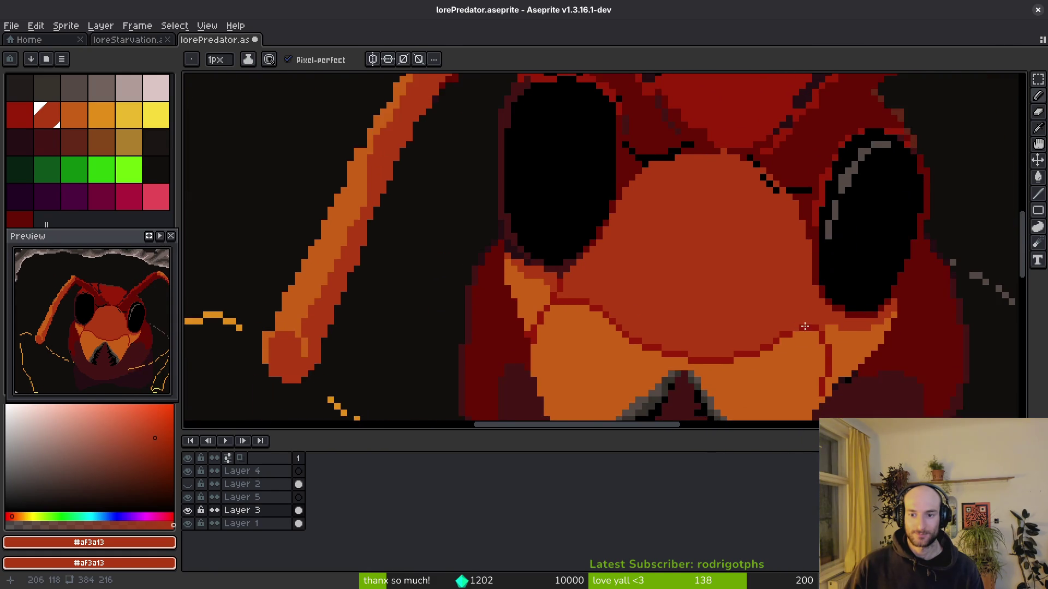
pyautogui.scroll(2, 779, 322)
pyautogui.keyDown('alt'); pyautogui.click(233, 188); pyautogui.keyUp('alt')
pyautogui.click(917, 307)
pyautogui.keyDown('alt'); pyautogui.click(937, 276); pyautogui.keyUp('alt')
pyautogui.click(919, 310)
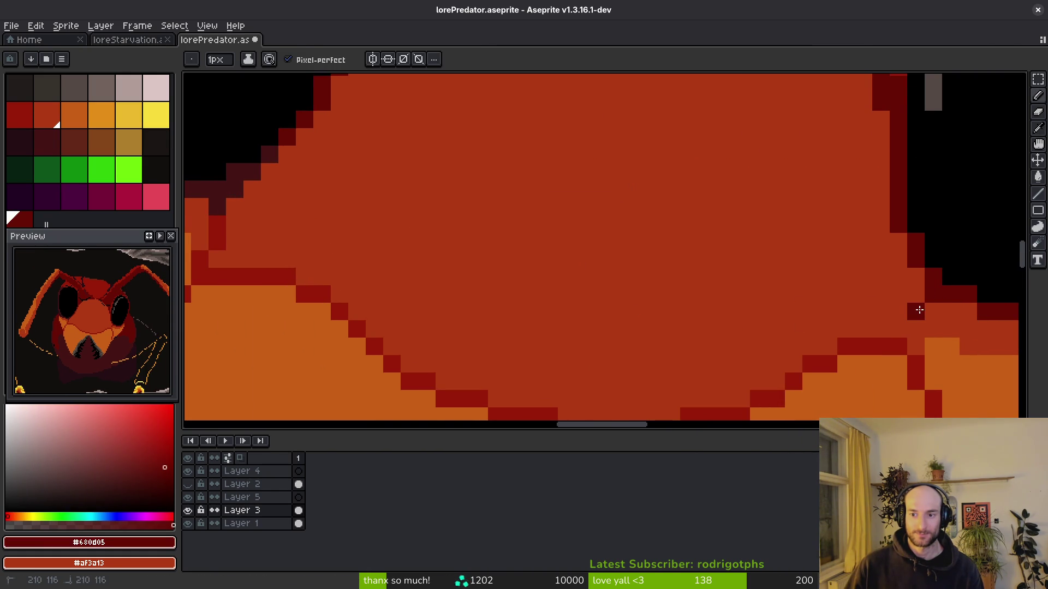
pyautogui.click(933, 311)
pyautogui.click(916, 329)
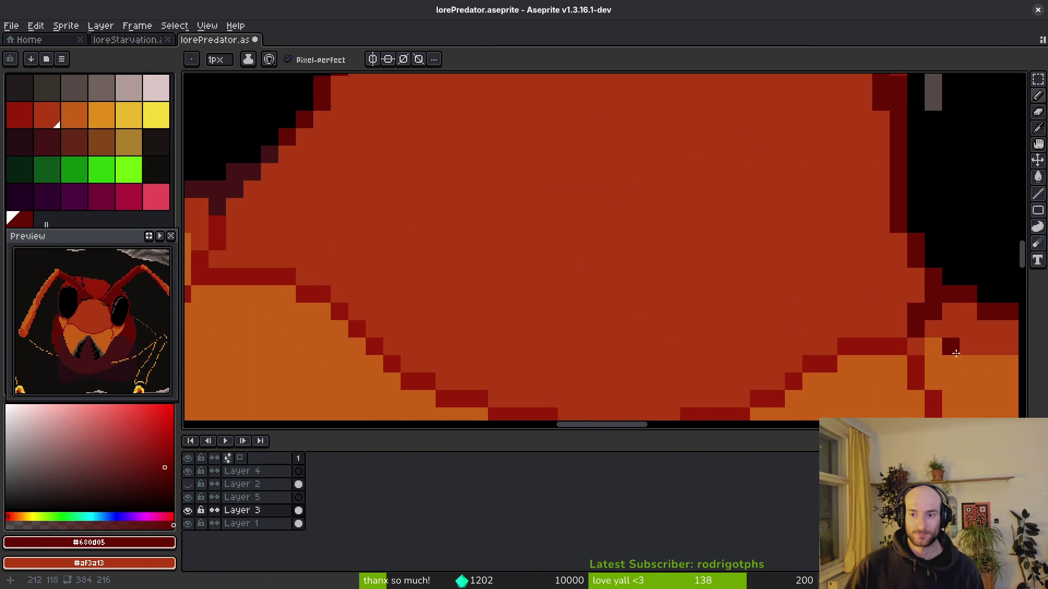
# Bring the eyes and antenna back into view and save lorePredator.aseprite.
pyautogui.scroll(-2, 522, 306)
pyautogui.moveTo(522, 306); pyautogui.dragTo(785, 344)
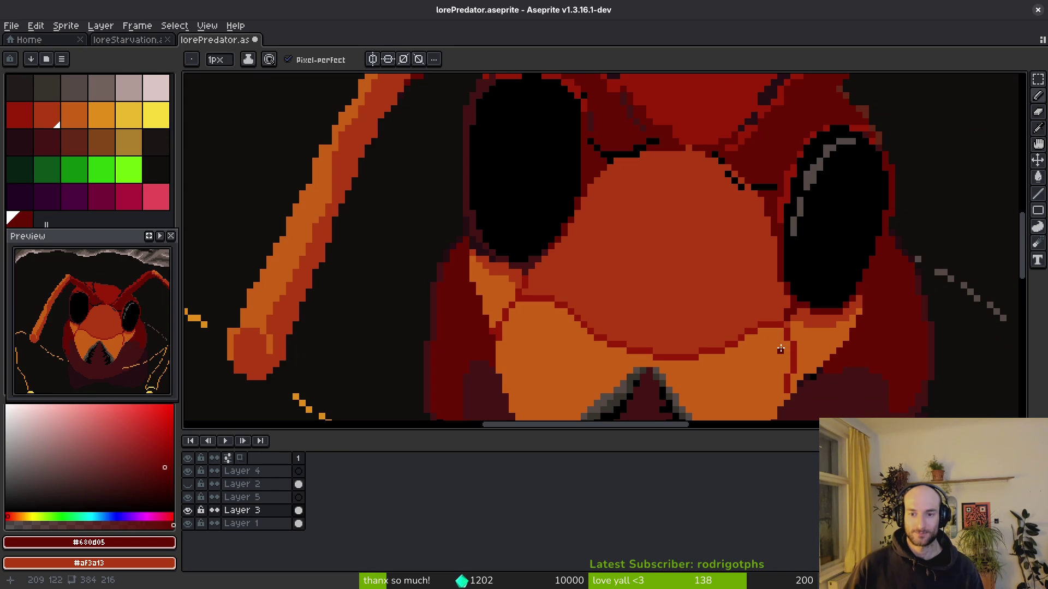
pyautogui.scroll(3, 811, 368)
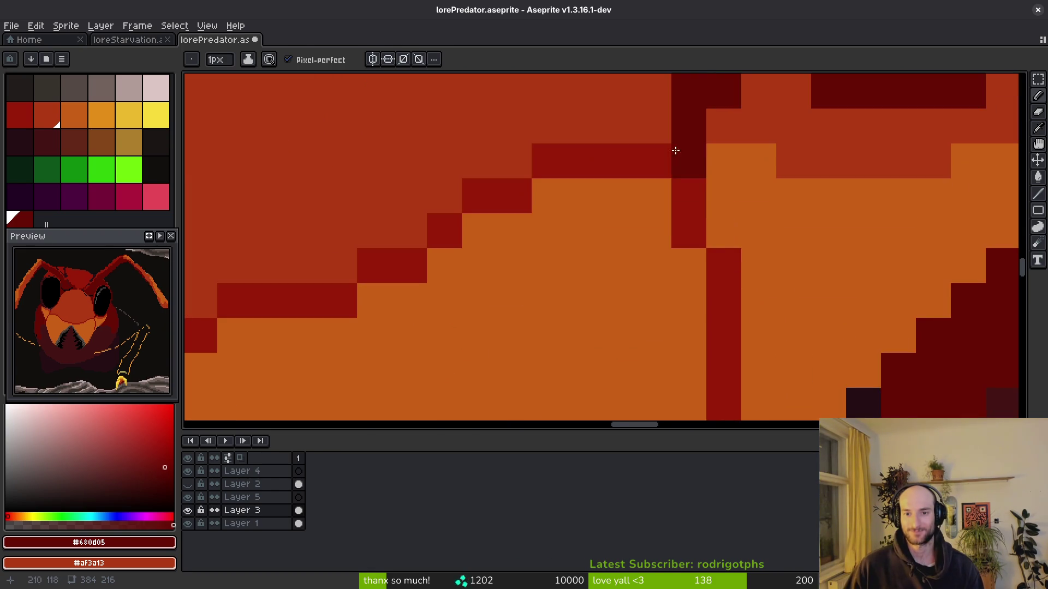
pyautogui.scroll(2, 679, 157)
pyautogui.keyDown('alt'); pyautogui.click(644, 210); pyautogui.keyUp('alt')
pyautogui.hotkey('ctrl', 's')
# Paint dark-red #981b08 pixels on the plate outline, restore one in head red, and save.
pyautogui.keyDown('alt'); pyautogui.click(731, 237); pyautogui.keyUp('alt')
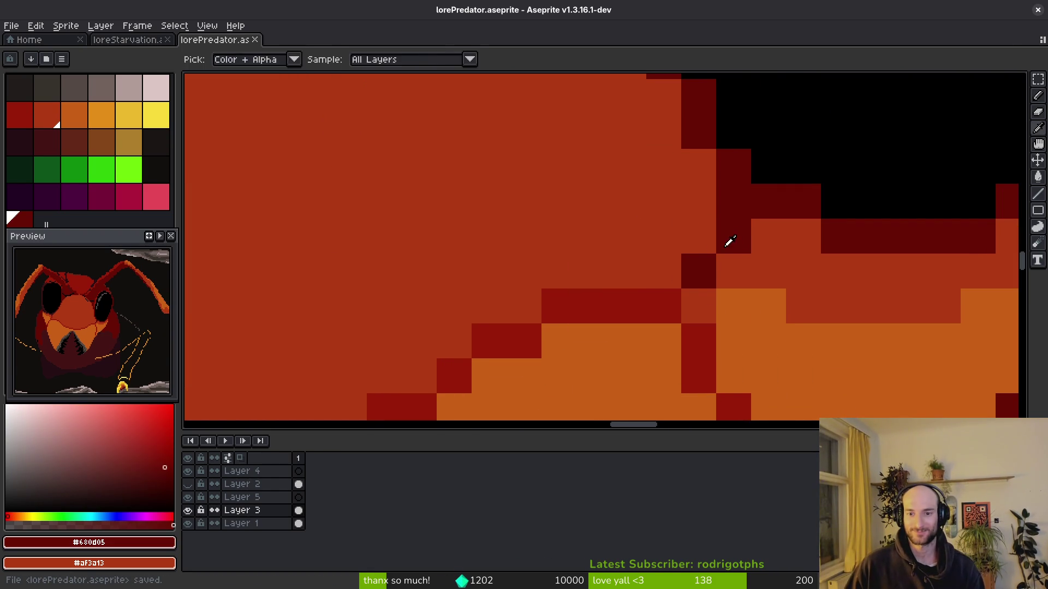
pyautogui.scroll(-5, 730, 276)
pyautogui.scroll(5, 717, 309)
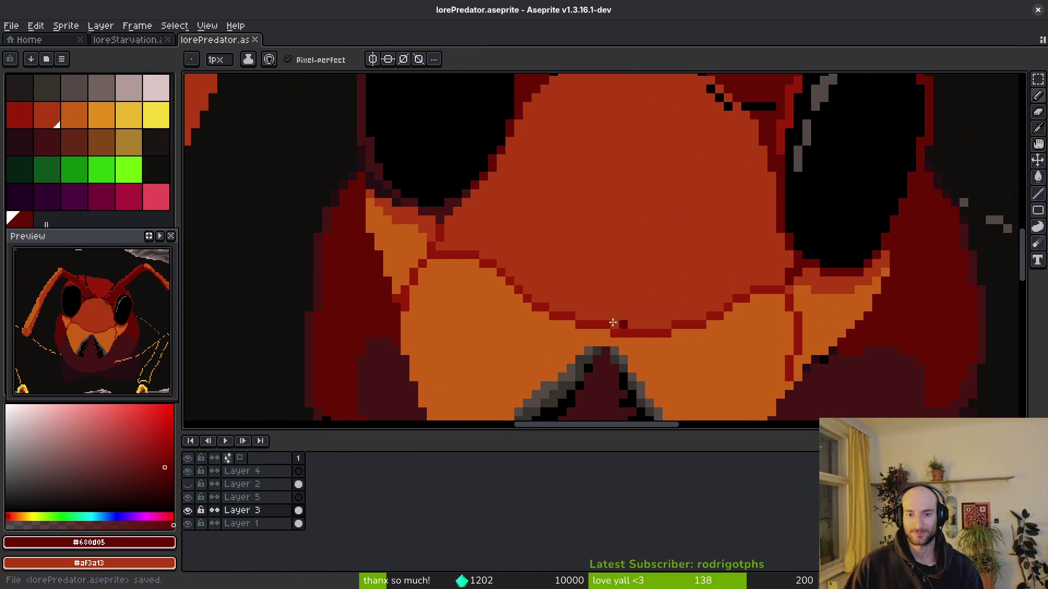
pyautogui.keyDown('alt'); pyautogui.click(617, 234); pyautogui.keyUp('alt')
pyautogui.click(579, 243)
pyautogui.click(527, 216)
pyautogui.keyDown('alt'); pyautogui.click(525, 187); pyautogui.keyUp('alt')
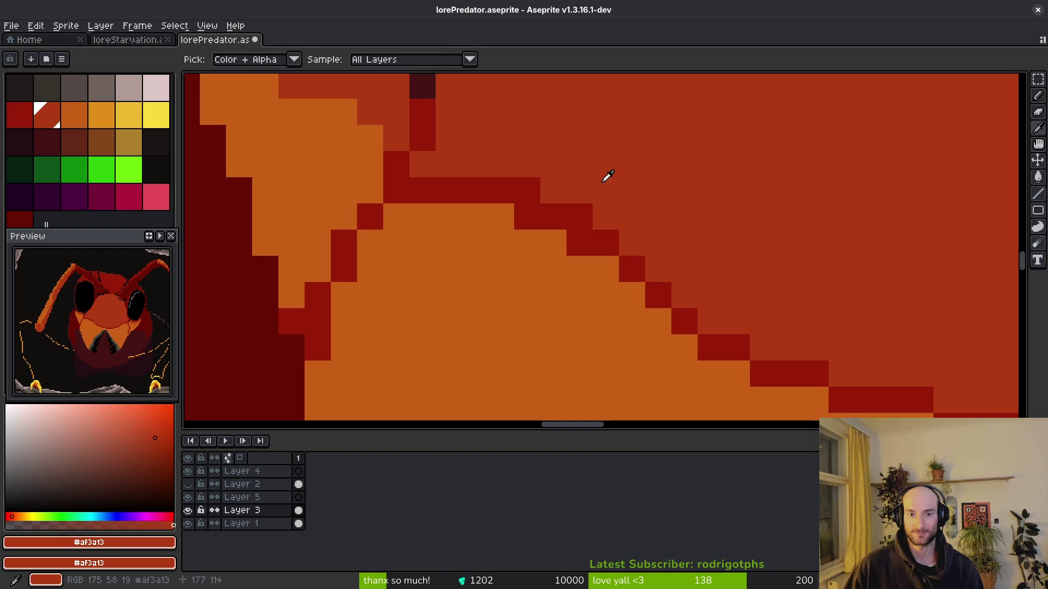
pyautogui.click(579, 216)
pyautogui.scroll(-4, 628, 240)
pyautogui.hotkey('ctrl', 's')
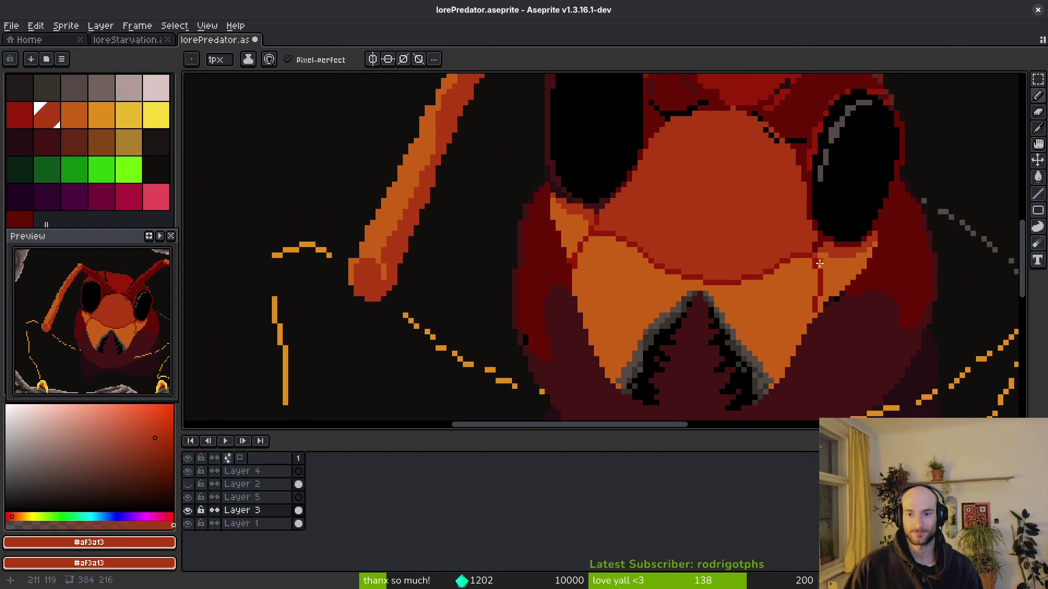
pyautogui.scroll(4, 661, 257)
# Paint a stray orange pixel in head red #af3a13.
pyautogui.scroll(-2, 714, 284)
pyautogui.scroll(-1, 714, 284)
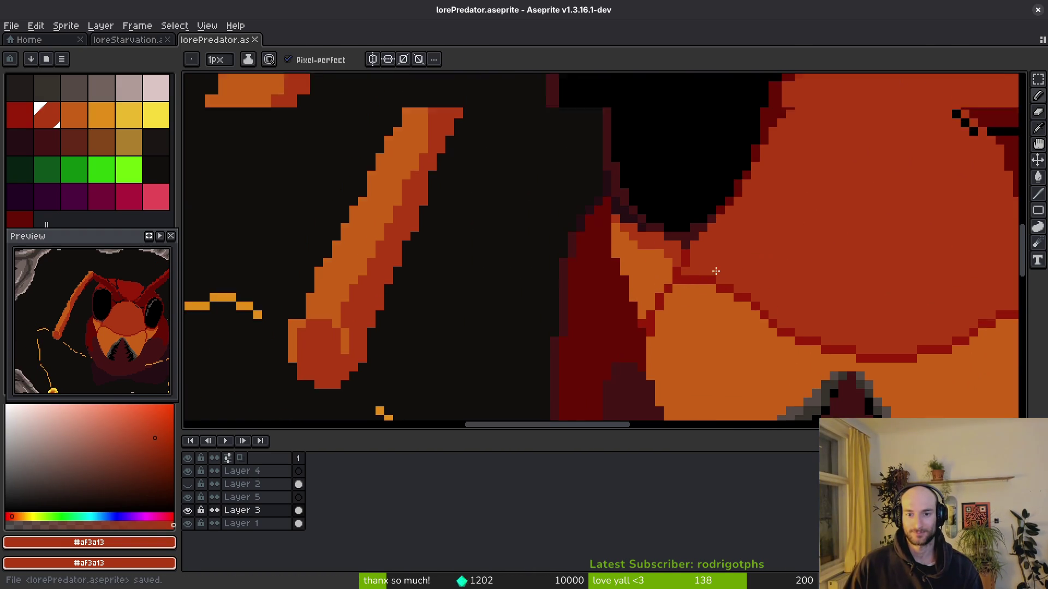
pyautogui.scroll(3, 640, 276)
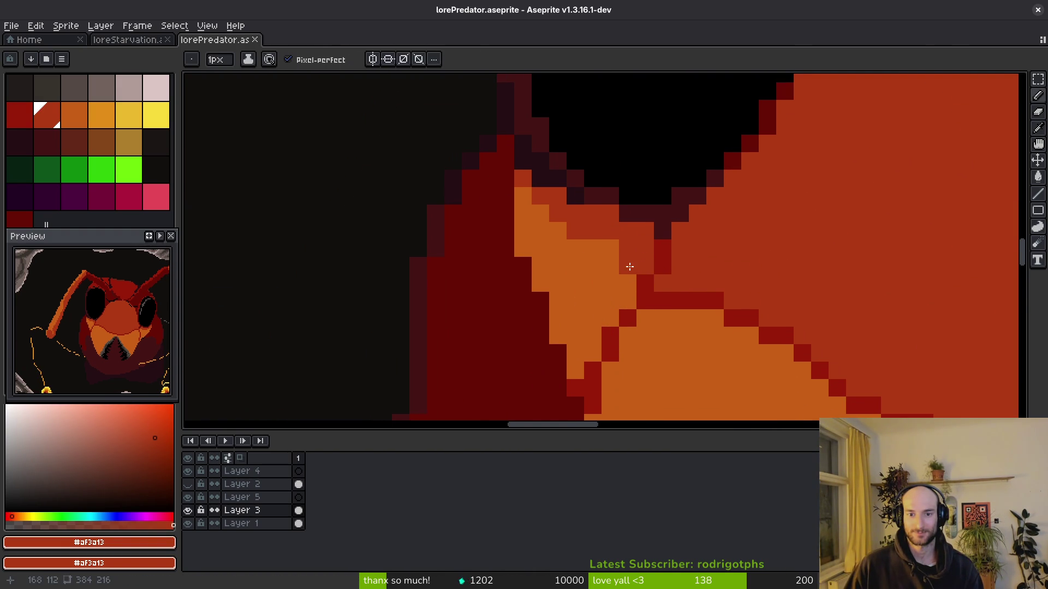
pyautogui.click(560, 233)
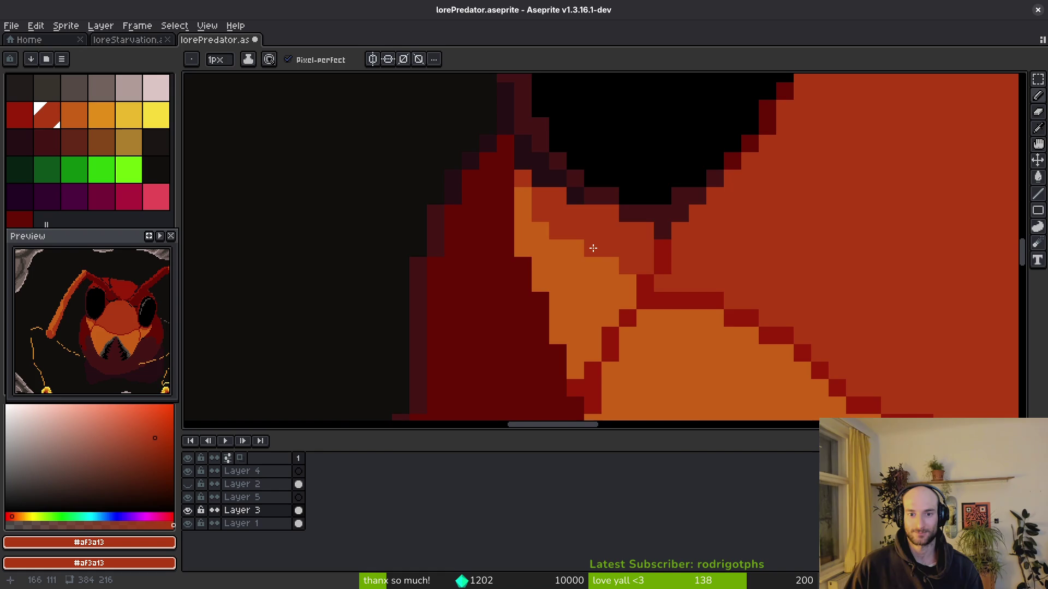
pyautogui.scroll(-3, 710, 282)
pyautogui.scroll(3, 717, 279)
# Turn a red pixel beside the left eye black.
pyautogui.press('g')
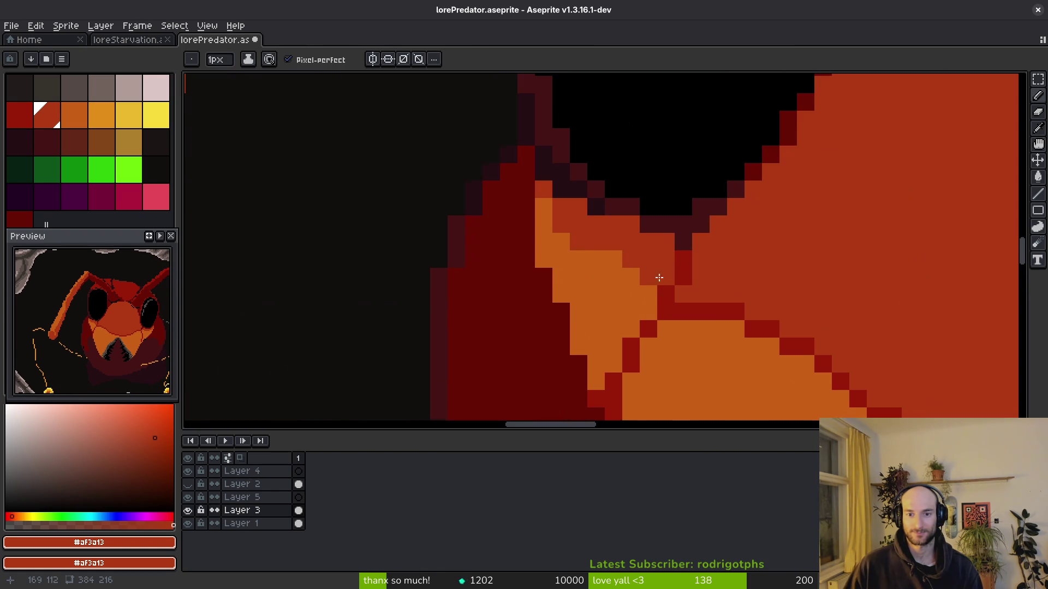
pyautogui.keyDown('alt'); pyautogui.click(545, 273); pyautogui.keyUp('alt')
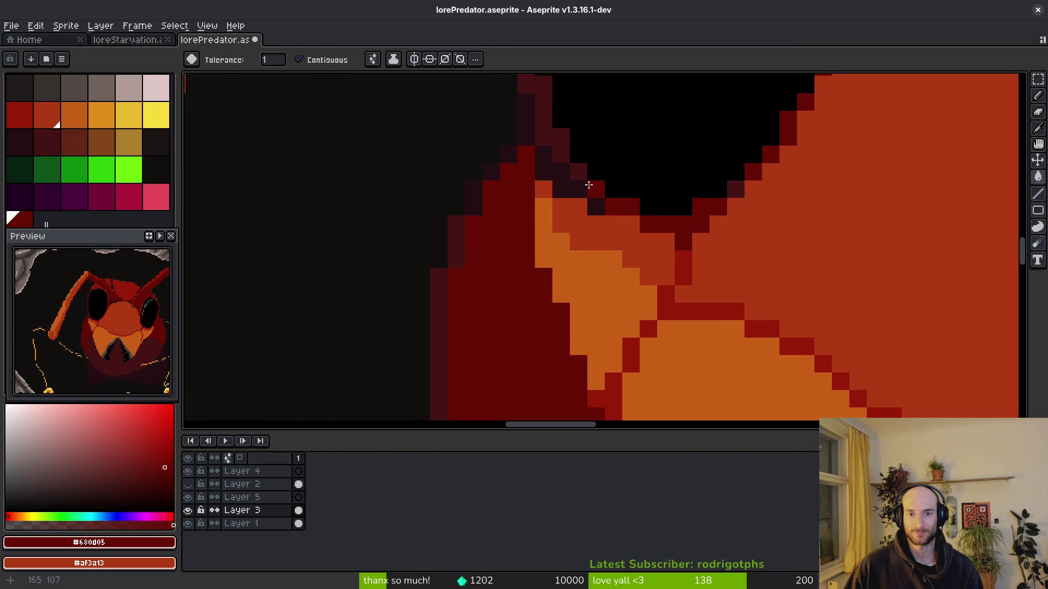
pyautogui.scroll(-3, 559, 147)
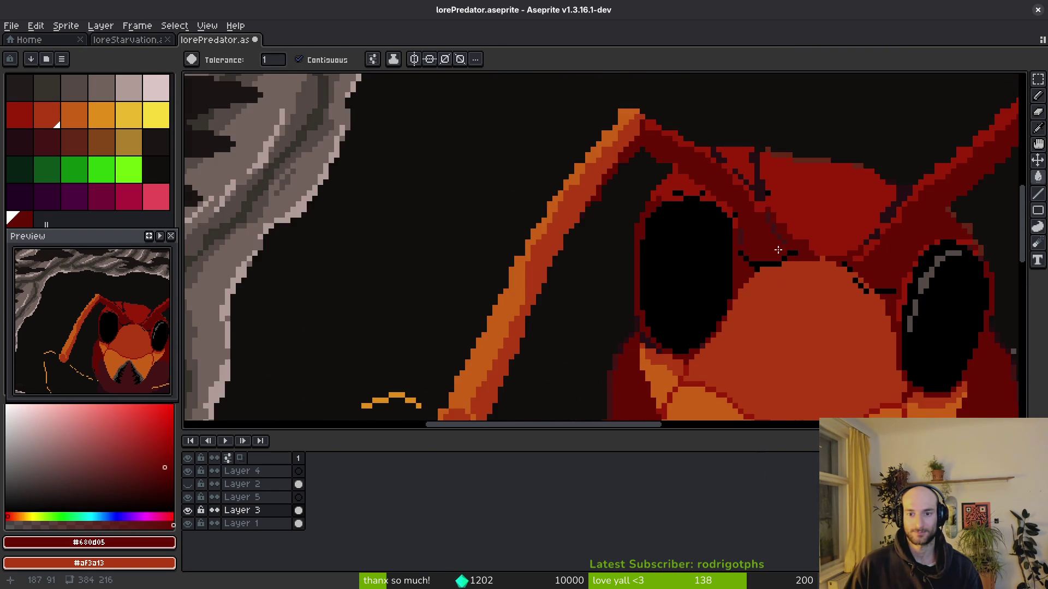
pyautogui.scroll(2, 779, 265)
pyautogui.scroll(1, 685, 300)
pyautogui.scroll(-2, 626, 284)
pyautogui.press('b')
pyautogui.scroll(2, 603, 322)
pyautogui.scroll(-2, 613, 342)
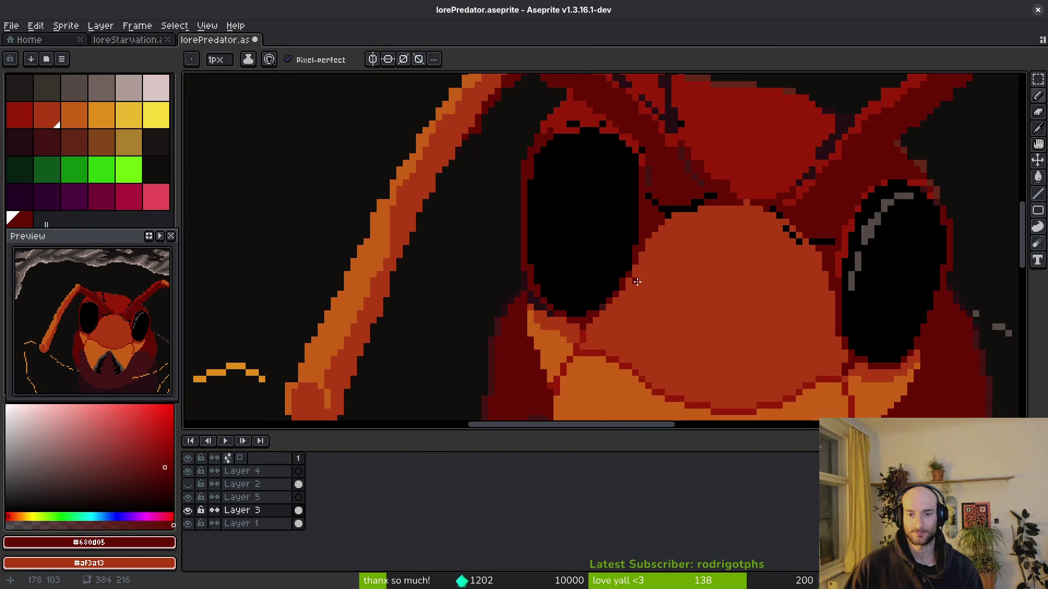
pyautogui.scroll(3, 637, 282)
pyautogui.scroll(-2, 638, 272)
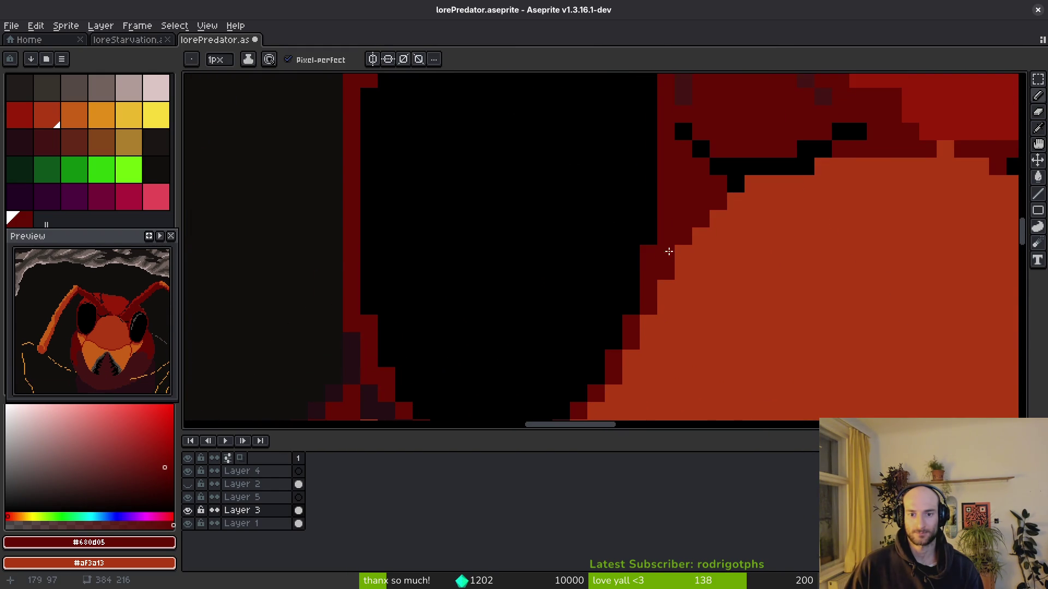
pyautogui.scroll(-2, 671, 272)
pyautogui.scroll(4, 676, 295)
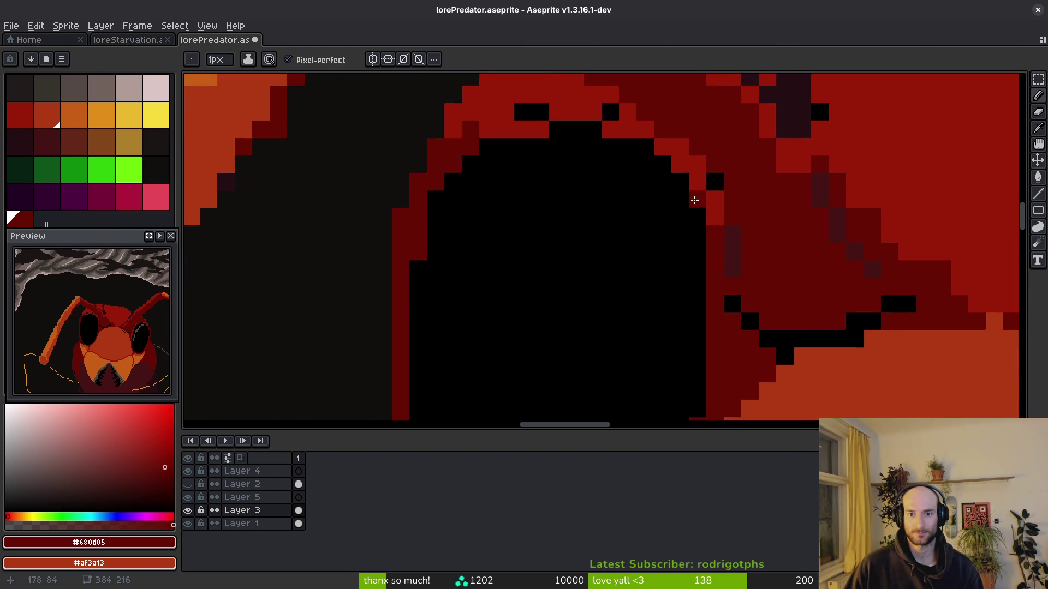
pyautogui.scroll(-3, 713, 253)
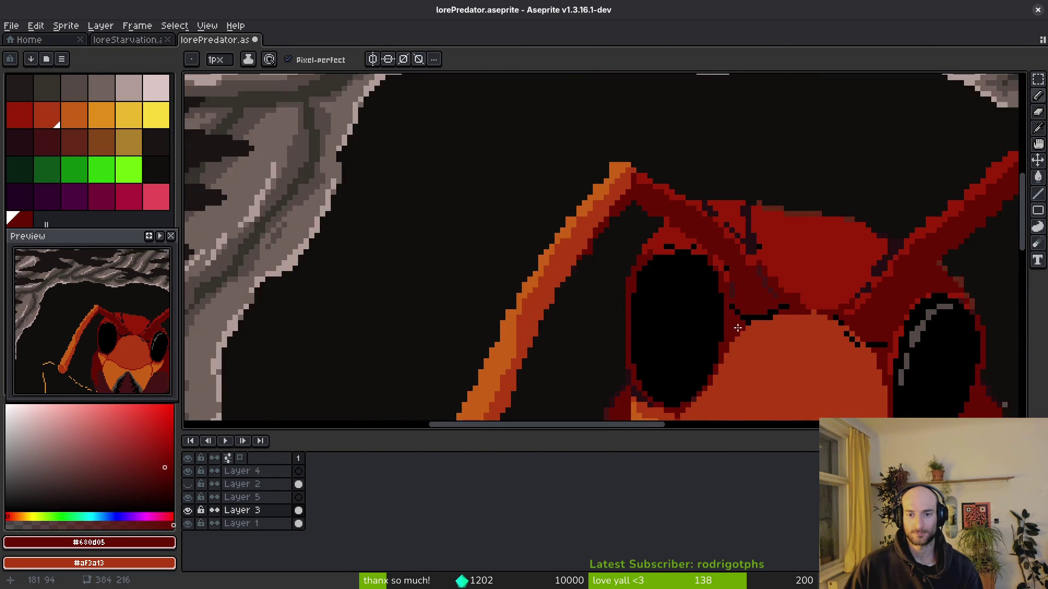
pyautogui.scroll(3, 680, 185)
pyautogui.keyDown('alt'); pyautogui.click(556, 144); pyautogui.keyUp('alt')
pyautogui.click(539, 127)
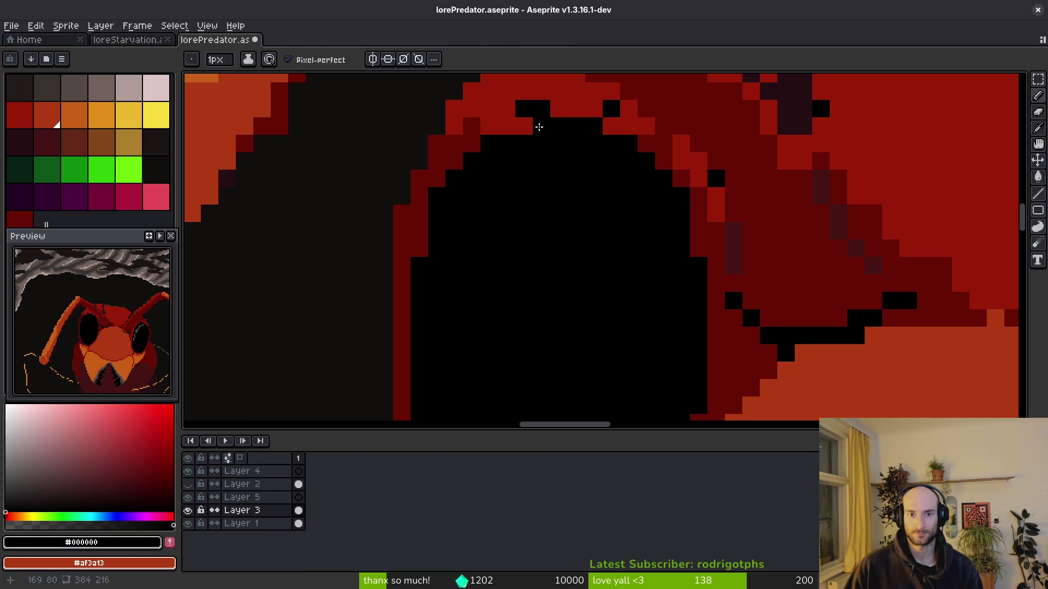
pyautogui.scroll(-3, 545, 158)
pyautogui.scroll(3, 578, 147)
# Repaint the black and dark pixels on the left eye's rim red #981b08.
pyautogui.keyDown('alt'); pyautogui.click(592, 107); pyautogui.keyUp('alt')
pyautogui.scroll(2, 622, 194)
pyautogui.moveTo(559, 227); pyautogui.dragTo(507, 215)
pyautogui.scroll(-3, 508, 215)
pyautogui.scroll(2, 617, 297)
pyautogui.keyDown('alt'); pyautogui.click(605, 279); pyautogui.keyUp('alt')
pyautogui.keyDown('alt'); pyautogui.click(470, 200); pyautogui.keyUp('alt')
# Repaint the dark diagonal outline pixels along the head's edge red.
pyautogui.moveTo(436, 130); pyautogui.dragTo(431, 161)
pyautogui.scroll(-3, 431, 161)
pyautogui.moveTo(592, 280); pyautogui.dragTo(467, 250)
pyautogui.scroll(6, 468, 249)
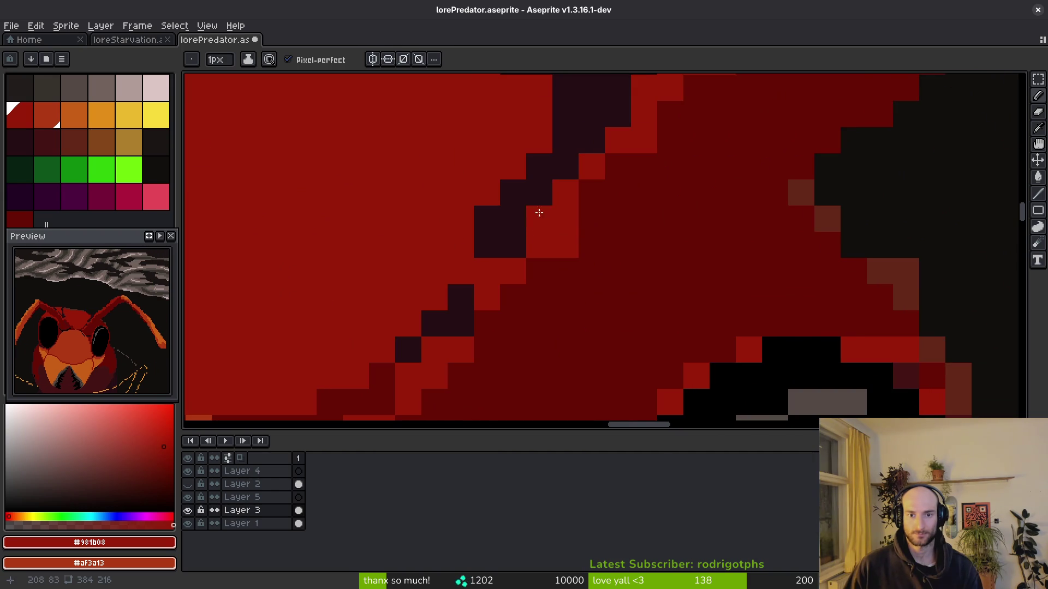
pyautogui.moveTo(569, 190)
pyautogui.mouseDown()
pyautogui.moveTo(526, 227)
pyautogui.moveTo(603, 157)
pyautogui.moveTo(484, 306)
pyautogui.moveTo(495, 317)
pyautogui.mouseUp()
pyautogui.scroll(-4, 625, 311)
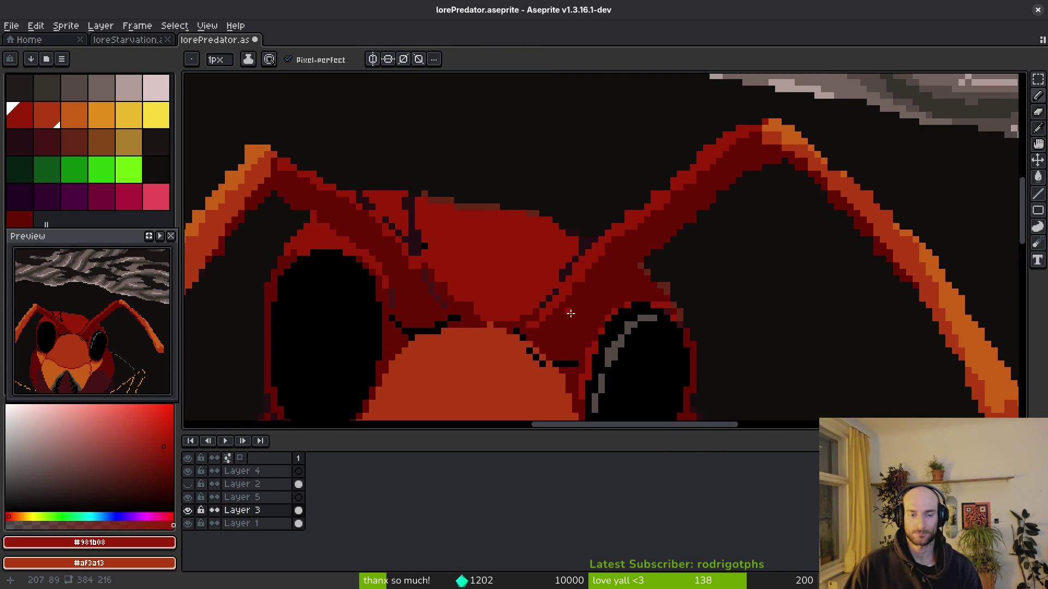
pyautogui.moveTo(571, 312); pyautogui.dragTo(733, 193)
pyautogui.scroll(-3, 690, 267)
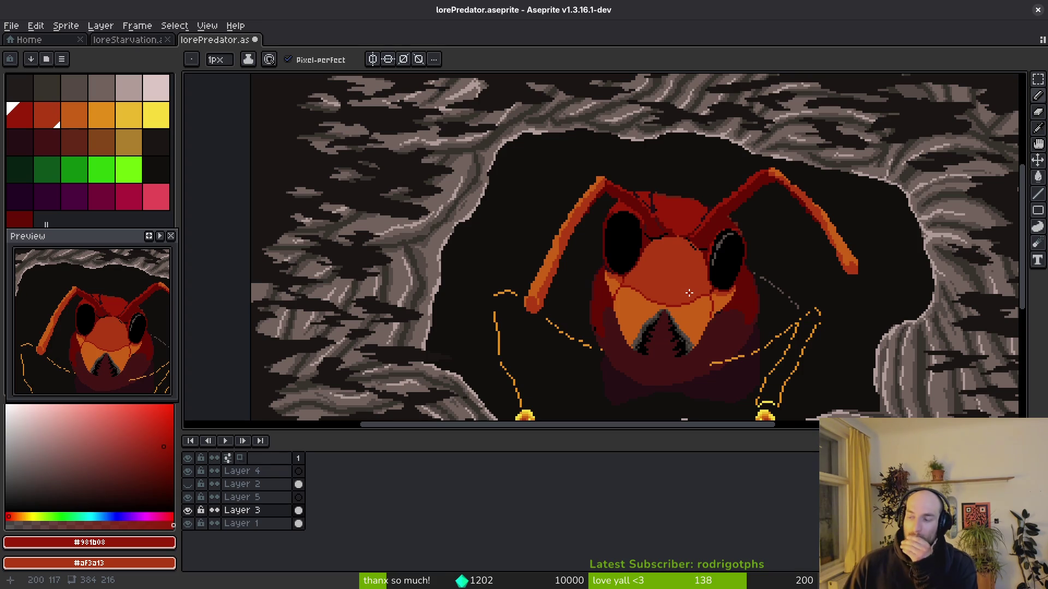
# Bucket-fill the orange face area with head red #af3a13.
pyautogui.moveTo(671, 331); pyautogui.dragTo(675, 326)
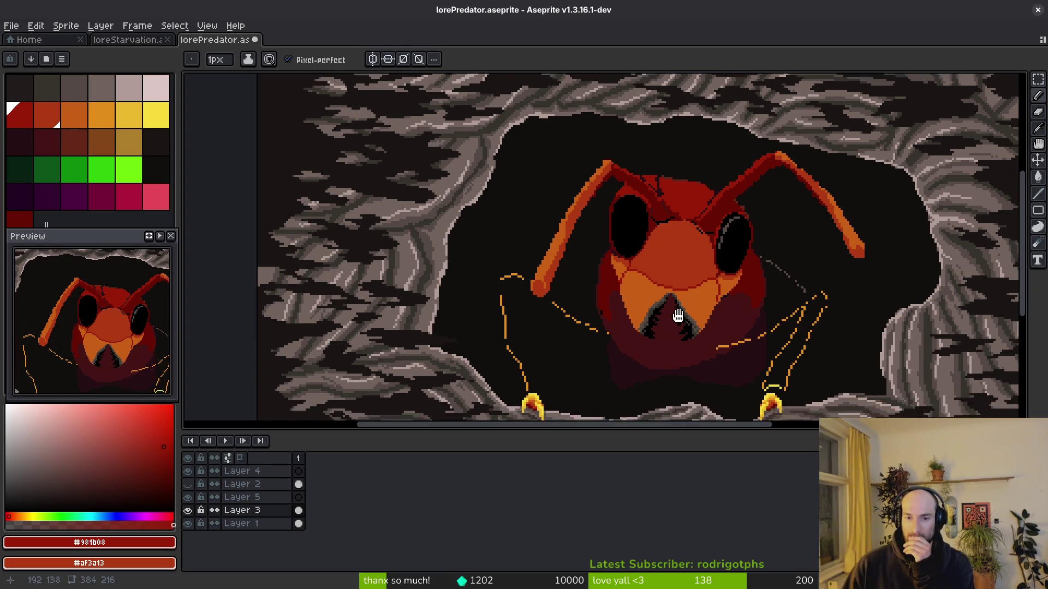
pyautogui.scroll(3, 674, 326)
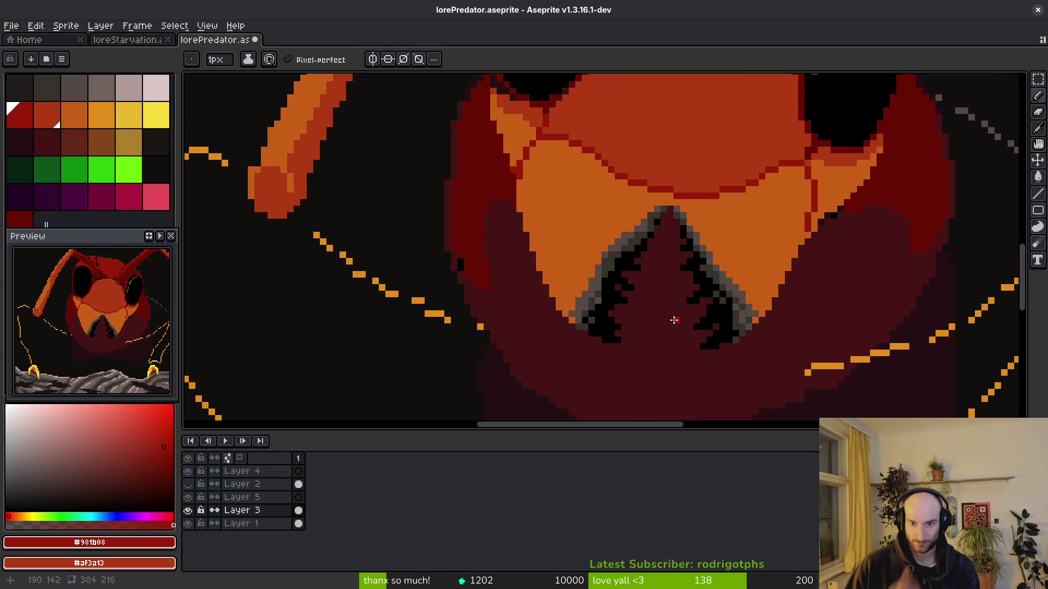
pyautogui.scroll(1, 692, 311)
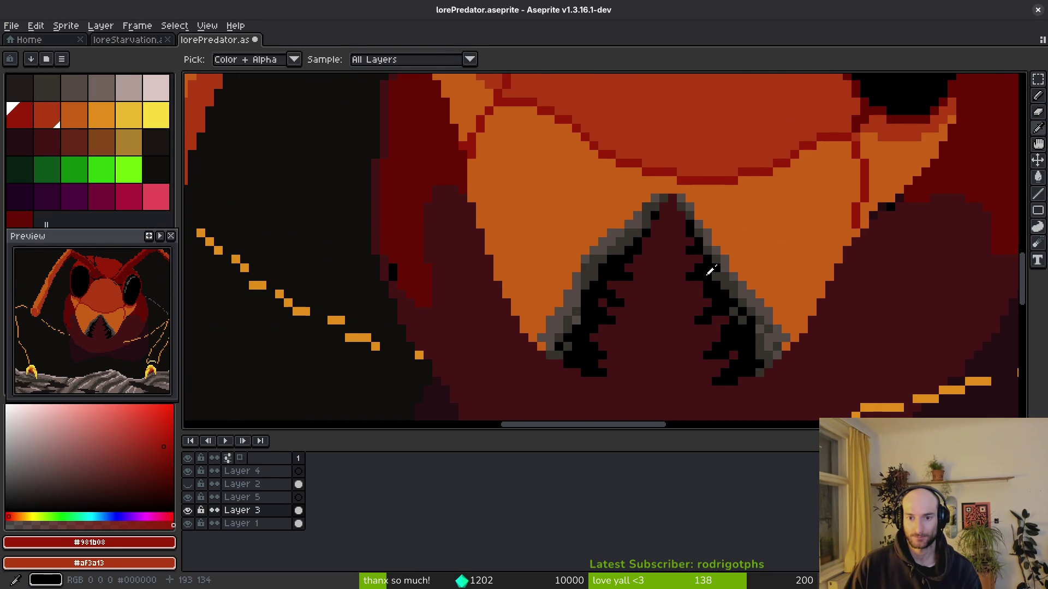
pyautogui.keyDown('alt'); pyautogui.click(706, 269); pyautogui.keyUp('alt')
pyautogui.scroll(-5, 770, 349)
pyautogui.scroll(4, 770, 349)
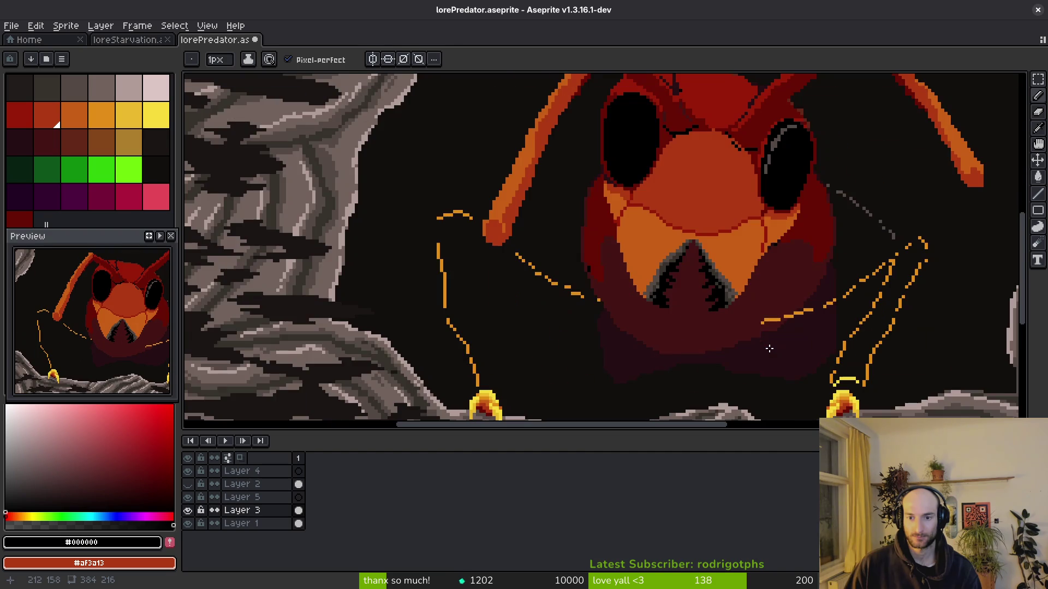
pyautogui.scroll(2, 709, 267)
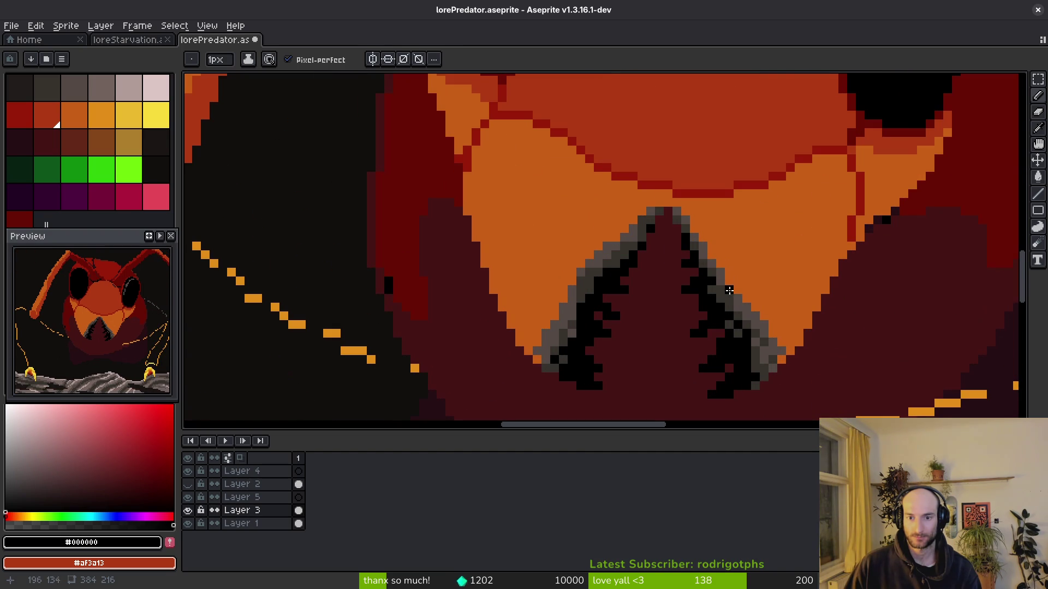
pyautogui.scroll(1, 754, 296)
pyautogui.keyDown('alt'); pyautogui.click(641, 214); pyautogui.keyUp('alt')
pyautogui.press('g')
pyautogui.click(641, 224)
pyautogui.scroll(-6, 709, 262)
# Undo that fill and refill the face plate with orange #c96016.
pyautogui.hotkey('ctrl', 'z')
pyautogui.scroll(4, 768, 294)
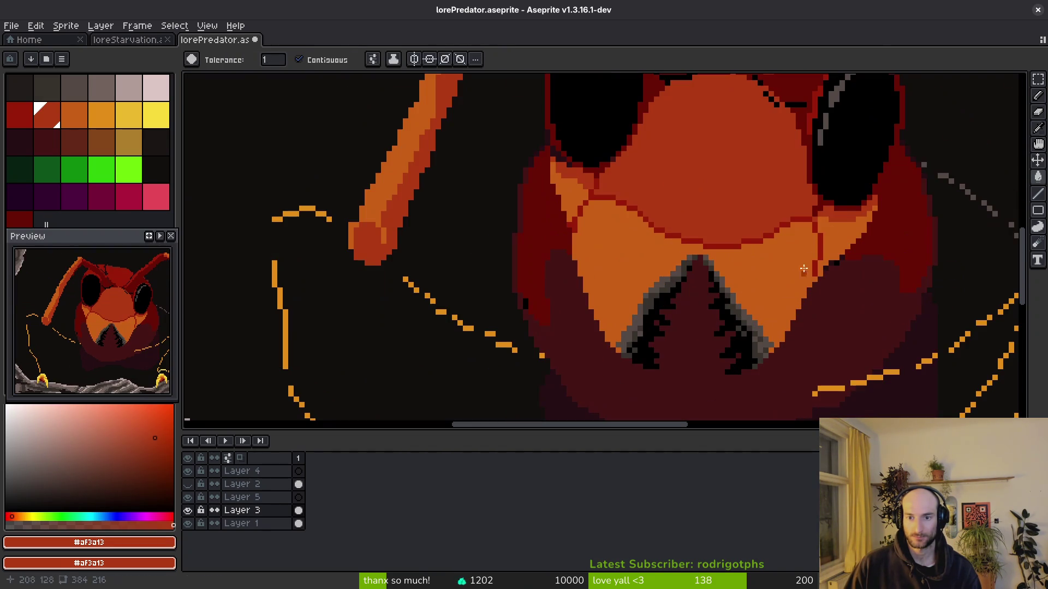
pyautogui.keyDown('alt'); pyautogui.click(729, 178); pyautogui.keyUp('alt')
pyautogui.click(730, 177)
pyautogui.scroll(-3, 729, 178)
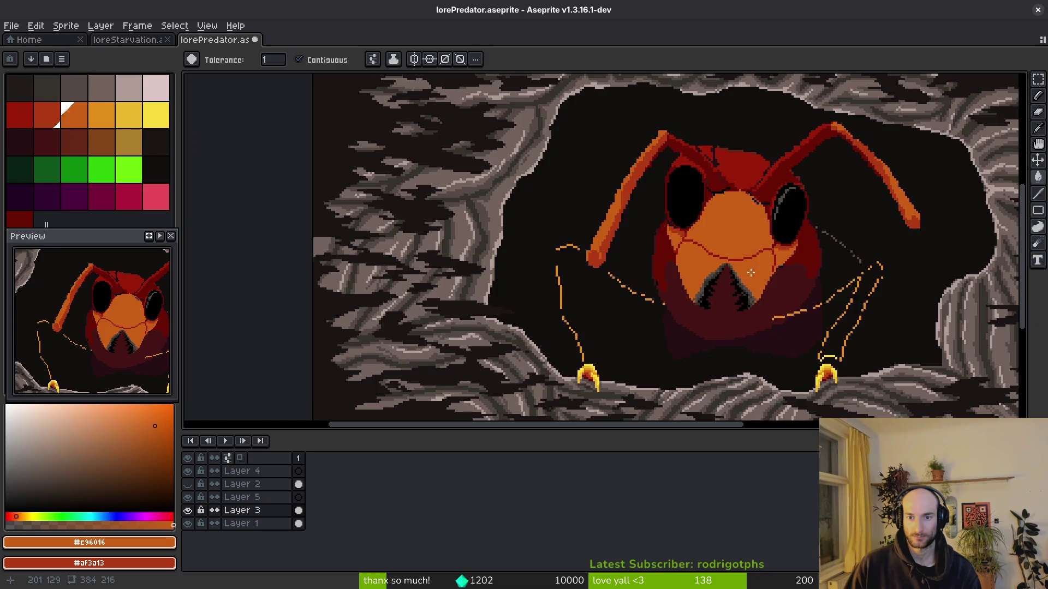
pyautogui.scroll(-2, 752, 273)
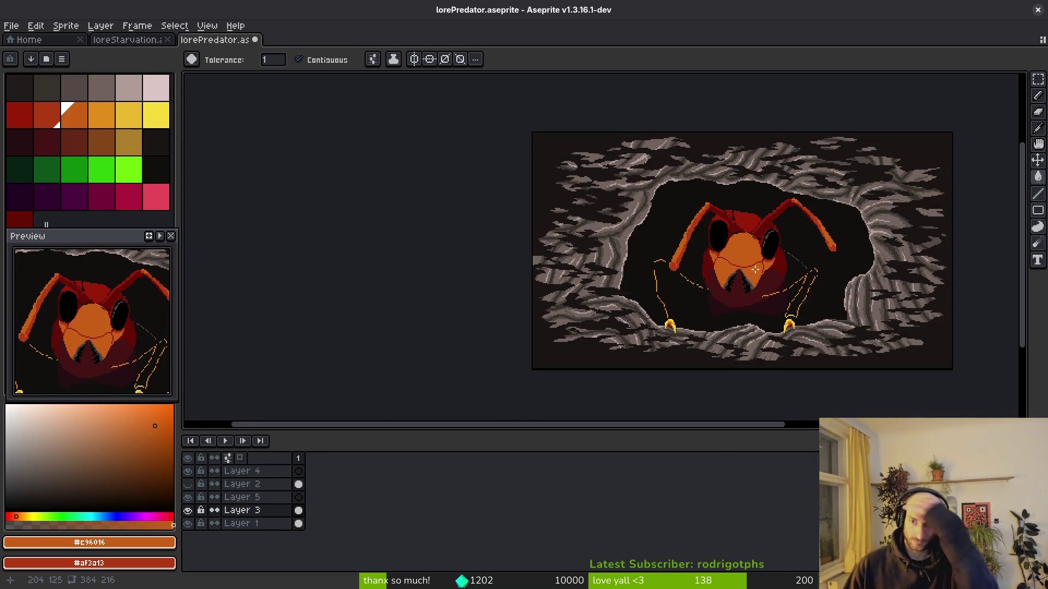
pyautogui.scroll(3, 742, 250)
pyautogui.scroll(2, 730, 227)
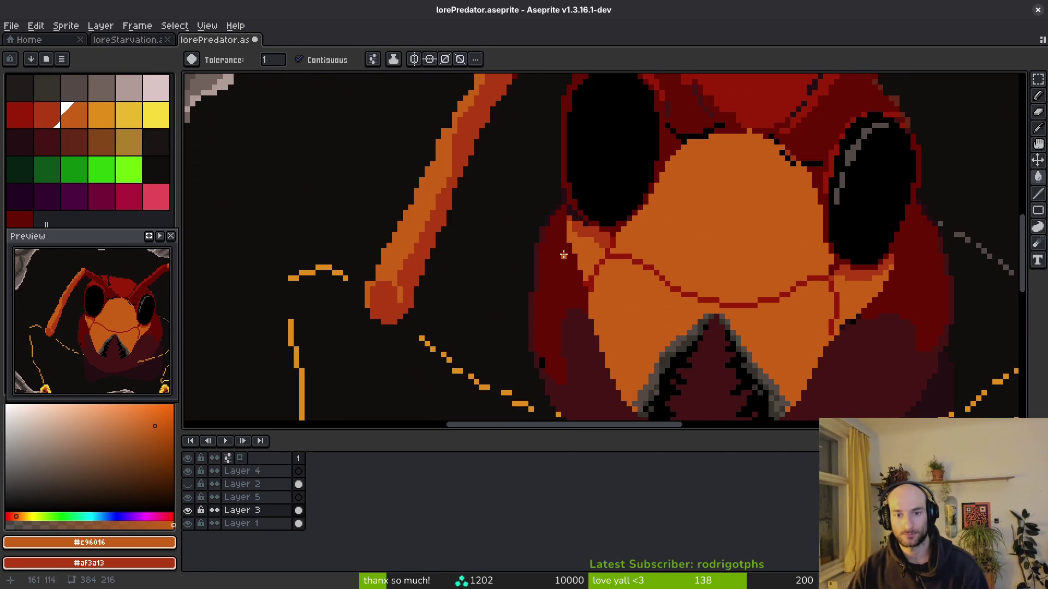
pyautogui.keyDown('alt'); pyautogui.click(603, 227); pyautogui.keyUp('alt')
# Bucket-fill the upper face area with red #af3a13.
pyautogui.press('b')
pyautogui.press('g')
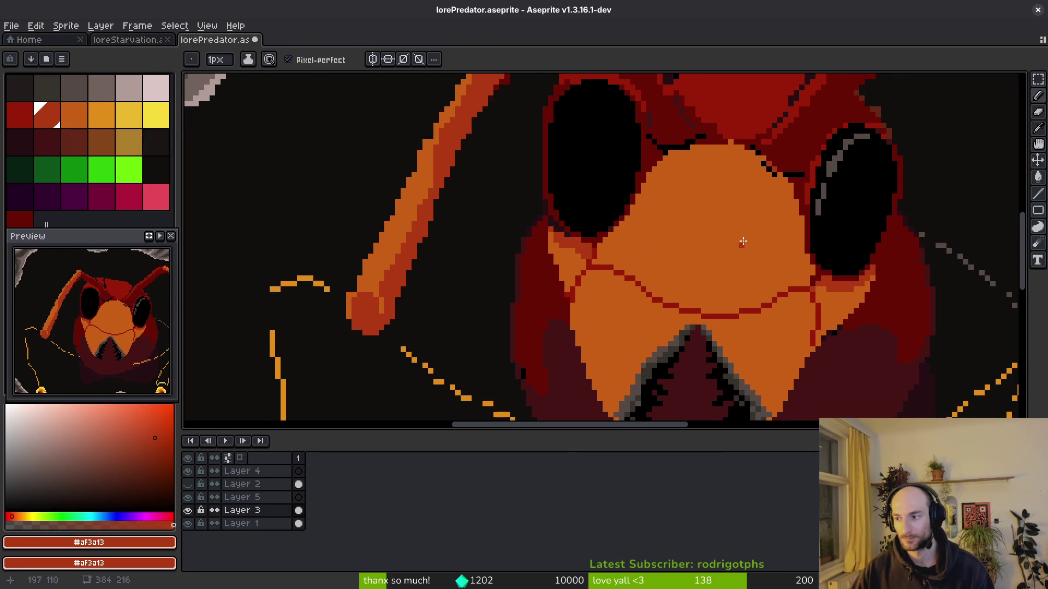
pyautogui.click(727, 247)
pyautogui.press('b')
# Fill a circular forehead highlight with lighter orange #c96016.
pyautogui.keyDown('alt'); pyautogui.click(715, 330); pyautogui.keyUp('alt')
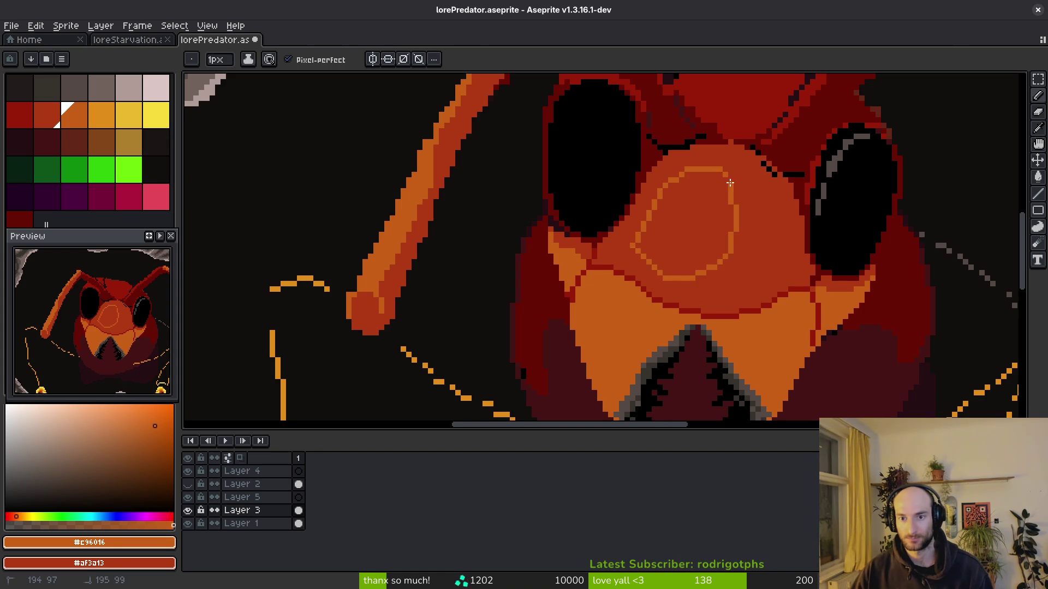
pyautogui.press('g')
pyautogui.scroll(-2, 729, 180)
pyautogui.scroll(2, 722, 167)
pyautogui.press('b')
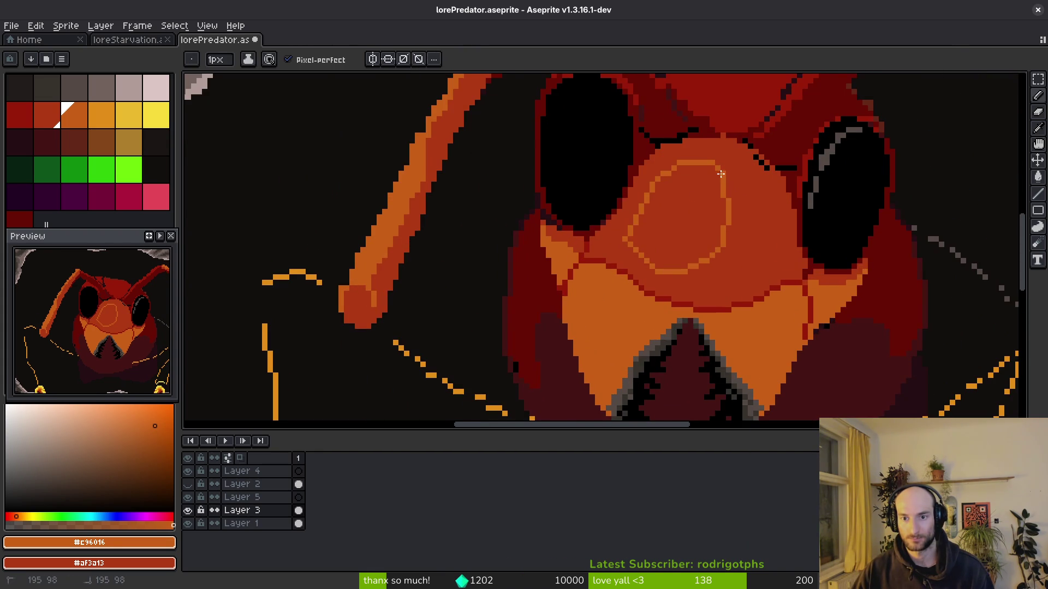
pyautogui.press('g')
pyautogui.click(685, 216)
pyautogui.scroll(-5, 691, 245)
pyautogui.scroll(6, 691, 245)
pyautogui.press('b')
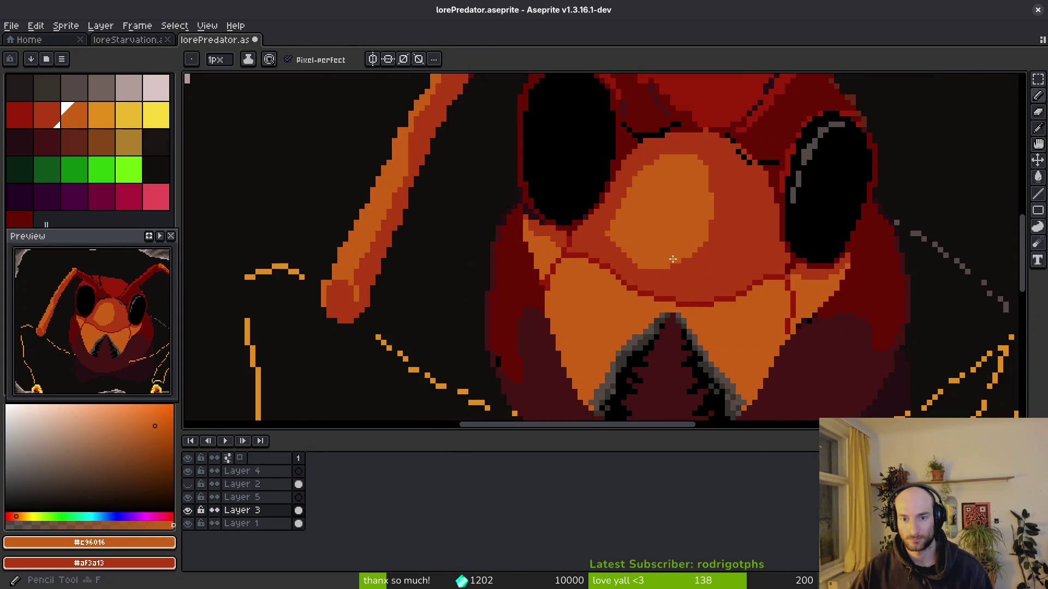
# Undo the forehead circle's fill and its outline ring.
pyautogui.scroll(2, 679, 246)
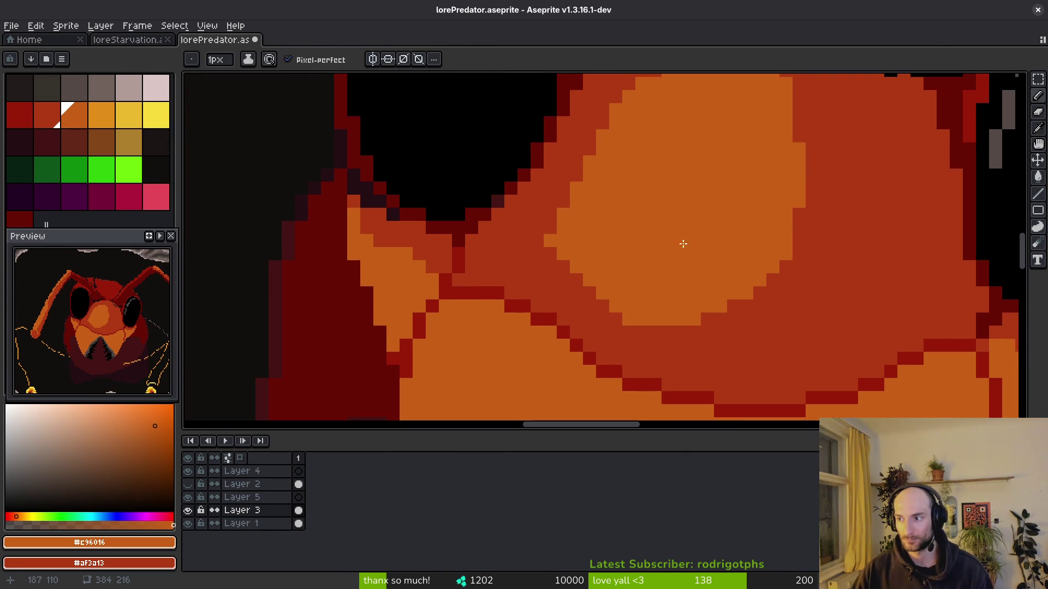
pyautogui.hotkey('ctrl', 'z')
pyautogui.scroll(1, 653, 265)
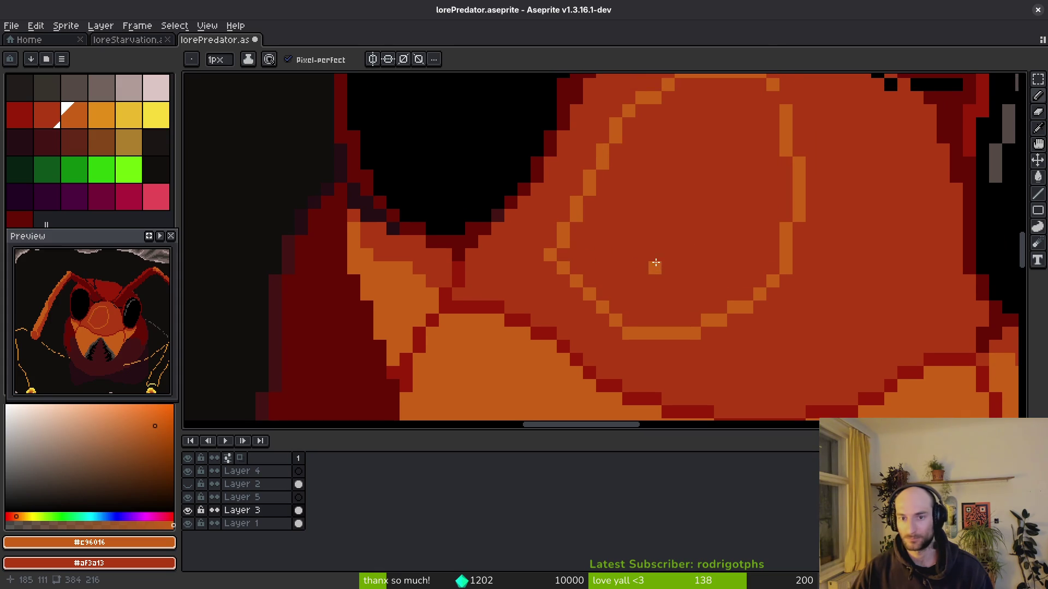
pyautogui.hotkey('ctrl', 'z')
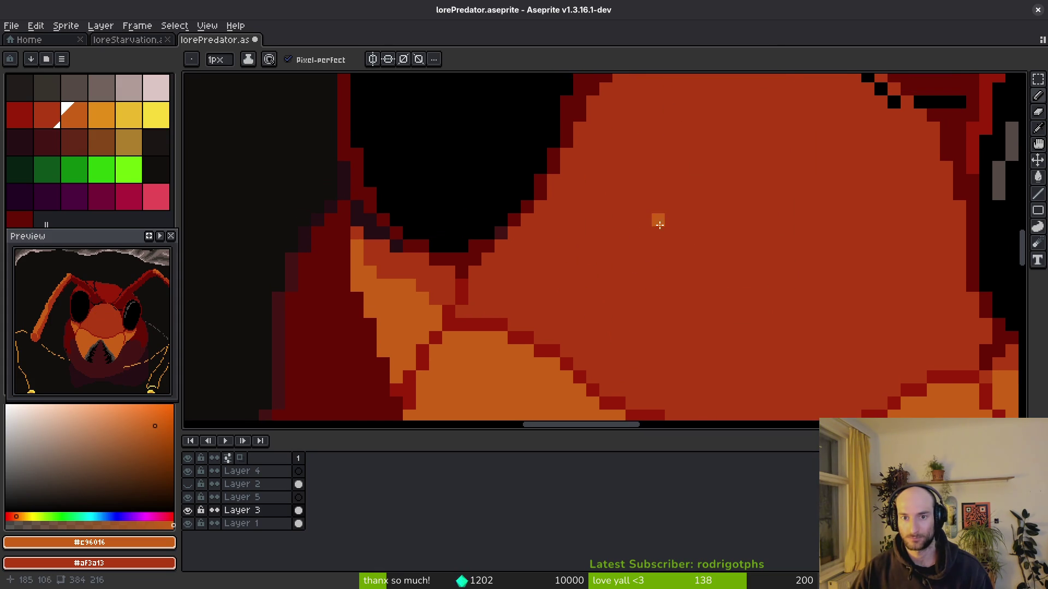
pyautogui.scroll(-2, 659, 210)
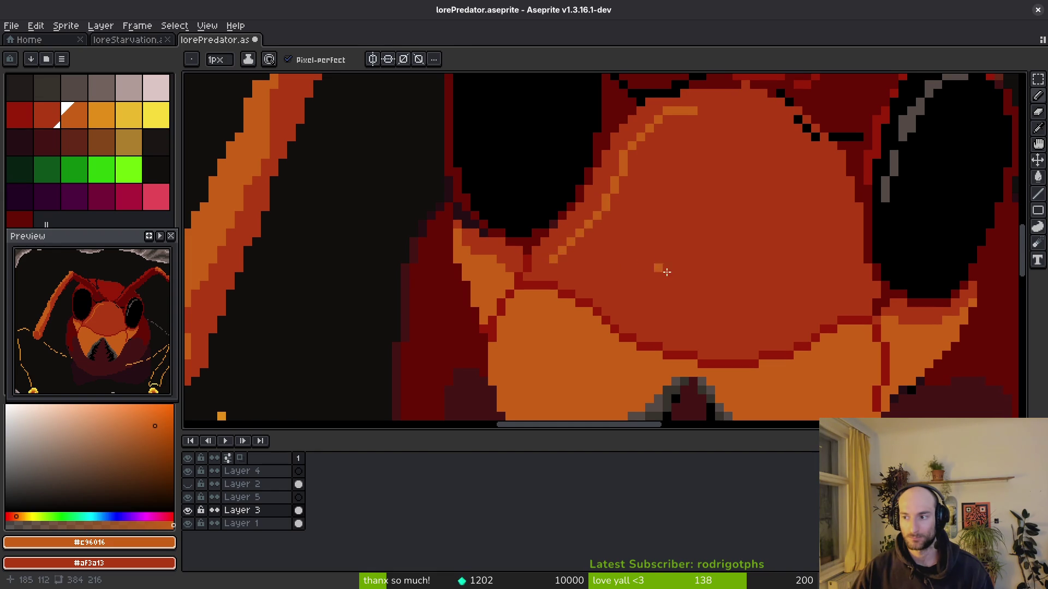
# Draw a light-orange curve across the lower forehead and repaint stray pixels in #af3a13.
pyautogui.moveTo(639, 271); pyautogui.dragTo(604, 249)
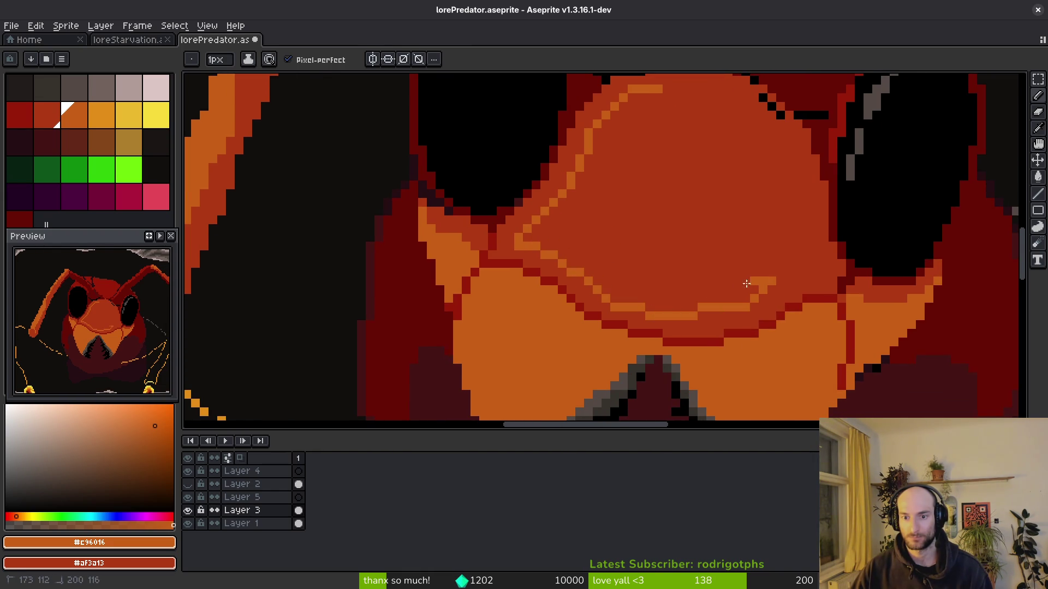
pyautogui.moveTo(754, 283); pyautogui.dragTo(655, 275)
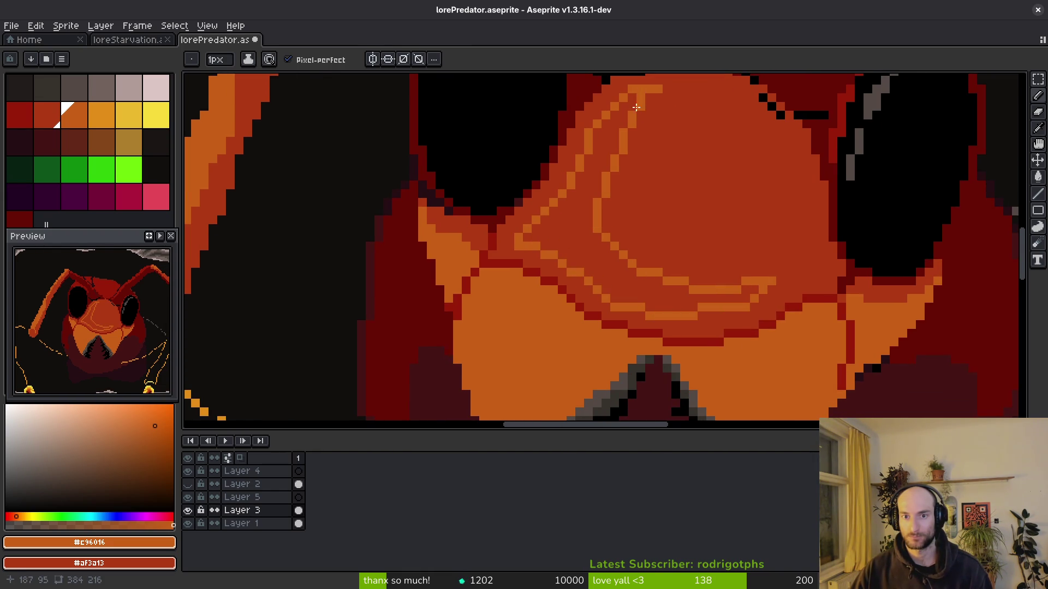
pyautogui.scroll(2, 660, 142)
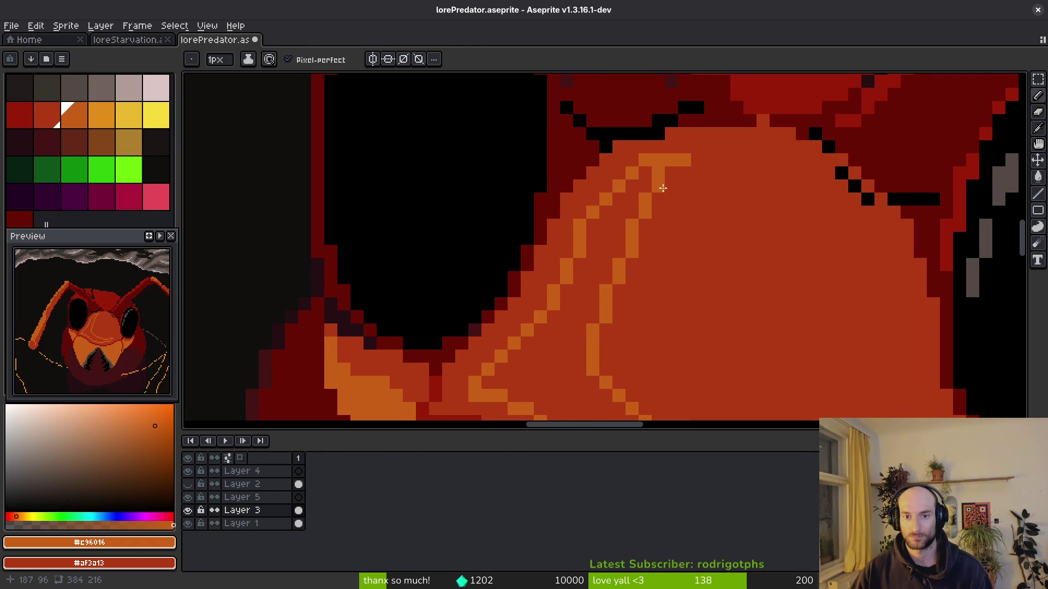
pyautogui.keyDown('alt'); pyautogui.click(657, 193); pyautogui.keyUp('alt')
pyautogui.moveTo(656, 192); pyautogui.dragTo(644, 207)
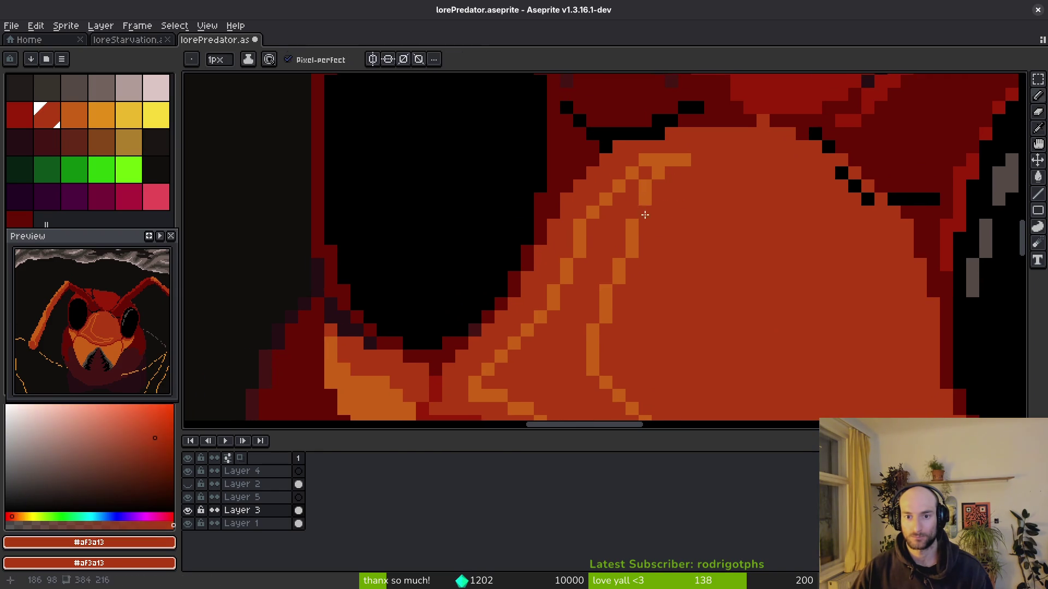
# Bucket-fill the red band between the curves with orange #c96016.
pyautogui.keyDown('alt'); pyautogui.click(650, 195); pyautogui.keyUp('alt')
pyautogui.keyDown('alt'); pyautogui.click(631, 253); pyautogui.keyUp('alt')
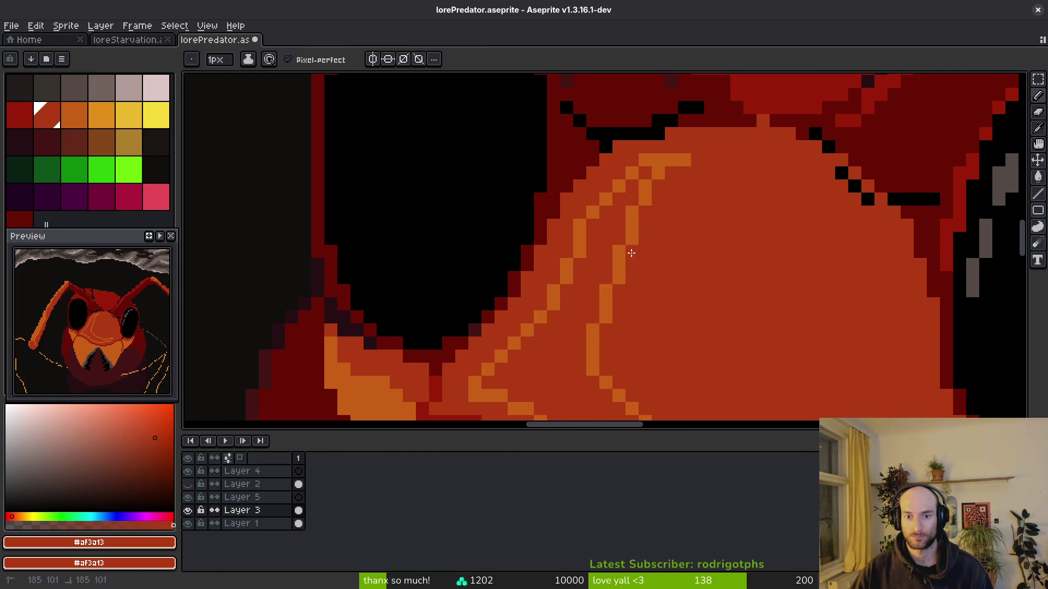
pyautogui.keyDown('alt'); pyautogui.click(617, 260); pyautogui.keyUp('alt')
pyautogui.press('g')
pyautogui.click(608, 260)
pyautogui.scroll(-2, 608, 246)
pyautogui.scroll(1, 627, 223)
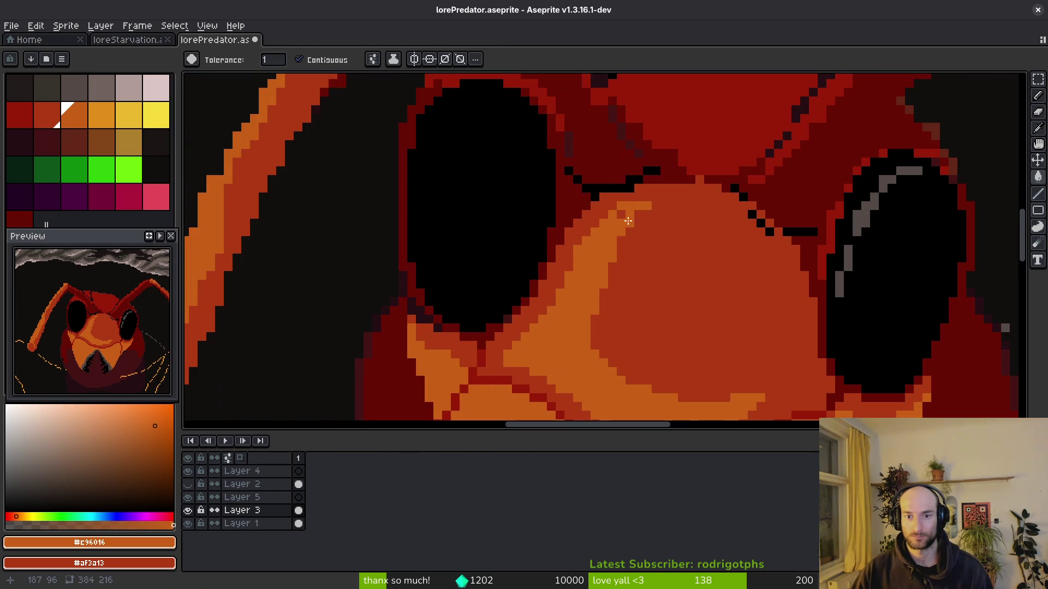
pyautogui.scroll(1, 622, 216)
# Return to the 1px Pencil and resample #af3a13 and #c96016 from the face.
pyautogui.press('f')
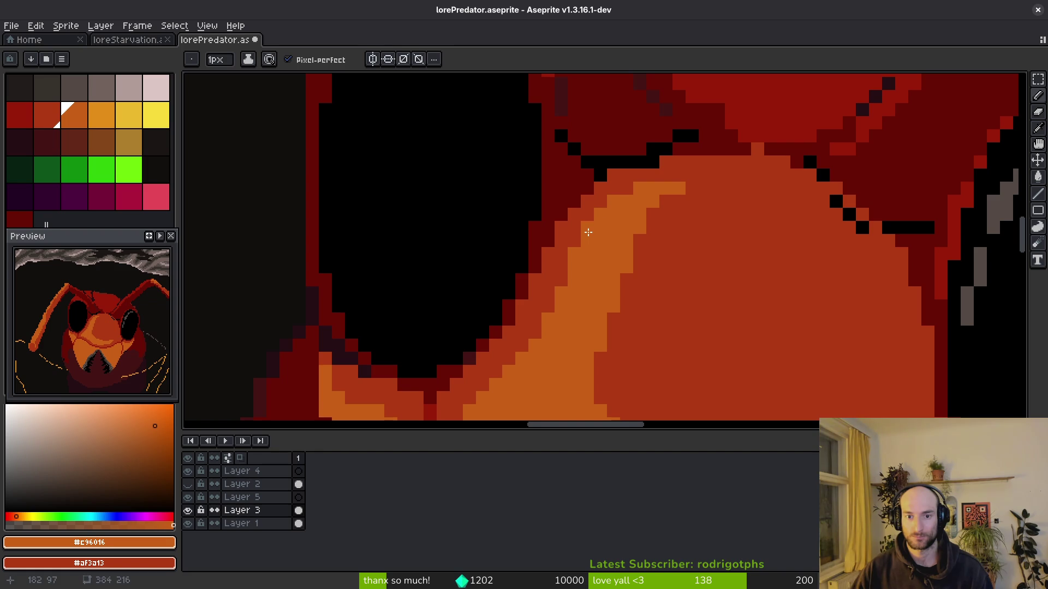
pyautogui.scroll(-2, 675, 300)
pyautogui.scroll(1, 675, 299)
pyautogui.scroll(1, 664, 278)
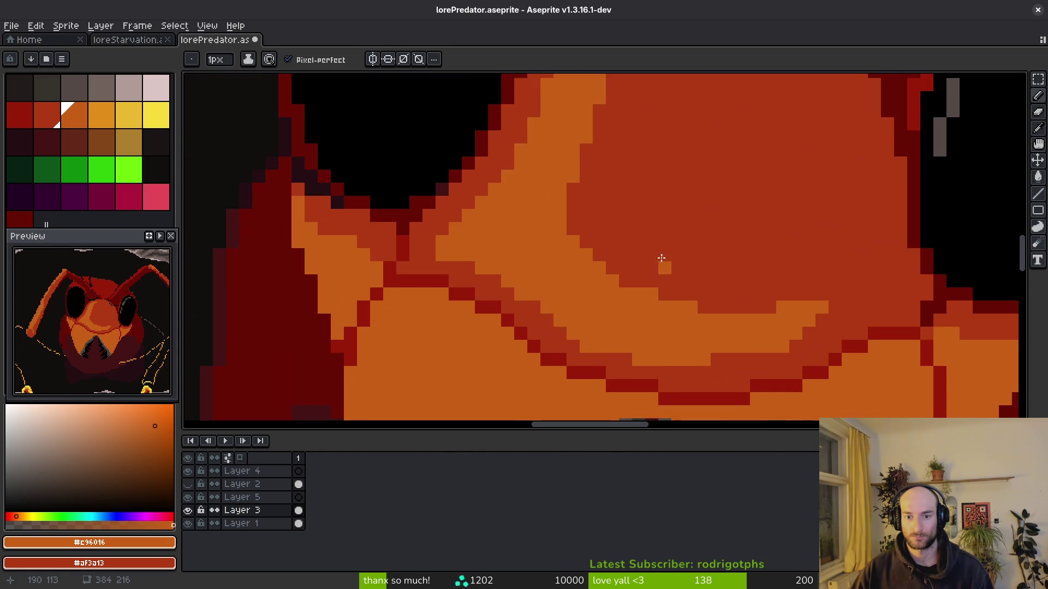
pyautogui.keyDown('alt'); pyautogui.click(571, 223); pyautogui.keyUp('alt')
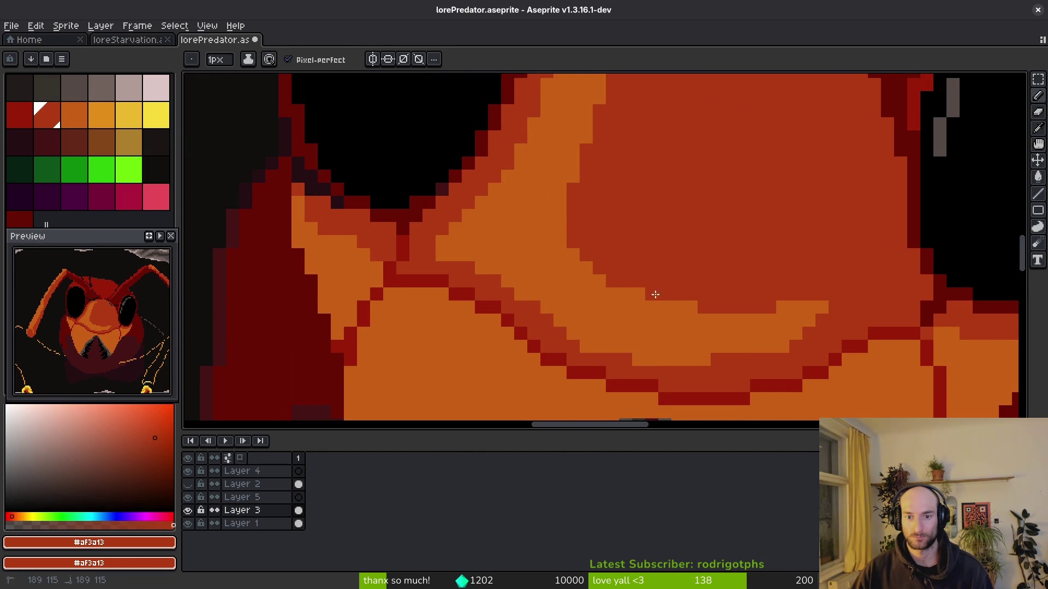
pyautogui.keyDown('alt'); pyautogui.click(811, 330); pyautogui.keyUp('alt')
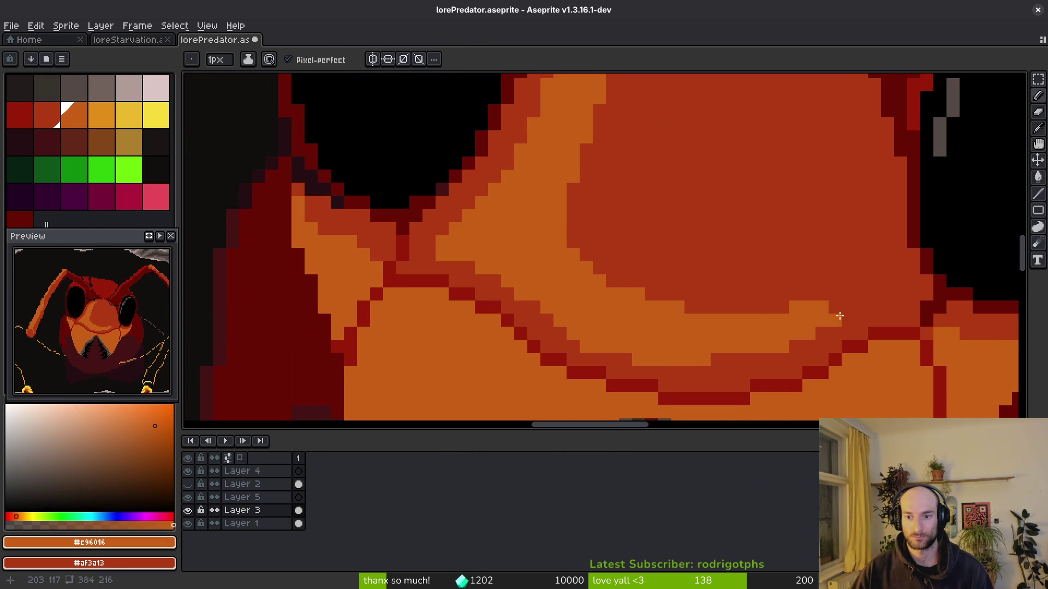
pyautogui.scroll(-3, 678, 255)
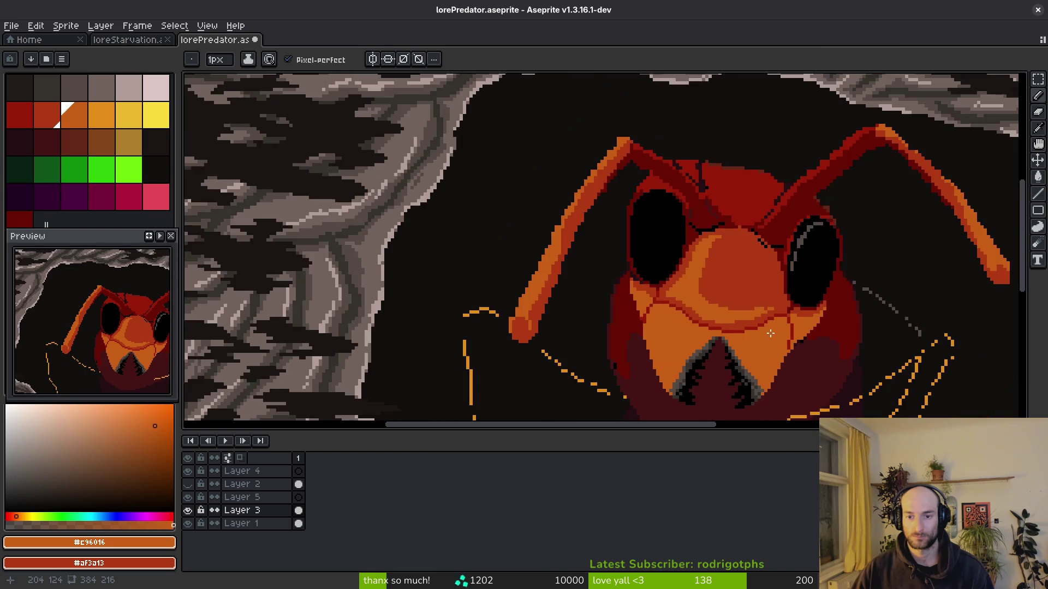
# Turn the diagonal edge pixels beside the left eye orange #c96016.
pyautogui.scroll(2, 636, 280)
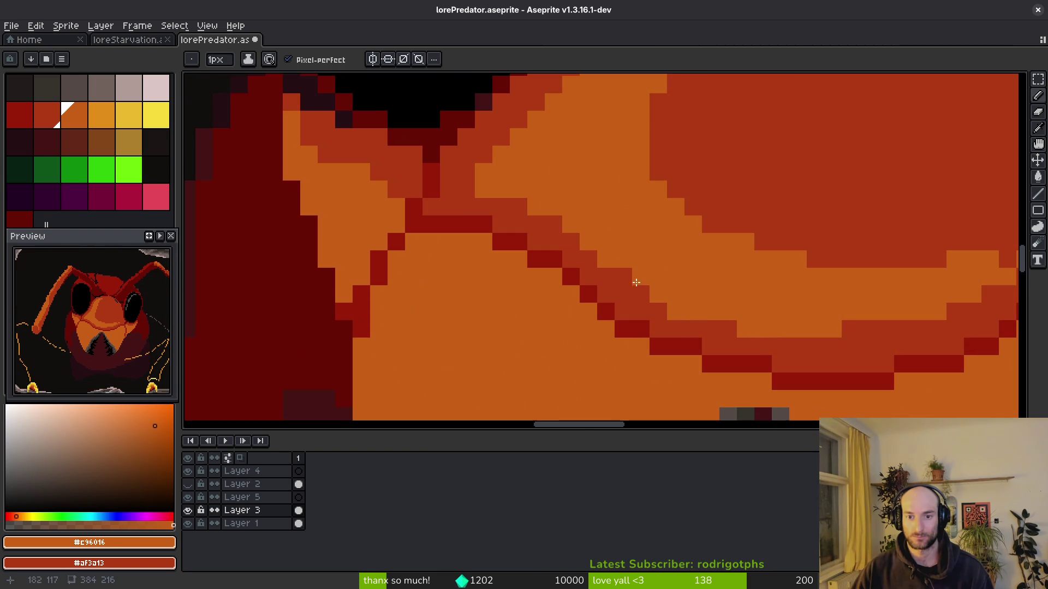
pyautogui.scroll(1, 665, 281)
pyautogui.keyDown('alt'); pyautogui.click(687, 314); pyautogui.keyUp('alt')
pyautogui.keyDown('alt'); pyautogui.click(654, 297); pyautogui.keyUp('alt')
pyautogui.scroll(-1, 654, 297)
pyautogui.scroll(1, 554, 264)
pyautogui.moveTo(559, 263)
pyautogui.mouseDown()
pyautogui.moveTo(591, 222)
pyautogui.moveTo(546, 251)
pyautogui.moveTo(603, 198)
pyautogui.moveTo(614, 200)
pyautogui.mouseUp()
pyautogui.scroll(1, 616, 229)
pyautogui.moveTo(622, 260); pyautogui.dragTo(666, 206)
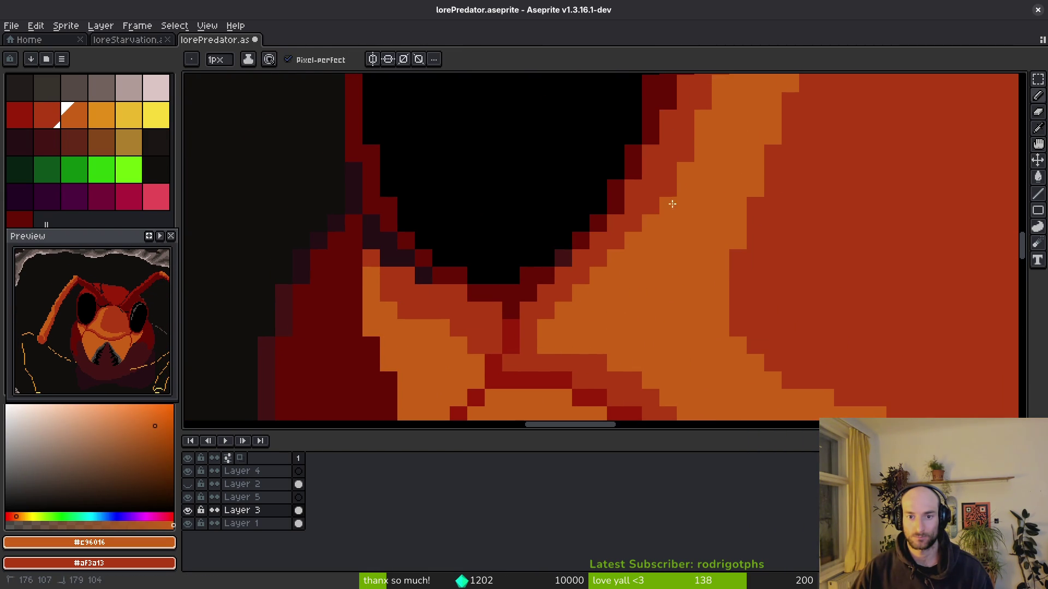
# Save the artwork to lorePredator.aseprite.
pyautogui.scroll(2, 670, 218)
pyautogui.scroll(2, 663, 324)
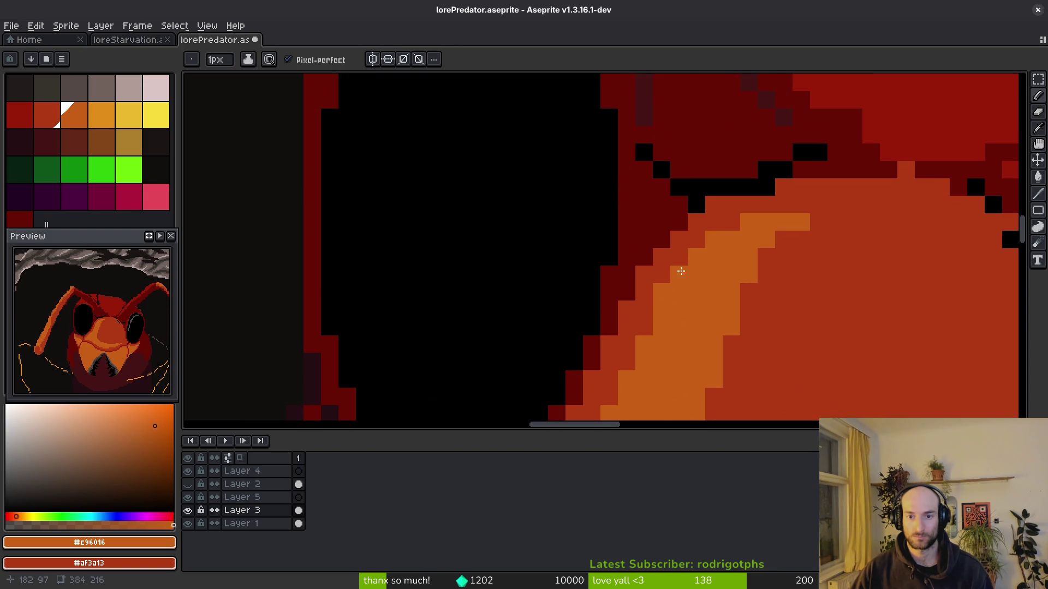
pyautogui.scroll(-3, 680, 272)
pyautogui.scroll(3, 661, 309)
pyautogui.scroll(-3, 645, 354)
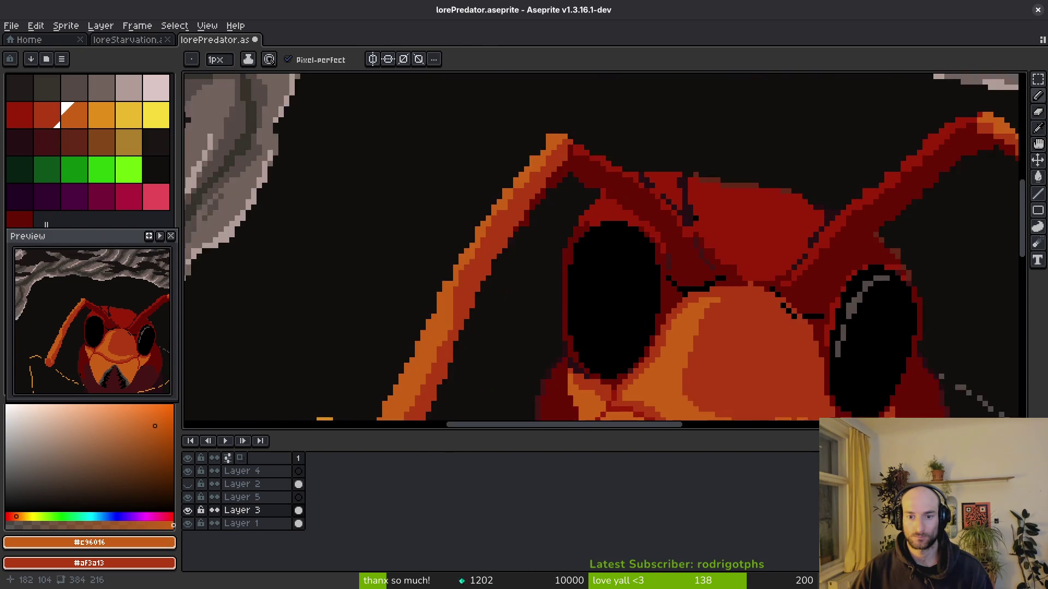
pyautogui.hotkey('ctrl', 's')
# Trim two inner-edge pixels of the highlight back to #af3a13.
pyautogui.scroll(3, 675, 342)
pyautogui.keyDown('alt'); pyautogui.click(643, 335); pyautogui.keyUp('alt')
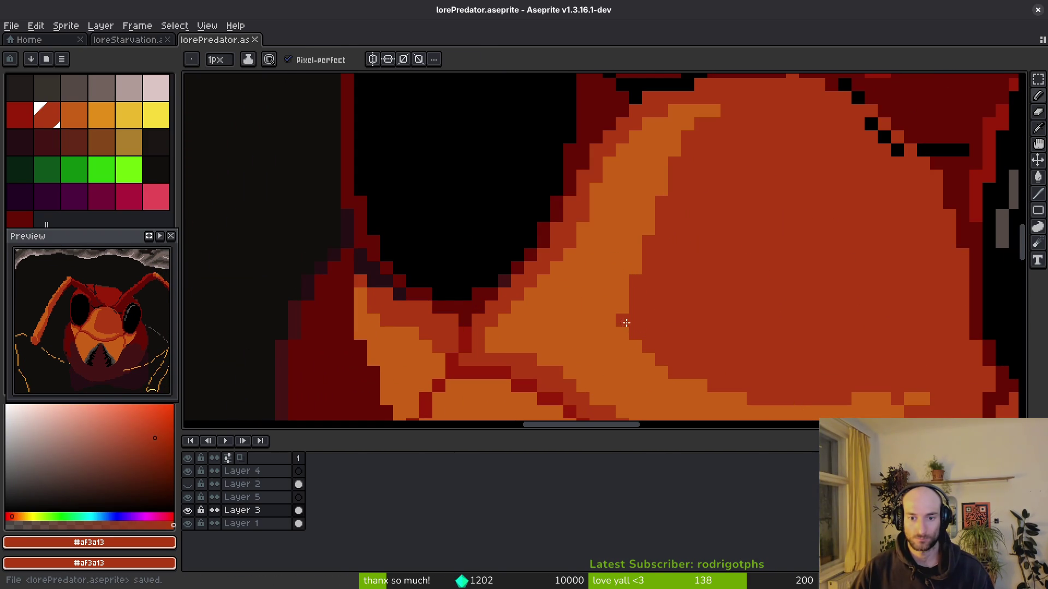
pyautogui.moveTo(648, 354); pyautogui.dragTo(670, 371)
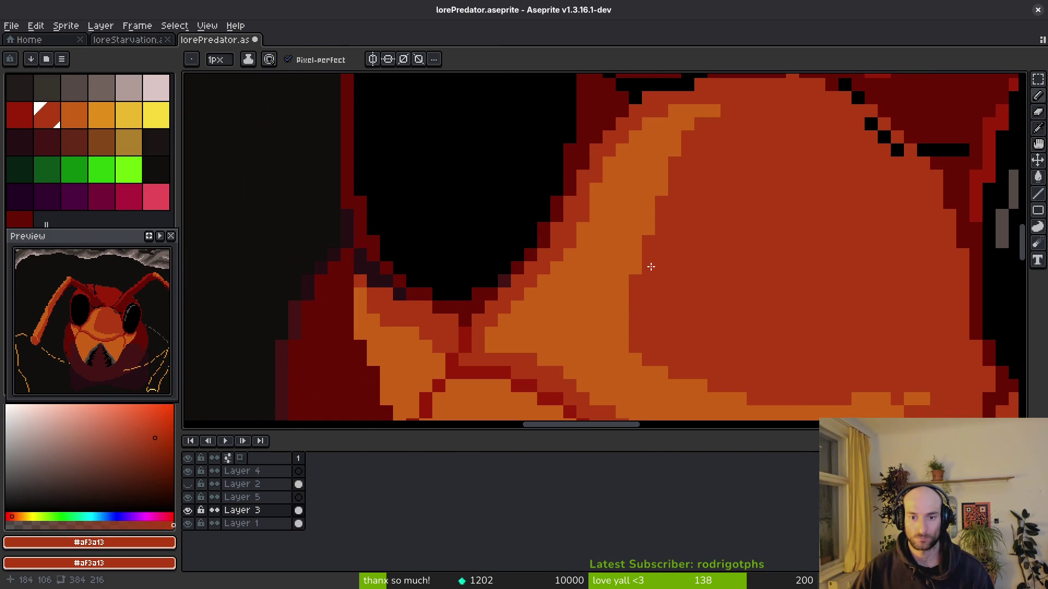
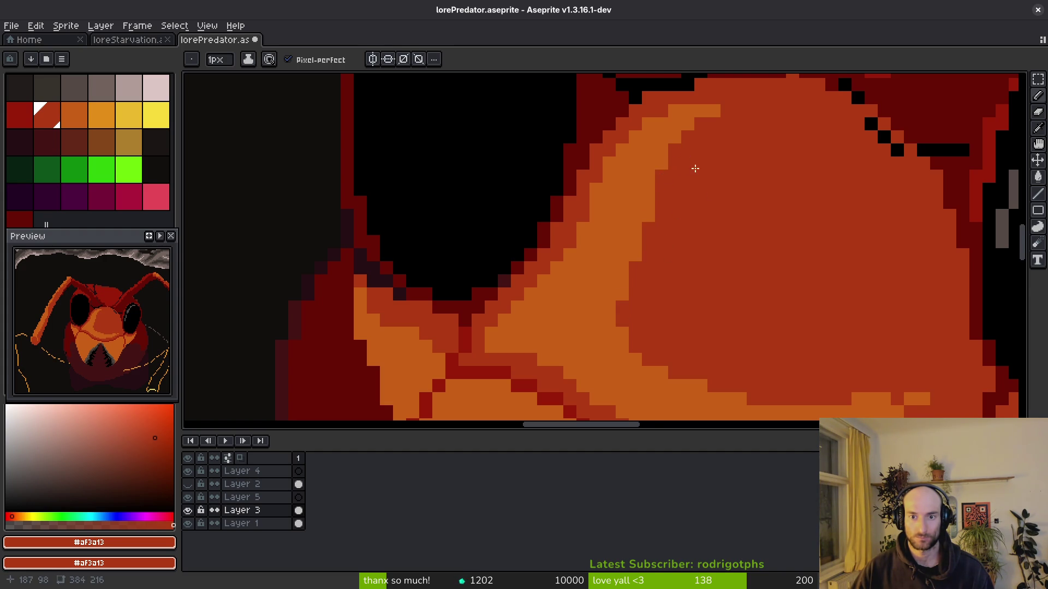
# Save the hornet drawing before reworking the snout.
pyautogui.scroll(-2, 704, 205)
pyautogui.scroll(1, 694, 222)
pyautogui.hotkey('ctrl', 's')
pyautogui.scroll(1, 659, 258)
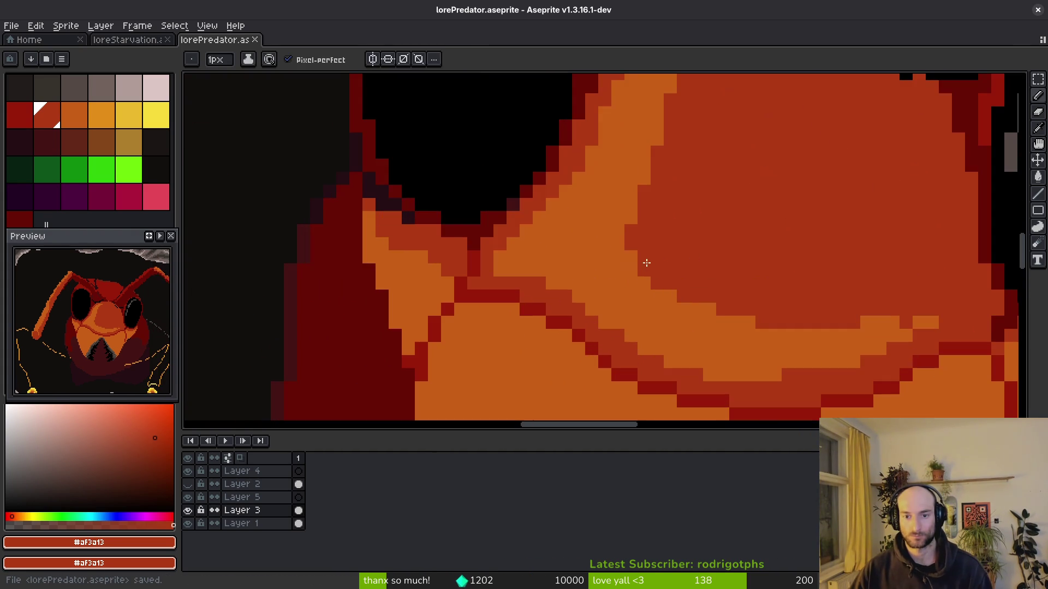
pyautogui.scroll(-3, 679, 247)
pyautogui.scroll(-1, 702, 269)
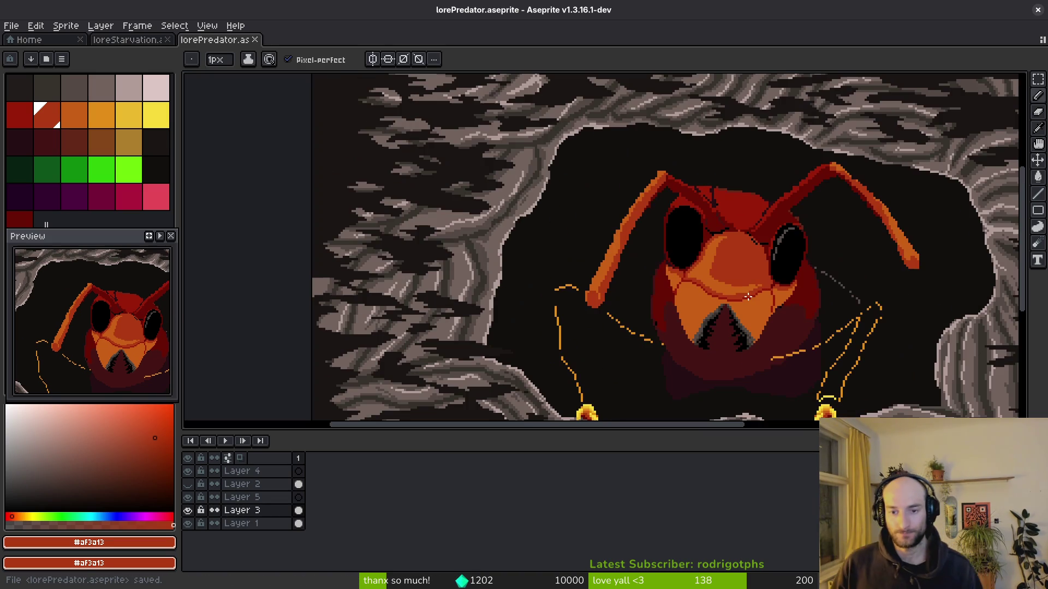
pyautogui.scroll(-2, 731, 307)
pyautogui.scroll(5, 802, 278)
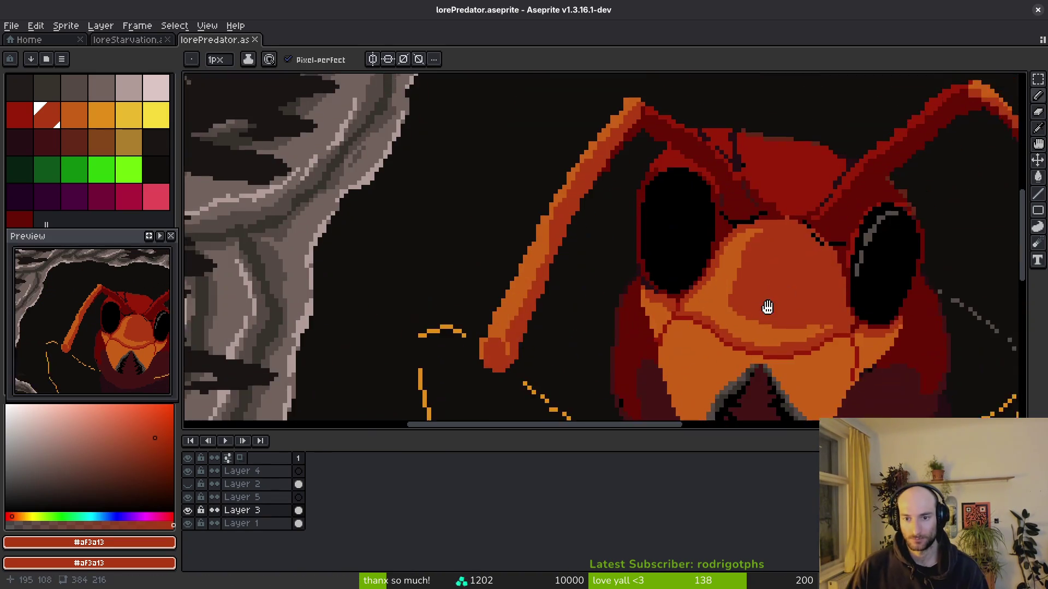
pyautogui.scroll(1, 697, 316)
# Sample the mid-orange #c96016 and pencil shading strokes down the snout.
pyautogui.keyDown('alt'); pyautogui.click(696, 316); pyautogui.keyUp('alt')
pyautogui.scroll(2, 704, 123)
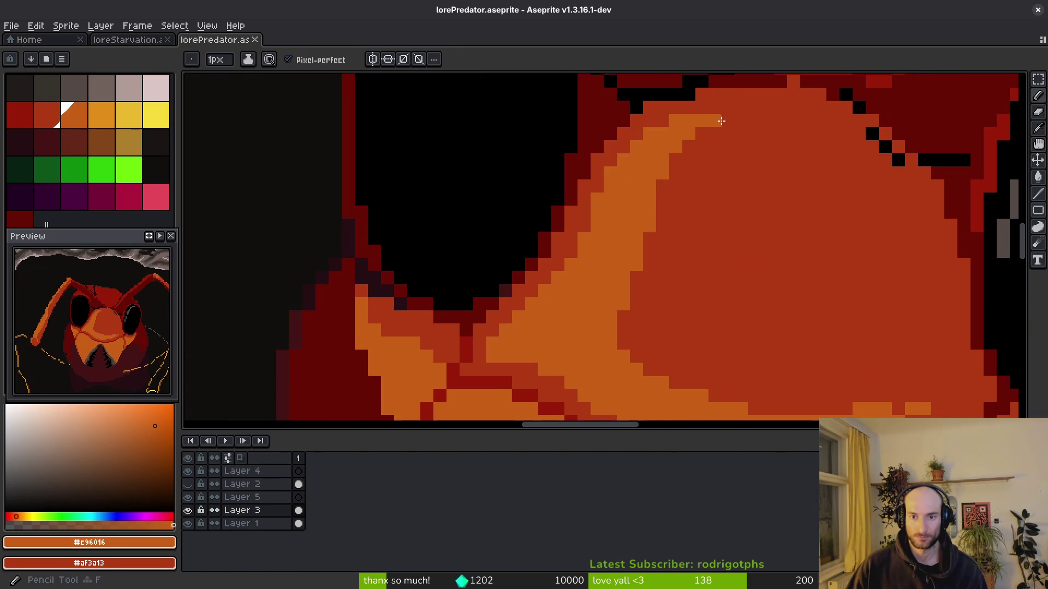
pyautogui.moveTo(723, 120); pyautogui.dragTo(650, 322)
pyautogui.scroll(-1, 650, 322)
pyautogui.moveTo(654, 188)
pyautogui.mouseDown()
pyautogui.moveTo(654, 275)
pyautogui.moveTo(698, 304)
pyautogui.moveTo(681, 319)
pyautogui.mouseUp()
# Paint-bucket the remaining dark snout pixels orange, then select the light orange swatch.
pyautogui.press('g')
pyautogui.click(640, 278)
pyautogui.click(650, 276)
pyautogui.scroll(-1, 651, 276)
pyautogui.click(667, 232)
pyautogui.scroll(-1, 677, 229)
pyautogui.scroll(1, 698, 223)
pyautogui.scroll(-1, 657, 241)
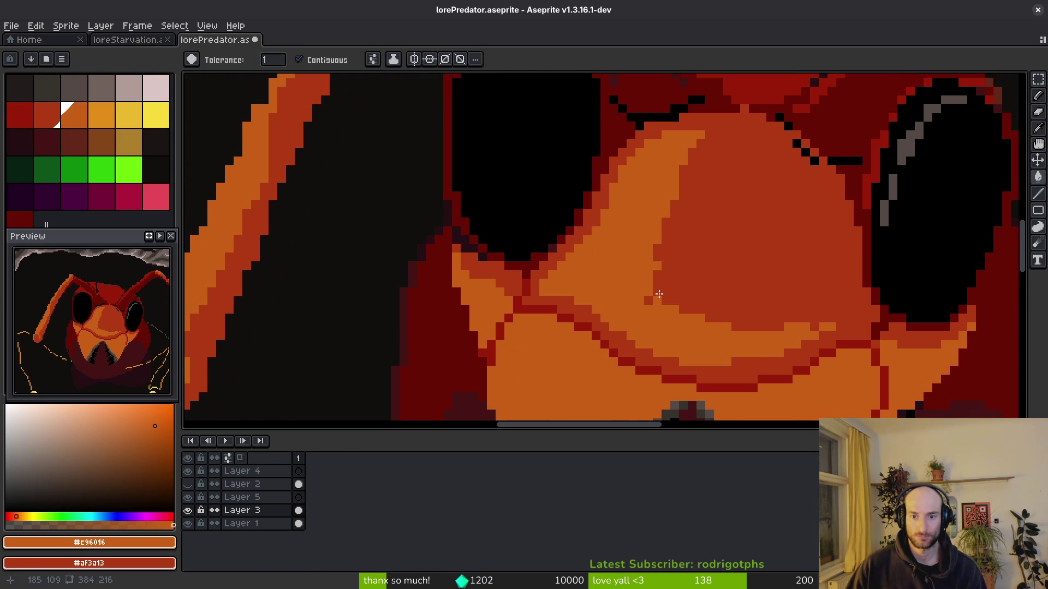
pyautogui.click(101, 115)
# Pencil a light-orange highlight outline beneath the left eye.
pyautogui.press('f')
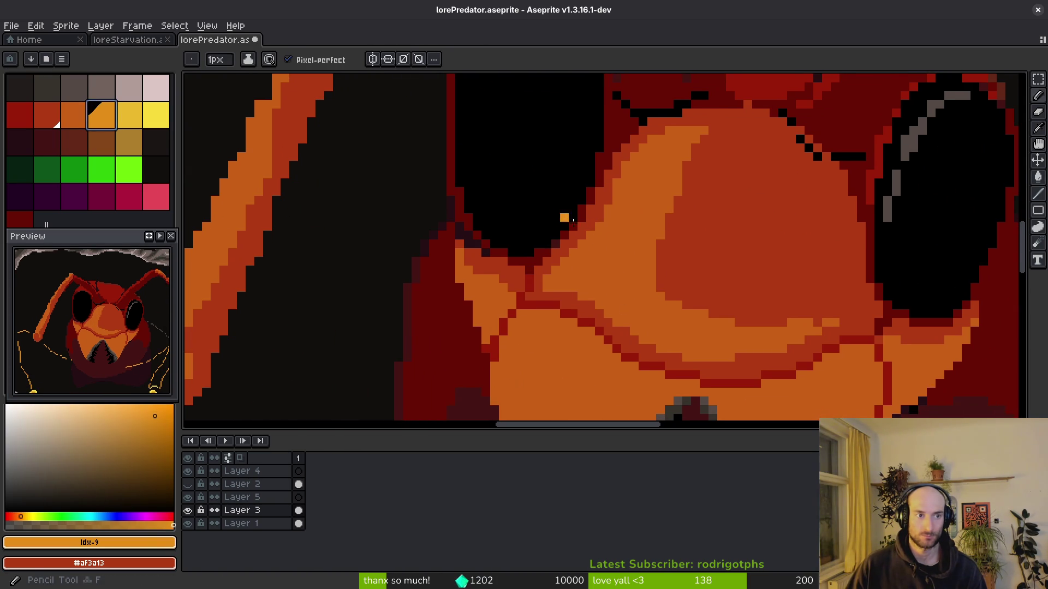
pyautogui.scroll(2, 645, 185)
pyautogui.moveTo(537, 299)
pyautogui.mouseDown()
pyautogui.moveTo(609, 255)
pyautogui.moveTo(627, 328)
pyautogui.moveTo(673, 380)
pyautogui.mouseUp()
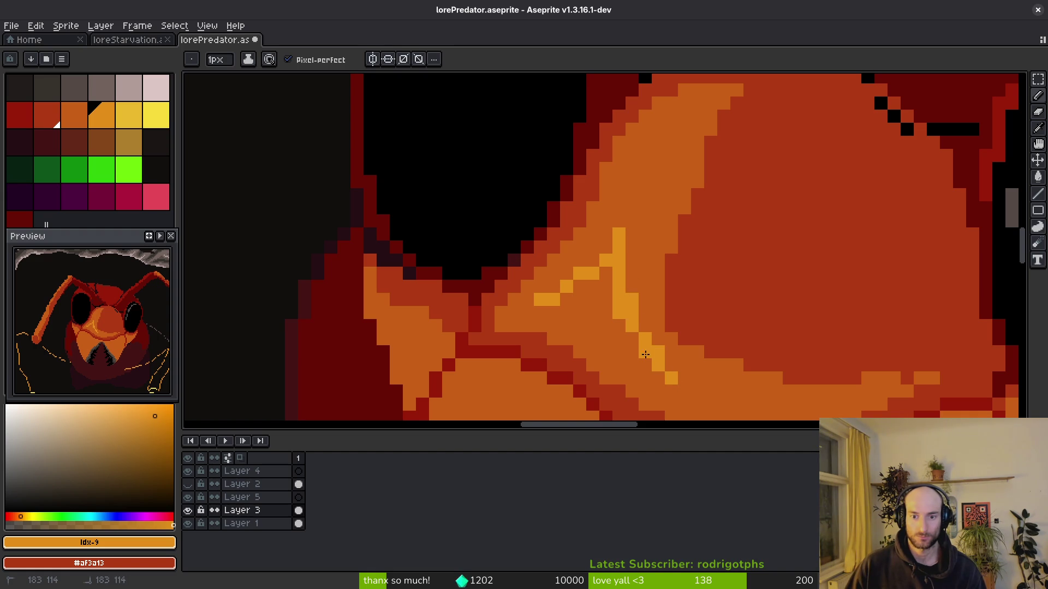
pyautogui.moveTo(647, 356); pyautogui.dragTo(560, 311)
# Sample the light orange and fill the highlight shape with it.
pyautogui.press('i')
pyautogui.click(575, 306)
pyautogui.press('g')
pyautogui.click(597, 297)
pyautogui.scroll(-2, 643, 341)
pyautogui.scroll(3, 642, 341)
# Re-pick the mid-orange and light orange to refine the highlight, then save.
pyautogui.press('b')
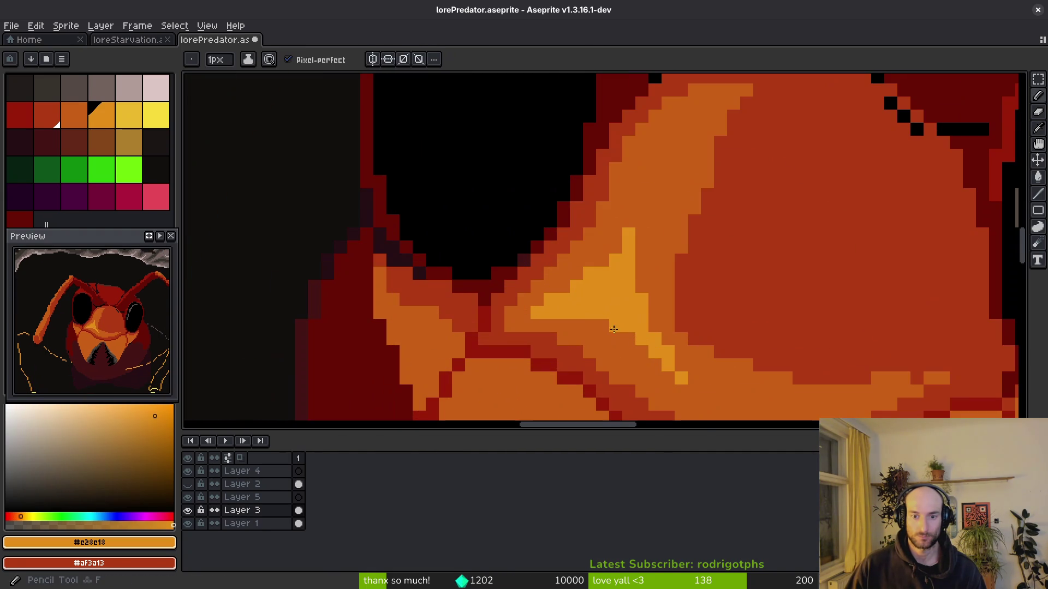
pyautogui.keyDown('alt'); pyautogui.click(677, 379); pyautogui.keyUp('alt')
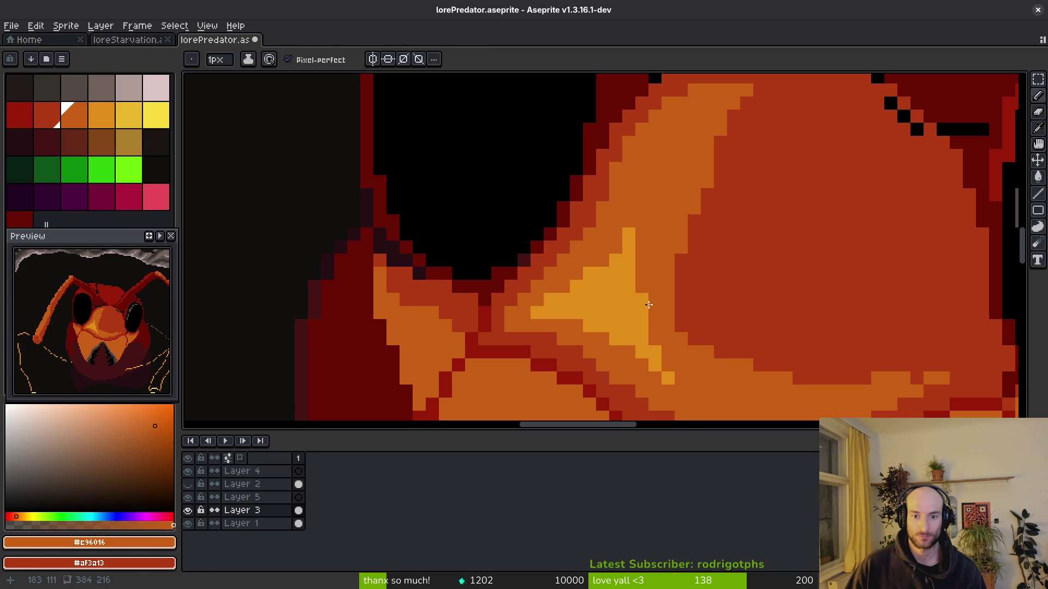
pyautogui.scroll(-3, 695, 384)
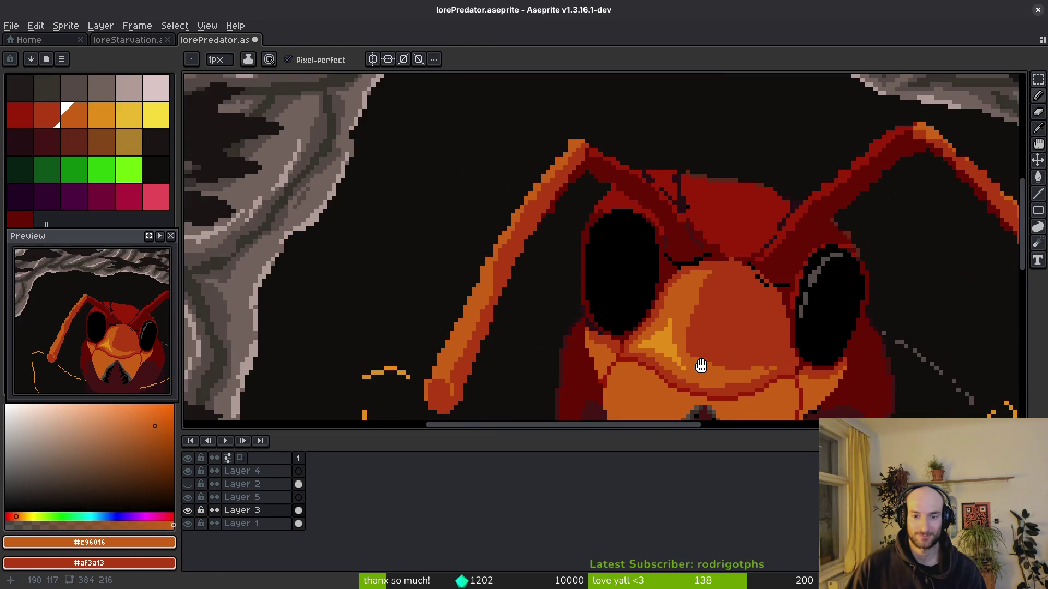
pyautogui.scroll(3, 600, 303)
pyautogui.keyDown('alt'); pyautogui.click(613, 306); pyautogui.keyUp('alt')
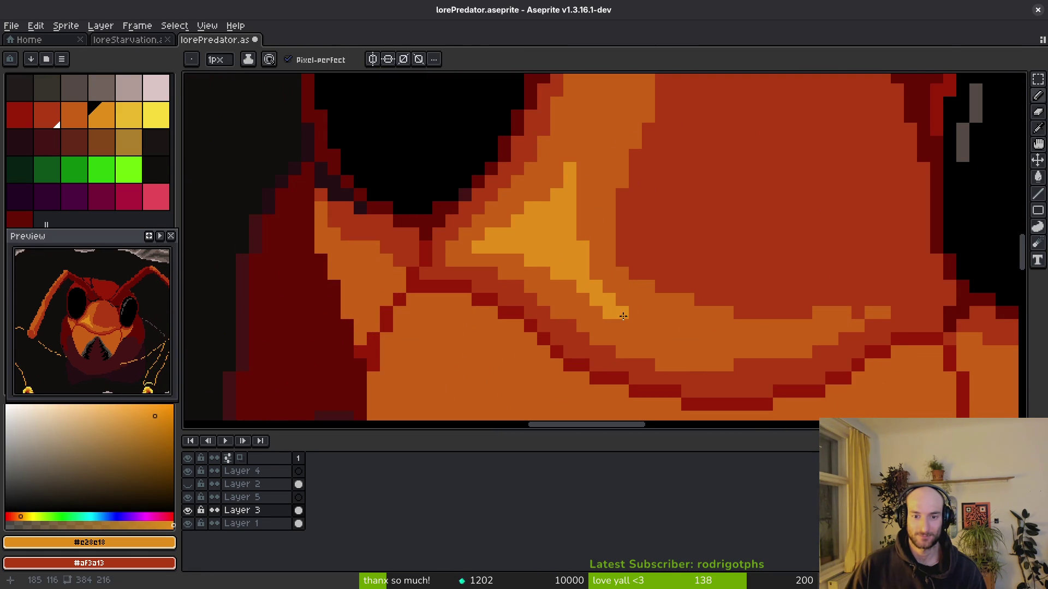
pyautogui.scroll(-3, 704, 358)
pyautogui.scroll(3, 696, 351)
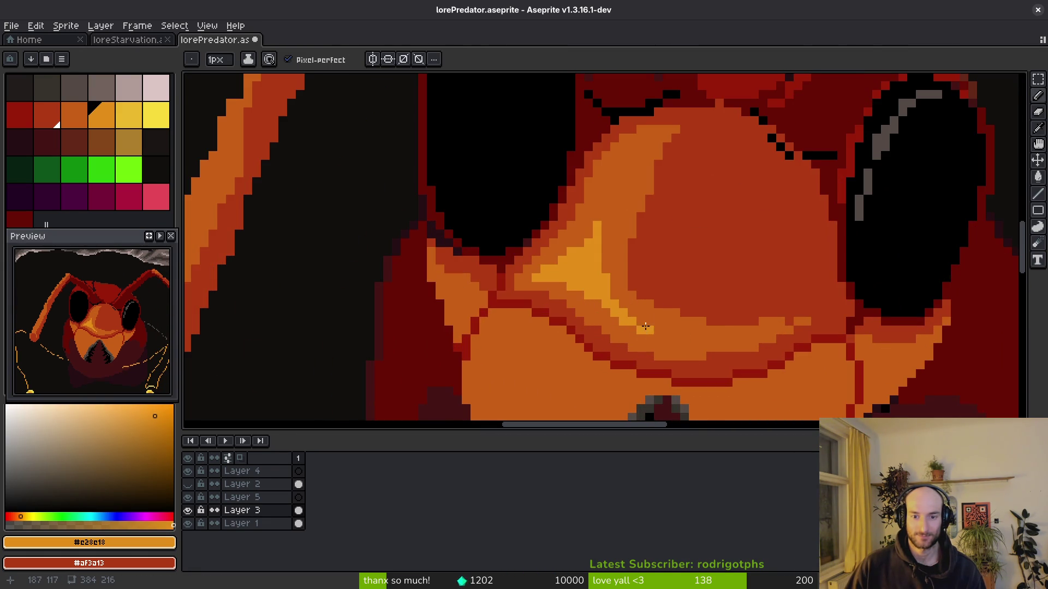
pyautogui.scroll(-3, 685, 342)
pyautogui.hotkey('ctrl', 's')
# Sample the red #af3a13 from the face.
pyautogui.scroll(3, 642, 303)
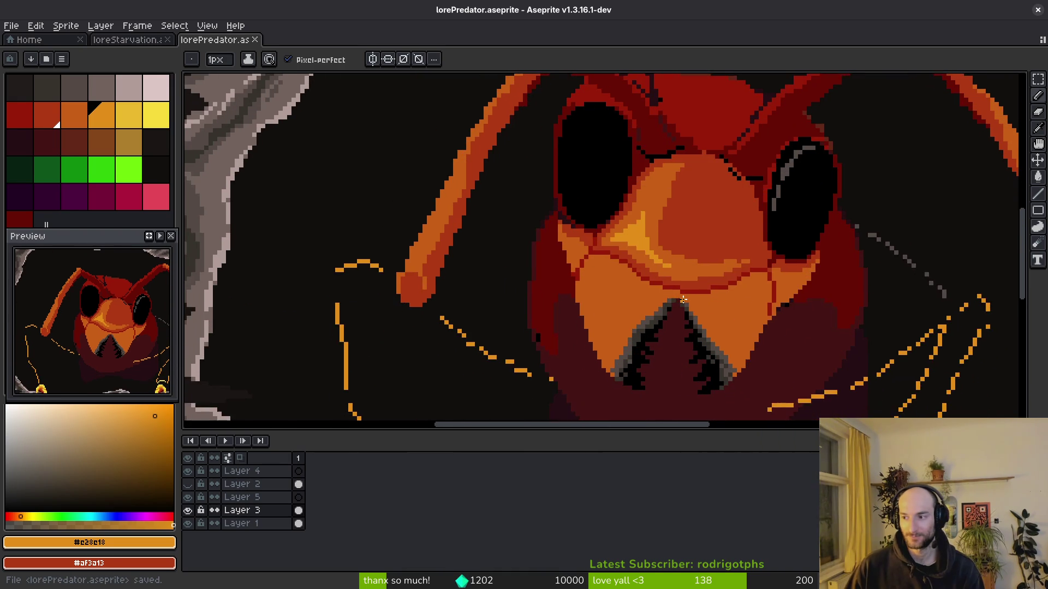
pyautogui.scroll(-3, 628, 223)
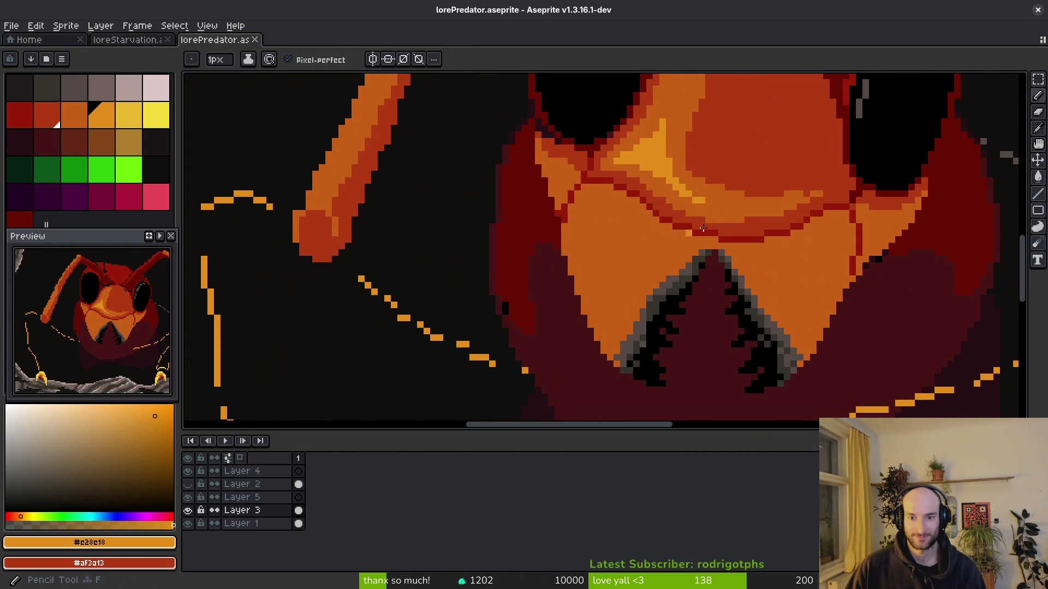
pyautogui.keyDown('alt'); pyautogui.click(729, 228); pyautogui.keyUp('alt')
pyautogui.scroll(-4, 731, 225)
pyautogui.scroll(5, 709, 109)
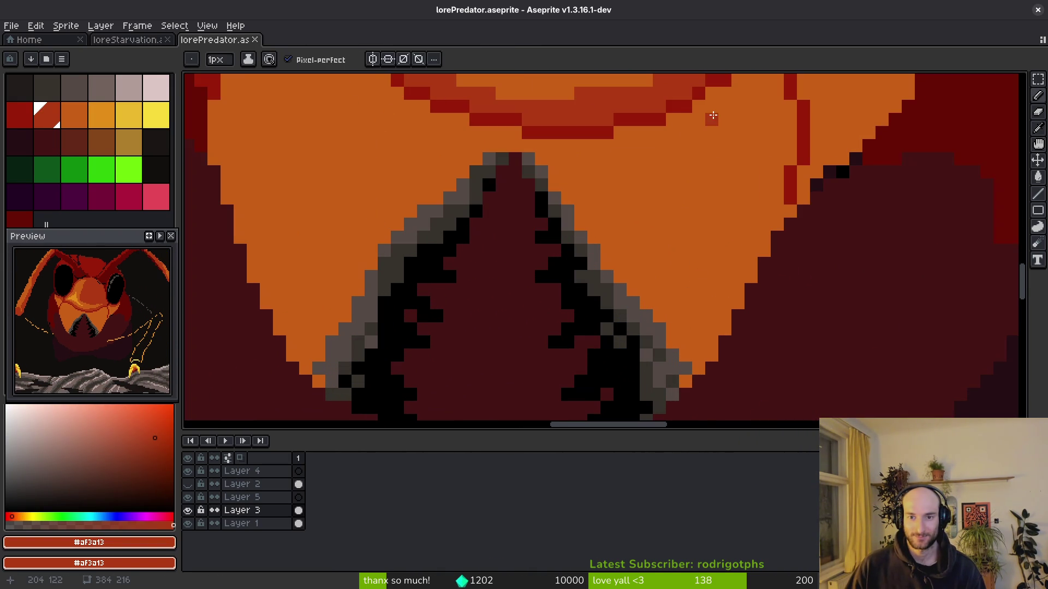
# Draw a darker red outline down the lower face and fill the region with it.
pyautogui.moveTo(740, 95)
pyautogui.mouseDown()
pyautogui.moveTo(699, 193)
pyautogui.moveTo(696, 295)
pyautogui.moveTo(670, 335)
pyautogui.mouseUp()
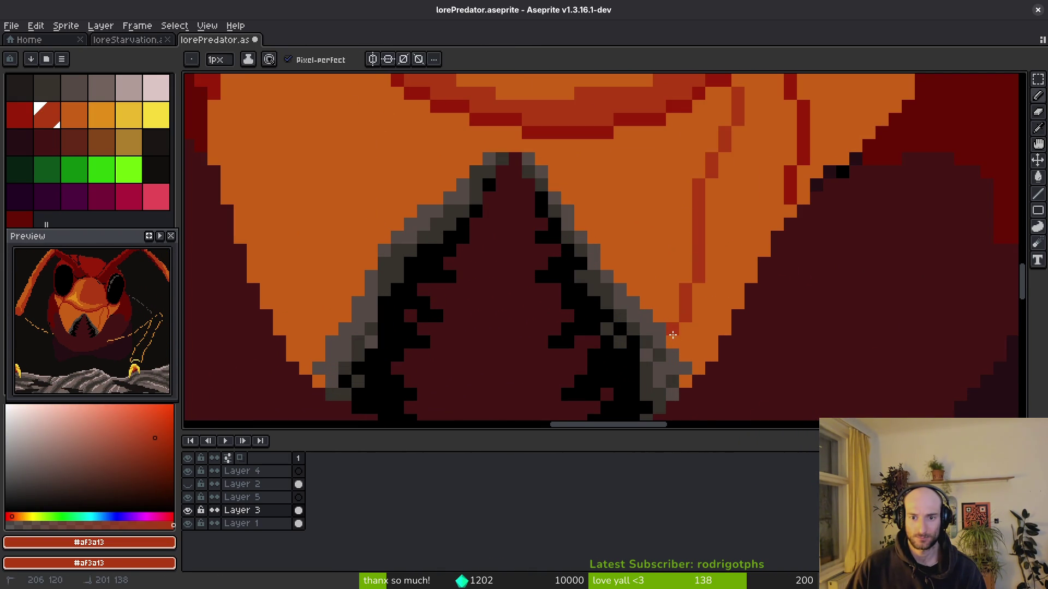
pyautogui.press('g')
pyautogui.click(752, 207)
pyautogui.scroll(-3, 751, 208)
pyautogui.scroll(4, 750, 207)
# Add two thin #c96016 orange lines and fill the reddish pixel column orange.
pyautogui.keyDown('alt'); pyautogui.click(742, 193); pyautogui.keyUp('alt')
pyautogui.press('b')
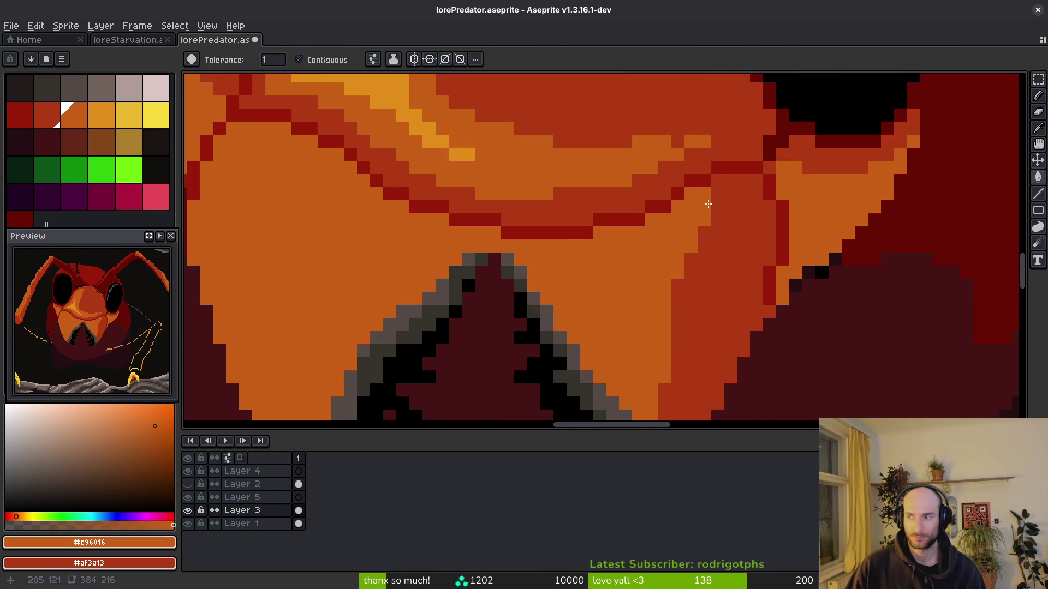
pyautogui.moveTo(736, 183)
pyautogui.mouseDown()
pyautogui.moveTo(681, 339)
pyautogui.moveTo(689, 326)
pyautogui.mouseUp()
pyautogui.moveTo(741, 197)
pyautogui.mouseDown()
pyautogui.moveTo(723, 274)
pyautogui.moveTo(685, 317)
pyautogui.mouseUp()
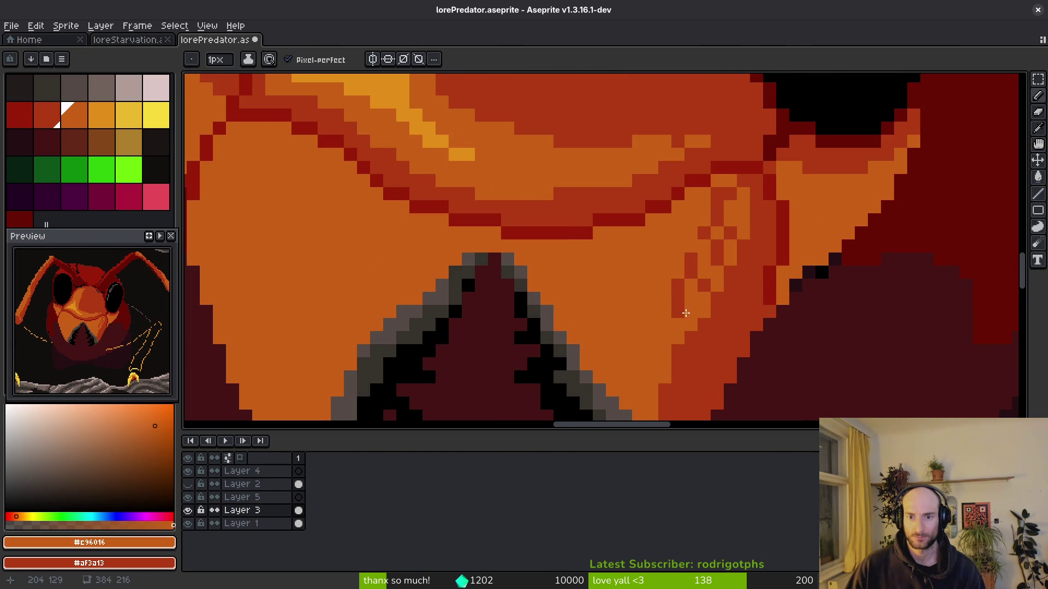
pyautogui.press('g')
pyautogui.click(691, 274)
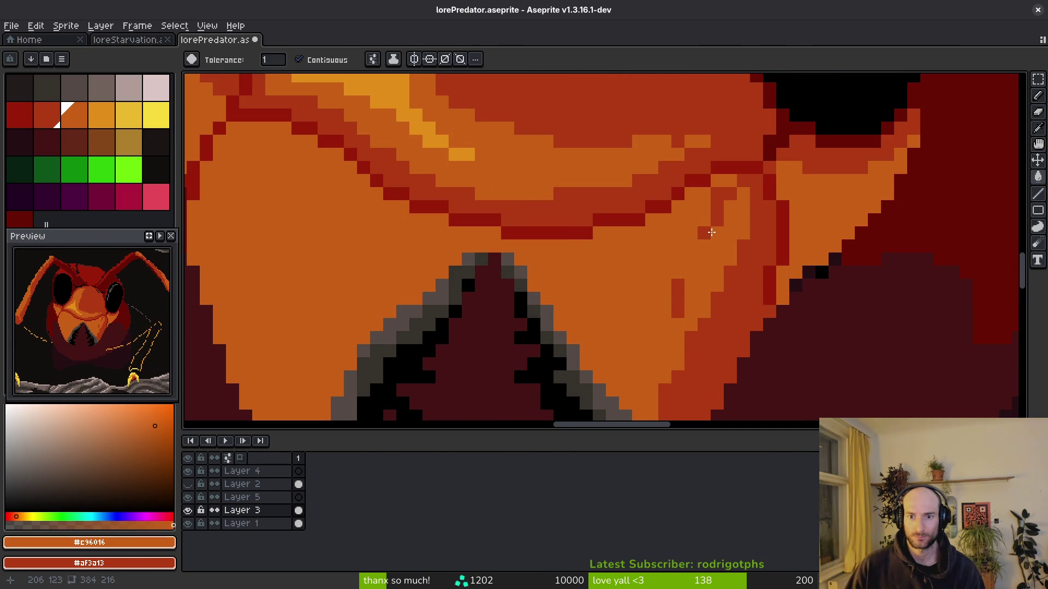
# Sample the red #af3a13 from the face and save the file.
pyautogui.scroll(-2, 673, 302)
pyautogui.scroll(2, 695, 202)
pyautogui.press('f')
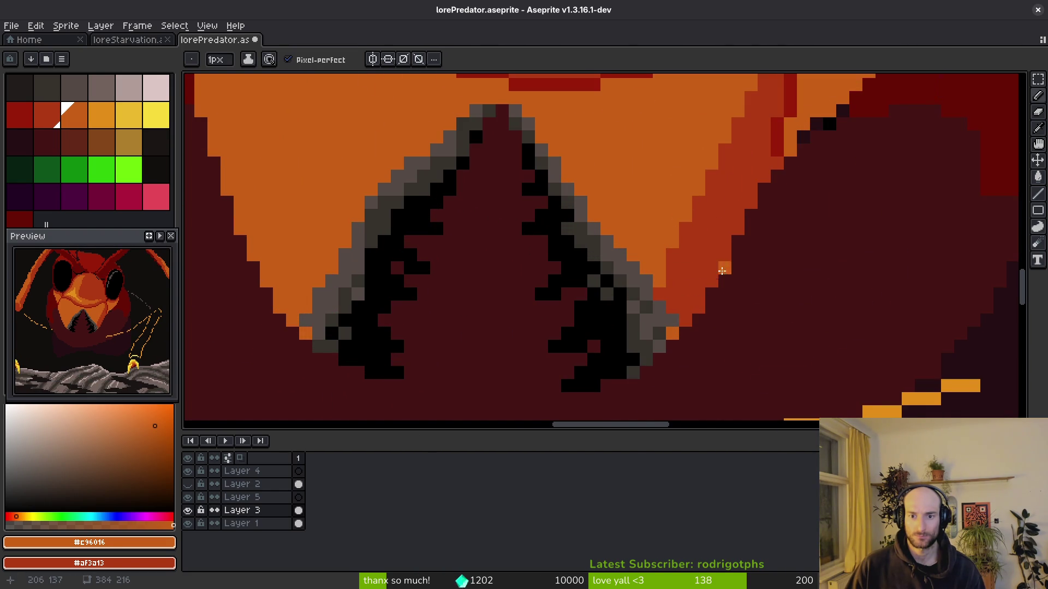
pyautogui.scroll(-2, 724, 266)
pyautogui.scroll(2, 540, 274)
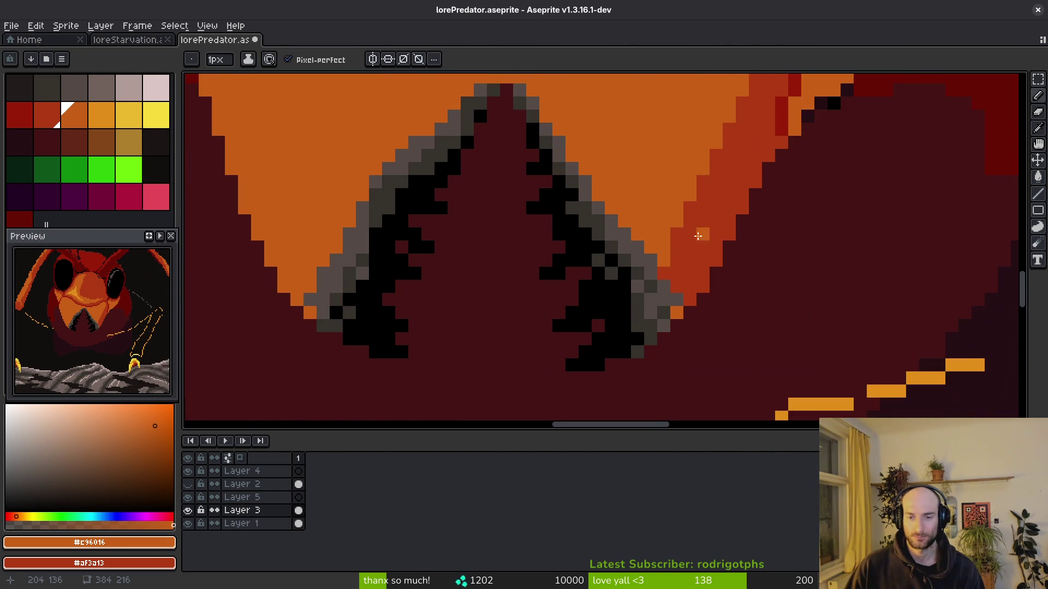
pyautogui.keyDown('alt'); pyautogui.click(697, 285); pyautogui.keyUp('alt')
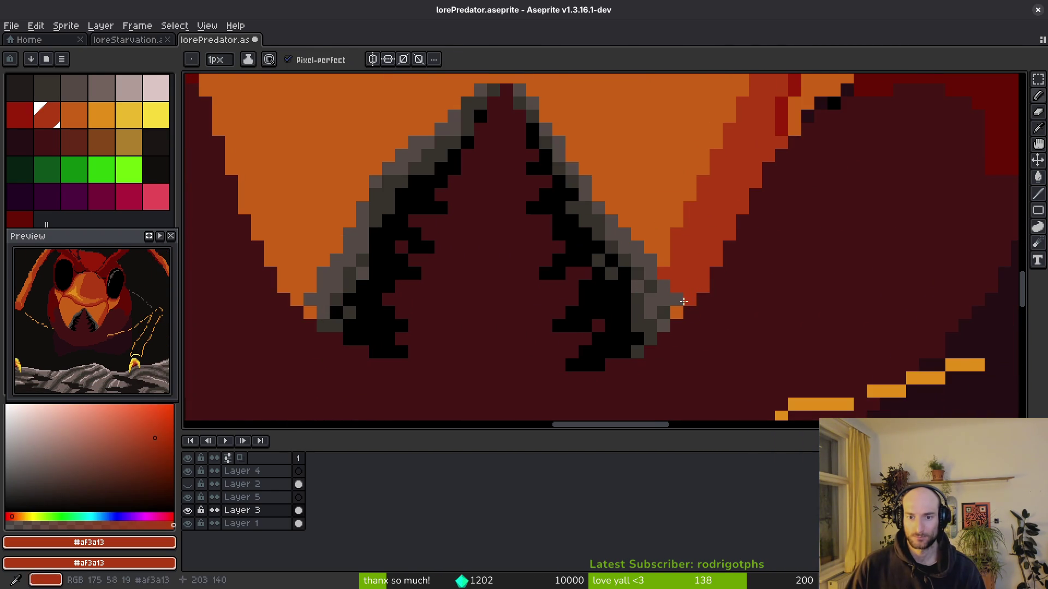
pyautogui.hotkey('ctrl', 's')
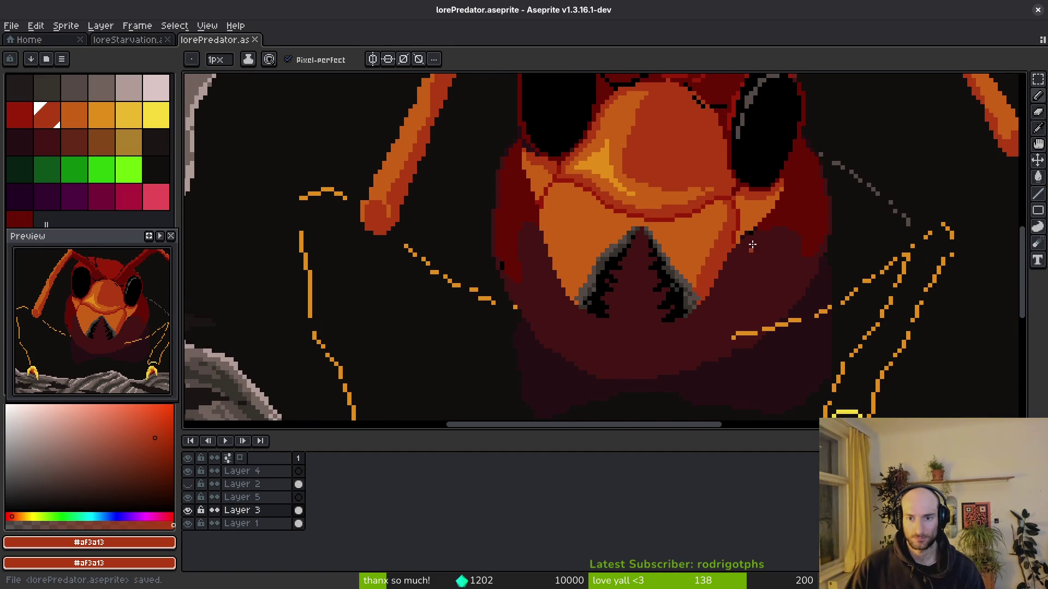
# Stroke dark red up the right cheek and fill five cheek pixel regions darker.
pyautogui.scroll(2, 731, 213)
pyautogui.scroll(1, 713, 253)
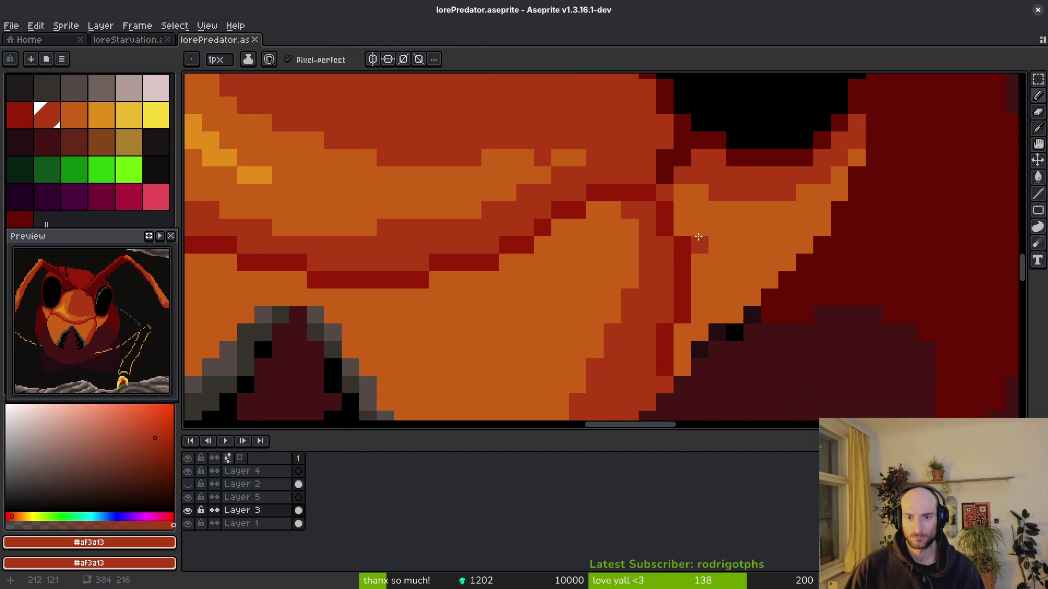
pyautogui.keyDown('shift'); pyautogui.click(694, 341); pyautogui.keyUp('shift')
pyautogui.moveTo(694, 340)
pyautogui.mouseDown()
pyautogui.moveTo(734, 279)
pyautogui.moveTo(822, 224)
pyautogui.moveTo(839, 192)
pyautogui.mouseUp()
pyautogui.press('g')
pyautogui.click(753, 306)
pyautogui.click(699, 280)
pyautogui.click(700, 294)
pyautogui.click(700, 261)
pyautogui.click(684, 349)
pyautogui.scroll(-2, 754, 329)
pyautogui.scroll(2, 742, 289)
# Touch up individual cheek pixels, alternating mid-orange #c96016 and red #af3a13.
pyautogui.keyDown('alt'); pyautogui.click(744, 300); pyautogui.keyUp('alt')
pyautogui.press('b')
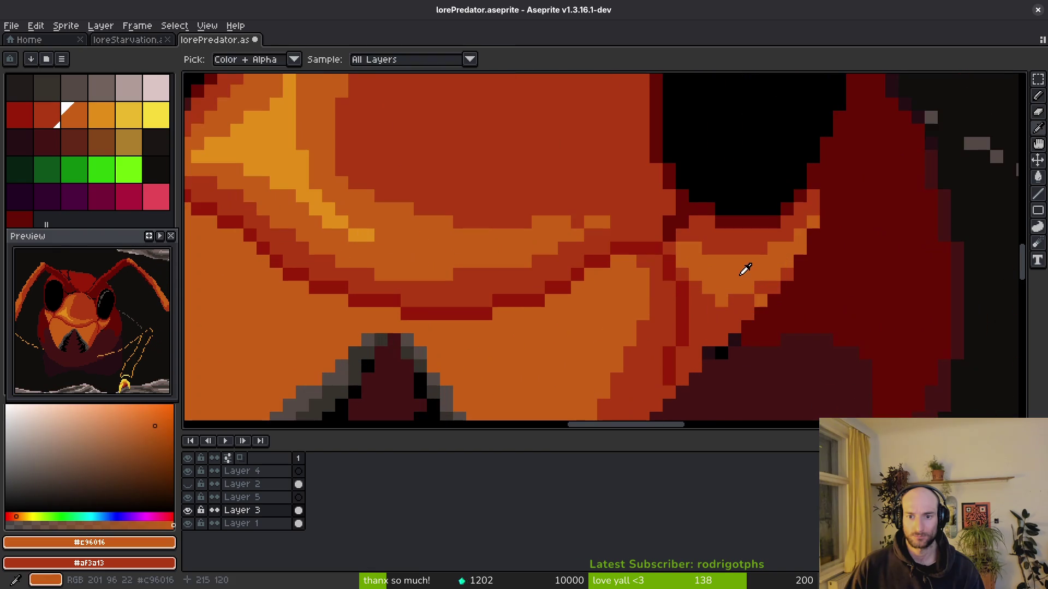
pyautogui.keyDown('alt'); pyautogui.click(777, 285); pyautogui.keyUp('alt')
pyautogui.click(748, 301)
pyautogui.keyDown('alt'); pyautogui.click(721, 307); pyautogui.keyUp('alt')
pyautogui.moveTo(714, 318); pyautogui.dragTo(706, 330)
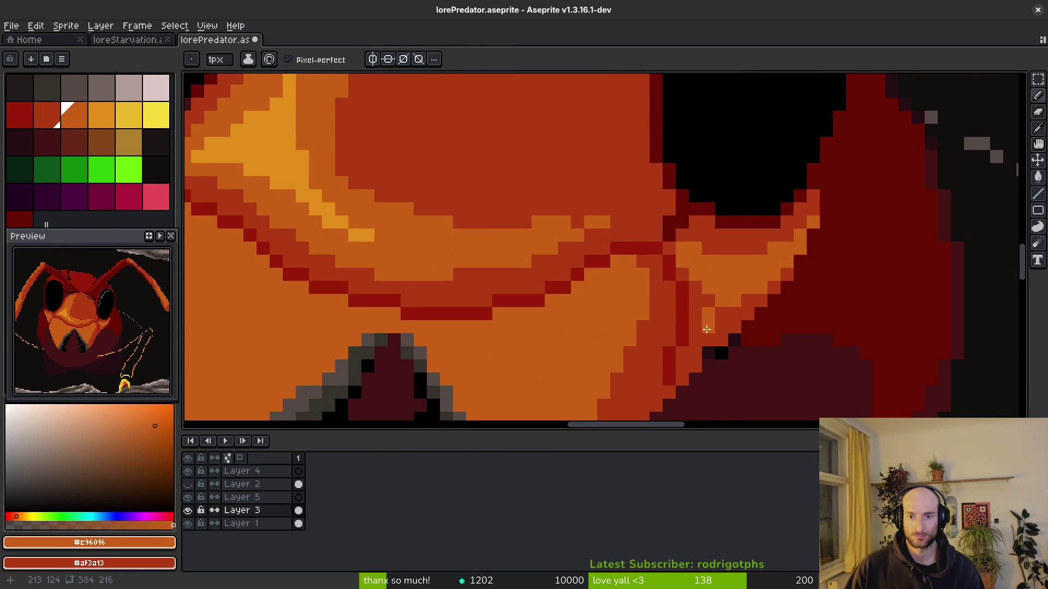
pyautogui.click(708, 302)
pyautogui.keyDown('alt'); pyautogui.click(703, 305); pyautogui.keyUp('alt')
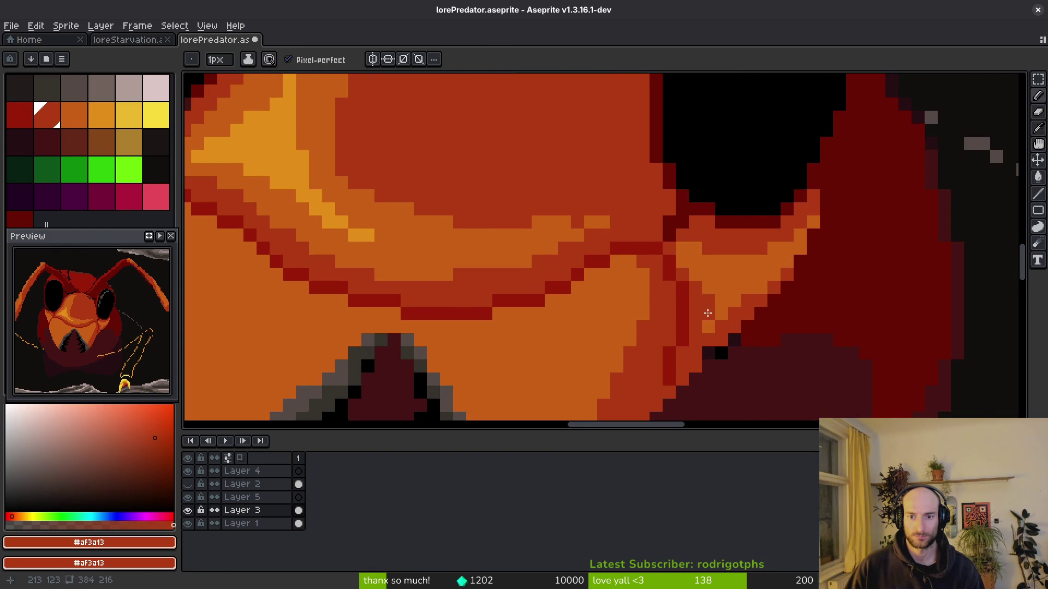
pyautogui.click(760, 288)
pyautogui.scroll(-3, 776, 336)
pyautogui.scroll(3, 777, 337)
pyautogui.keyDown('alt'); pyautogui.click(786, 332); pyautogui.keyUp('alt')
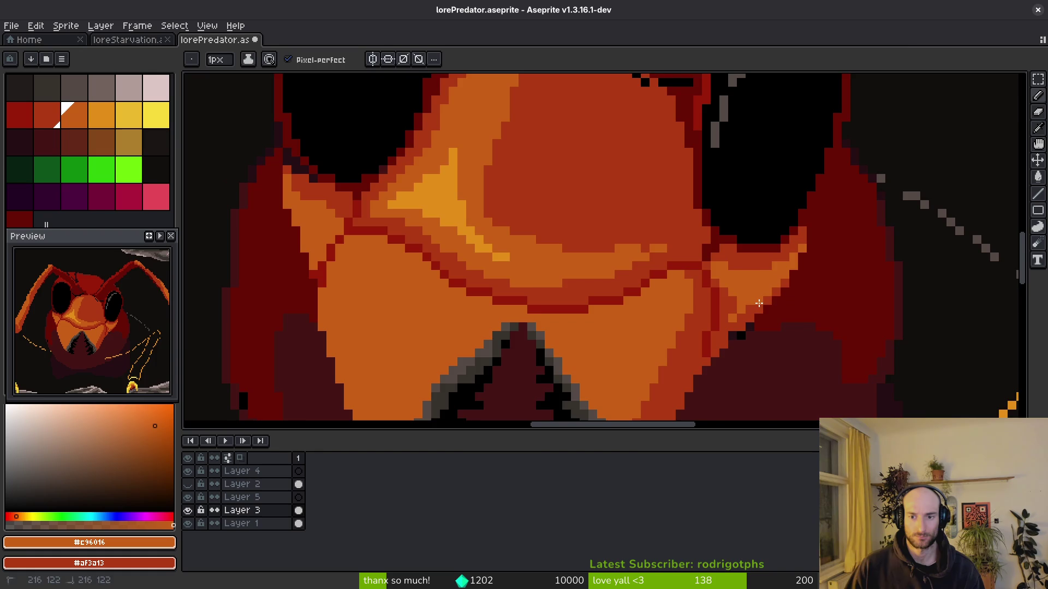
# Save the file.
pyautogui.scroll(-3, 791, 332)
pyautogui.hotkey('ctrl', 's')
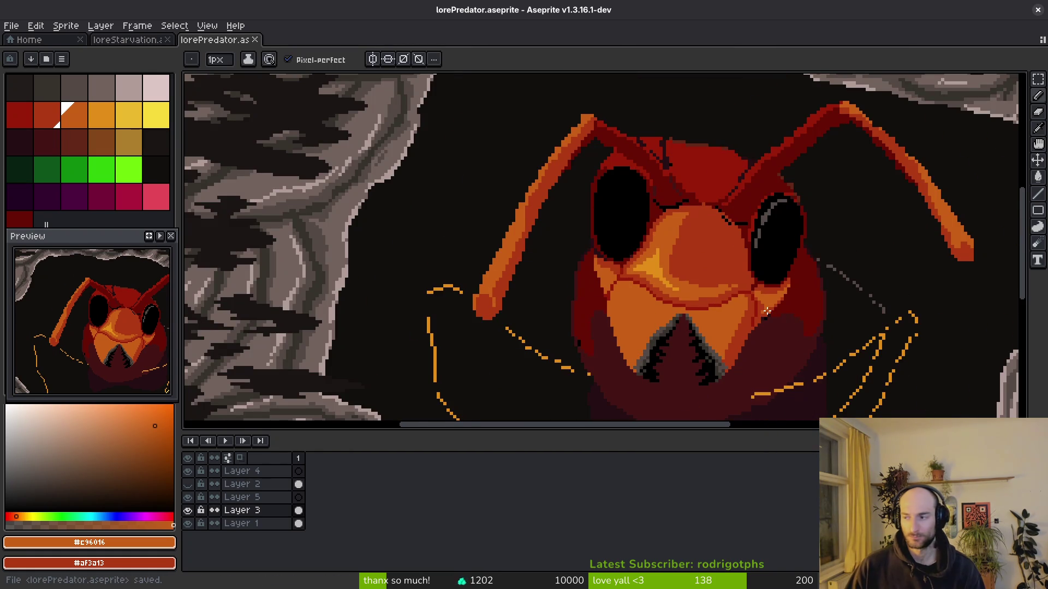
pyautogui.scroll(-1, 767, 290)
pyautogui.scroll(-2, 776, 278)
pyautogui.scroll(5, 791, 289)
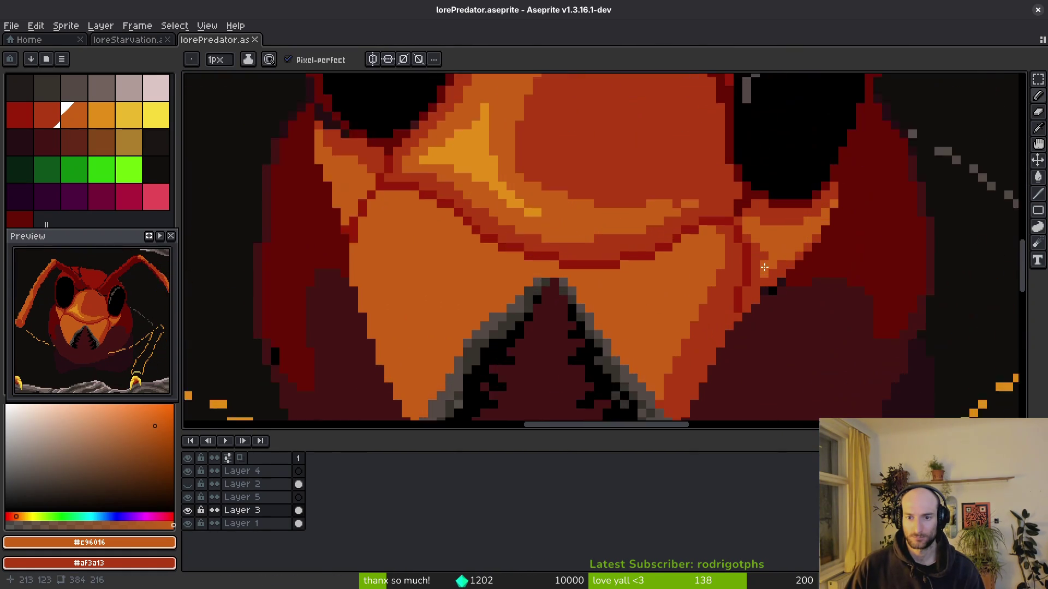
# Add dark-red #680d05 pixels and a line down the cheek edge.
pyautogui.keyDown('alt'); pyautogui.click(743, 277); pyautogui.keyUp('alt')
pyautogui.click(738, 224)
pyautogui.click(749, 247)
pyautogui.moveTo(748, 241); pyautogui.dragTo(737, 316)
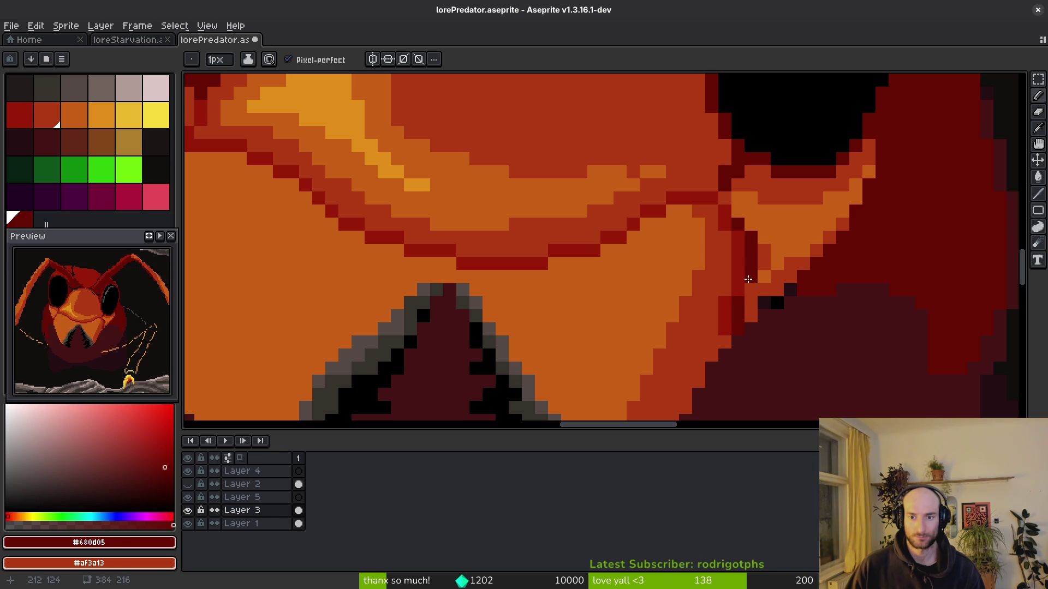
# Outline the face plate's lower and left edges in deep red #981b08, down to the cheek.
pyautogui.moveTo(717, 179); pyautogui.dragTo(765, 216)
pyautogui.keyDown('alt'); pyautogui.click(765, 215); pyautogui.keyUp('alt')
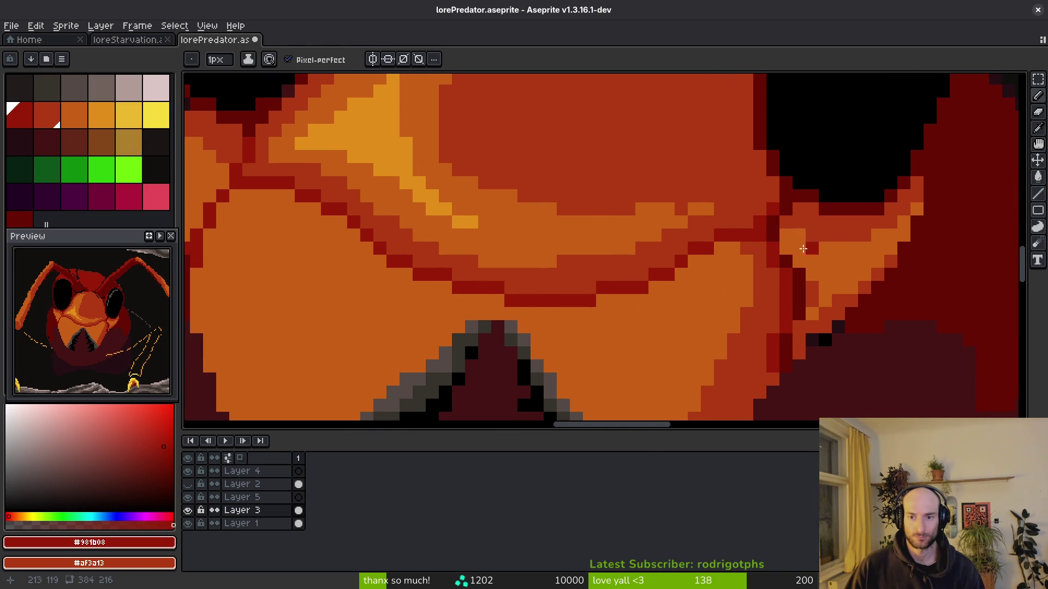
pyautogui.keyDown('alt'); pyautogui.click(775, 218); pyautogui.keyUp('alt')
pyautogui.click(745, 257)
pyautogui.click(722, 248)
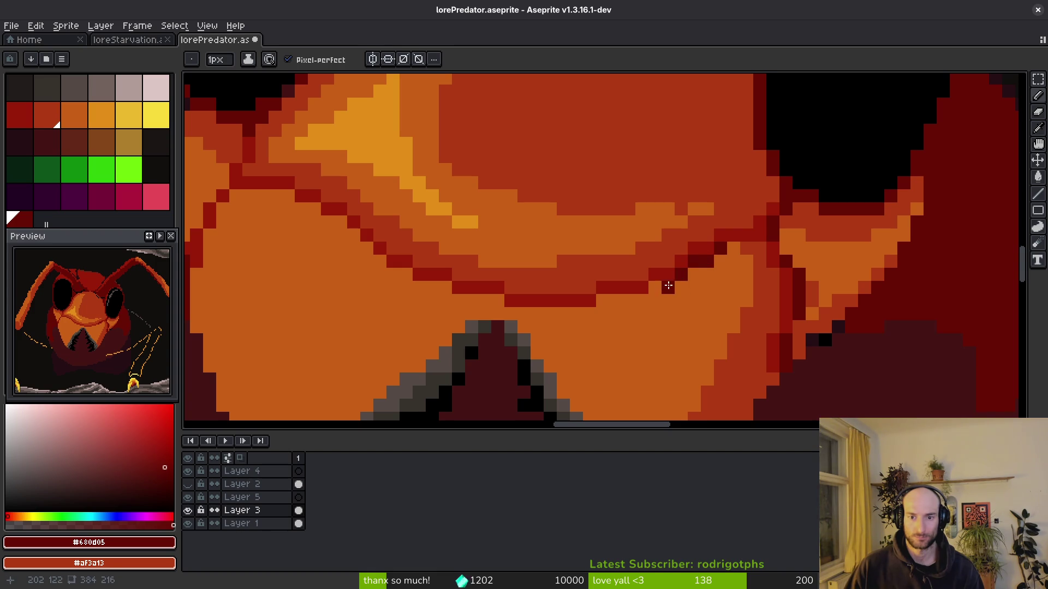
pyautogui.moveTo(603, 299); pyautogui.dragTo(634, 300)
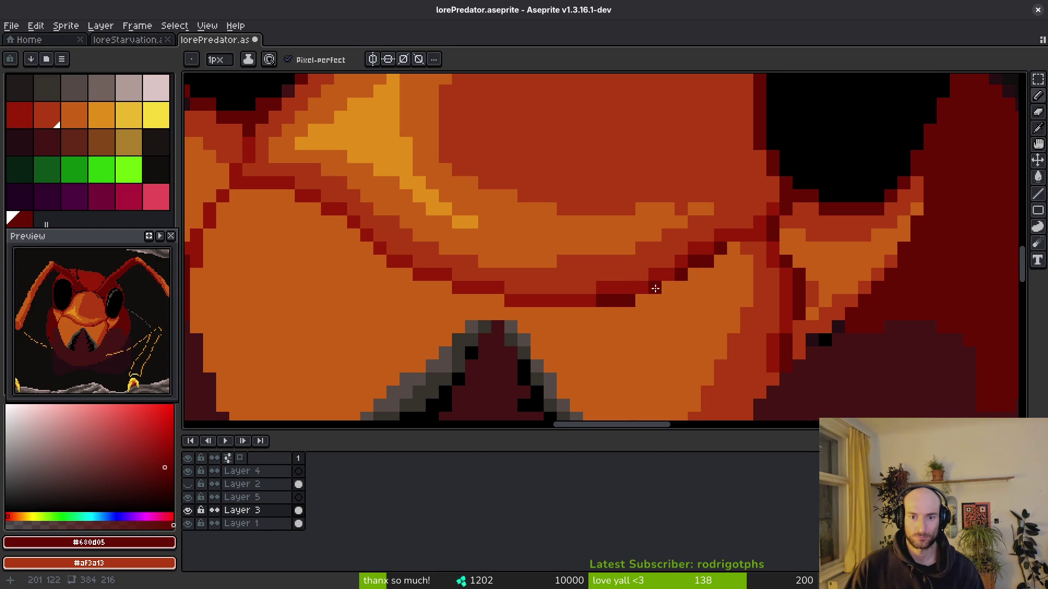
pyautogui.moveTo(572, 311)
pyautogui.mouseDown()
pyautogui.moveTo(461, 297)
pyautogui.moveTo(627, 319)
pyautogui.moveTo(557, 289)
pyautogui.mouseUp()
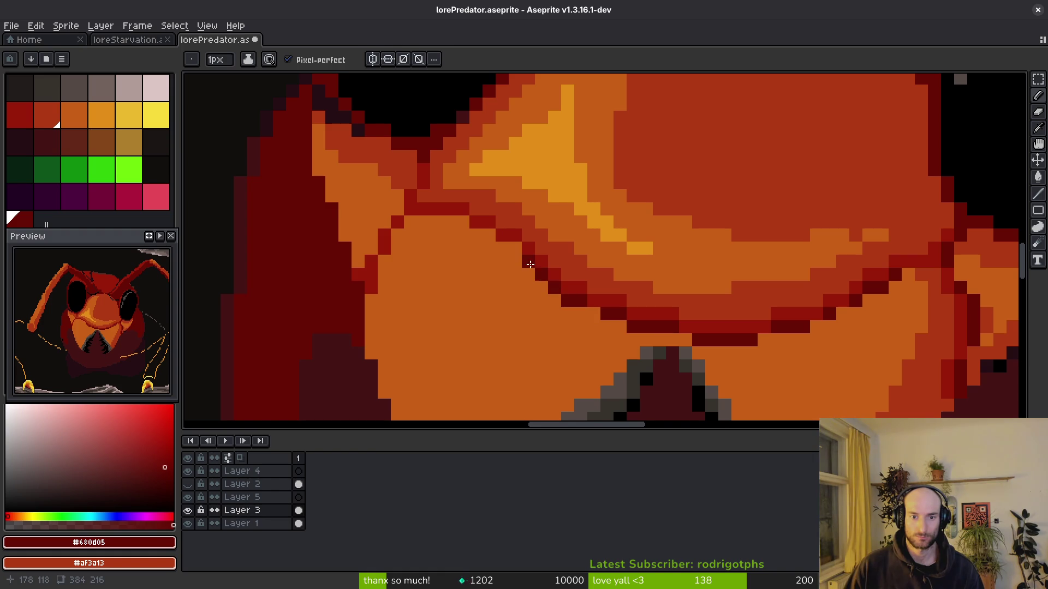
pyautogui.moveTo(481, 236); pyautogui.dragTo(415, 223)
pyautogui.moveTo(372, 289); pyautogui.dragTo(385, 287)
# Correct one dark-red outline pixel on the left cheek edge against the face orange.
pyautogui.keyDown('alt'); pyautogui.click(403, 297); pyautogui.keyUp('alt')
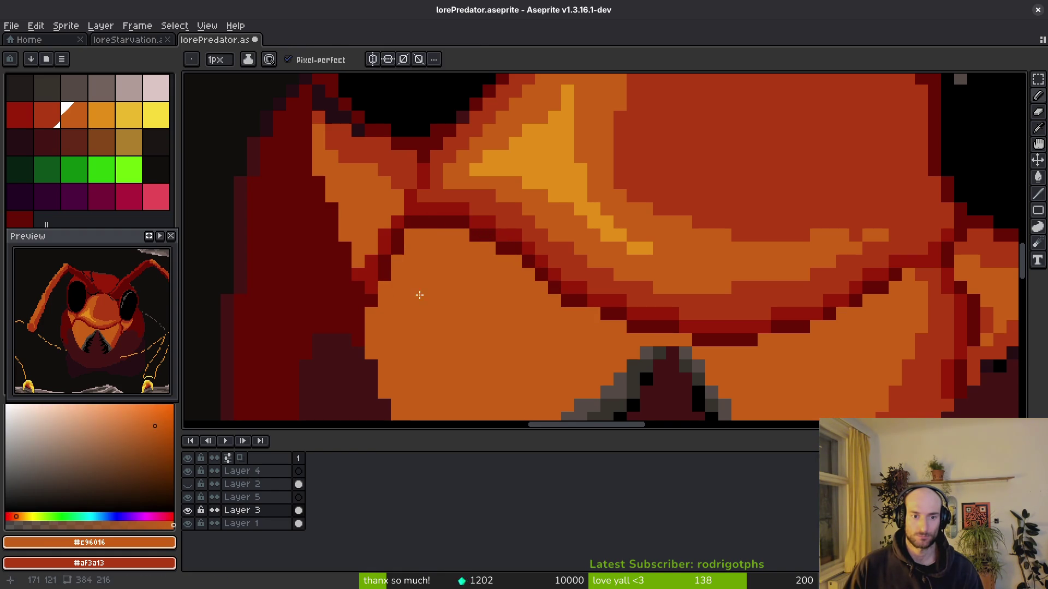
pyautogui.keyDown('alt'); pyautogui.click(384, 264); pyautogui.keyUp('alt')
pyautogui.click(372, 288)
pyautogui.keyDown('alt'); pyautogui.click(394, 274); pyautogui.keyUp('alt')
pyautogui.keyDown('alt'); pyautogui.click(385, 265); pyautogui.keyUp('alt')
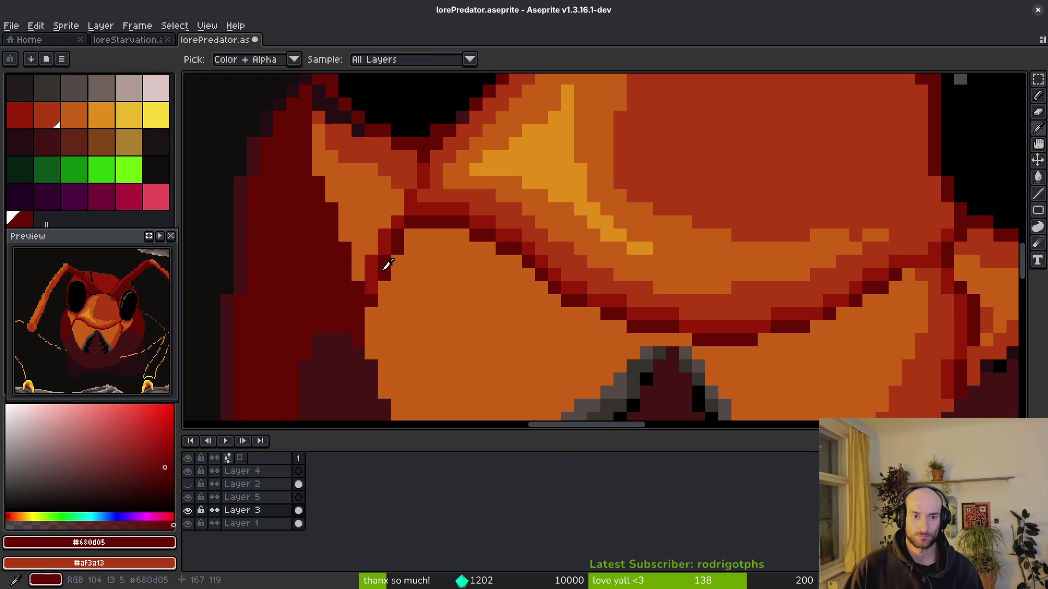
pyautogui.scroll(-2, 410, 291)
pyautogui.scroll(2, 657, 327)
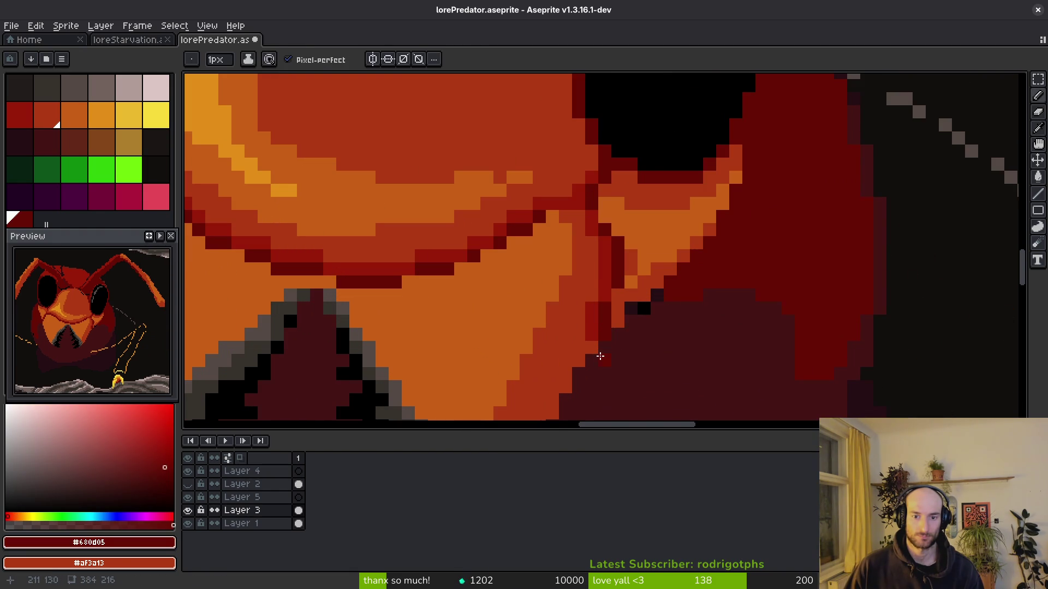
# Sample the mid and darker reds along the right cheek edge to match its shading.
pyautogui.keyDown('alt'); pyautogui.click(591, 327); pyautogui.keyUp('alt')
pyautogui.scroll(-2, 649, 334)
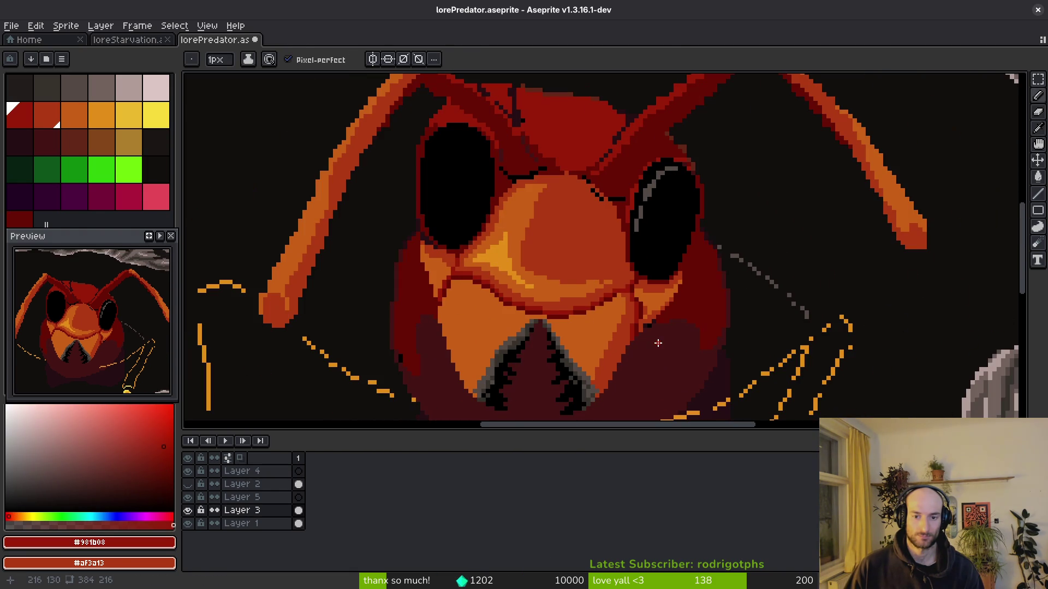
pyautogui.scroll(2, 650, 350)
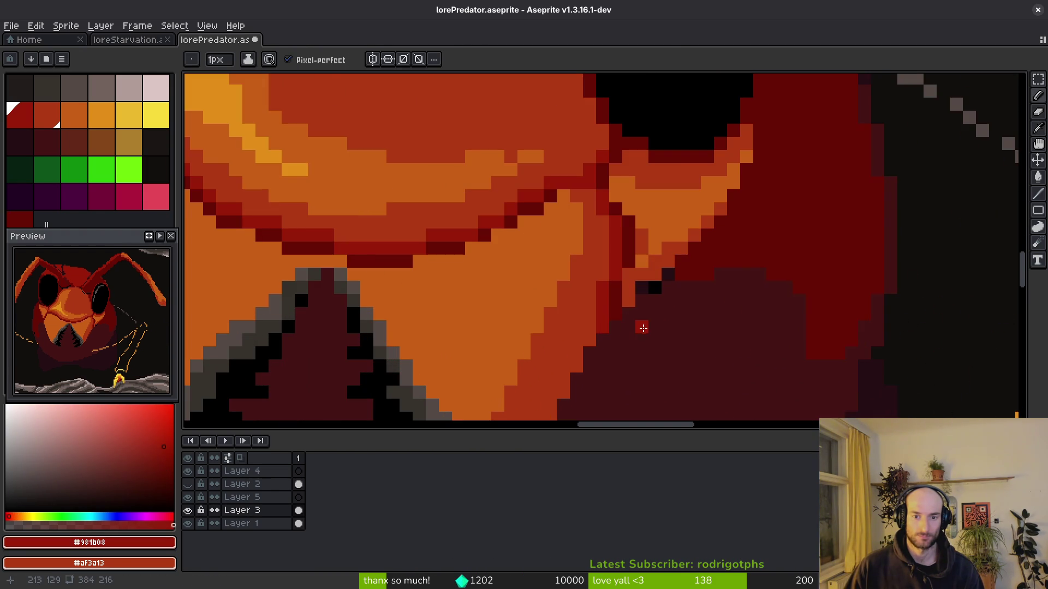
pyautogui.keyDown('alt'); pyautogui.click(707, 230); pyautogui.keyUp('alt')
pyautogui.scroll(-2, 748, 187)
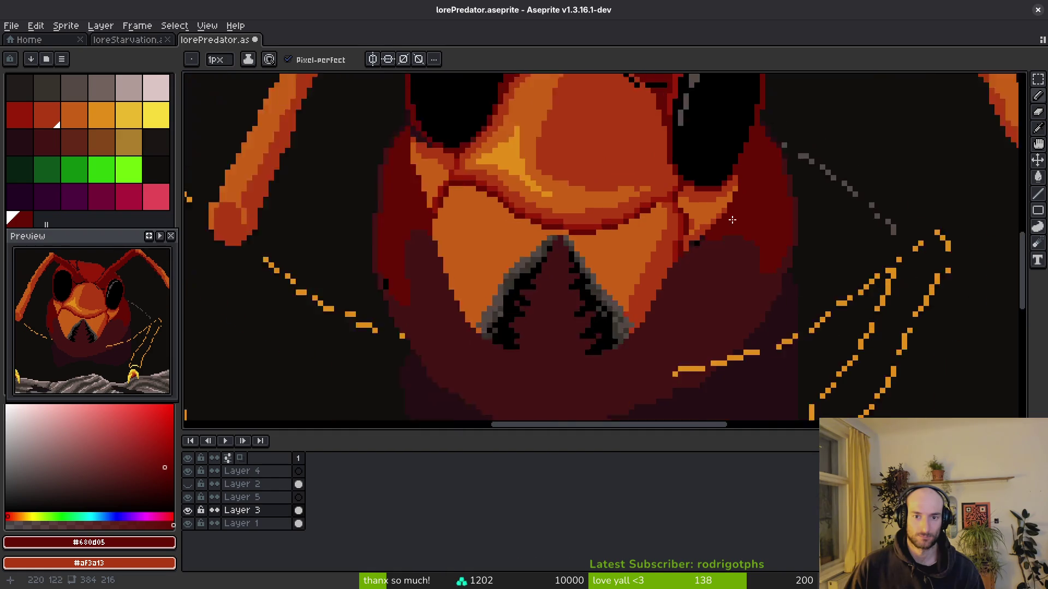
pyautogui.scroll(1, 697, 220)
pyautogui.scroll(1, 697, 219)
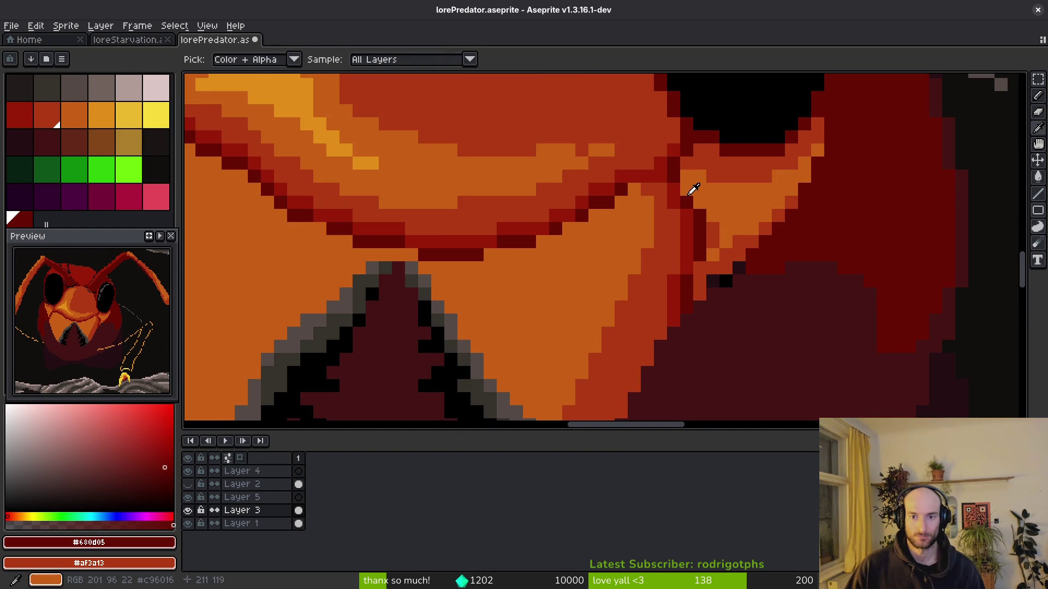
pyautogui.keyDown('alt'); pyautogui.click(686, 187); pyautogui.keyUp('alt')
pyautogui.keyDown('alt'); pyautogui.click(685, 194); pyautogui.keyUp('alt')
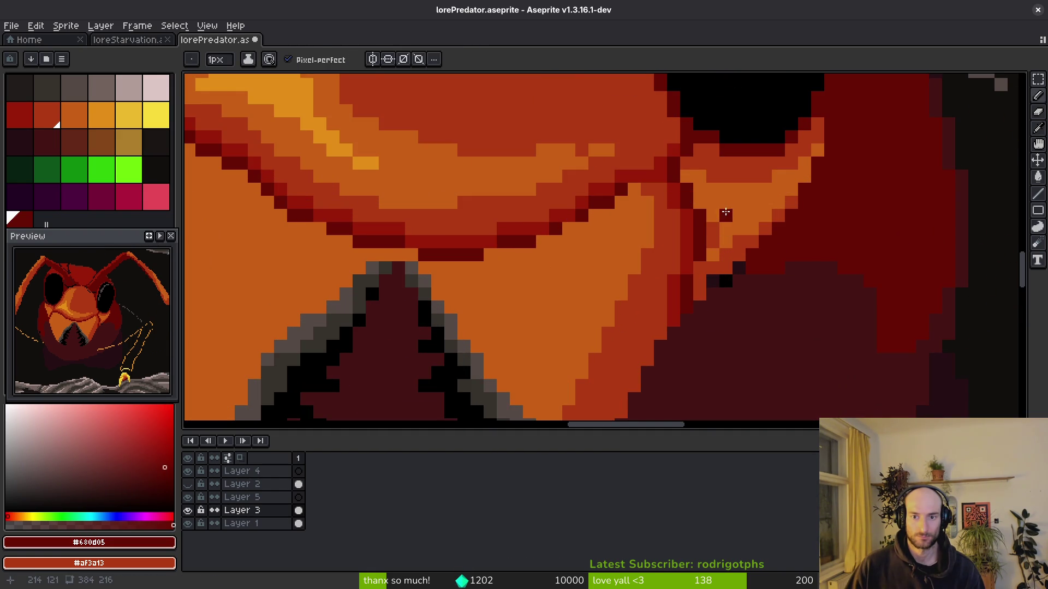
pyautogui.keyDown('alt'); pyautogui.click(682, 192); pyautogui.keyUp('alt')
pyautogui.scroll(-1, 676, 237)
pyautogui.scroll(-1, 706, 265)
pyautogui.scroll(3, 519, 269)
# Paint dark pixels along the cheek border so the seam joins the cheek shading.
pyautogui.click(617, 221)
pyautogui.keyDown('alt'); pyautogui.click(608, 217); pyautogui.keyUp('alt')
pyautogui.keyDown('alt'); pyautogui.click(624, 179); pyautogui.keyUp('alt')
pyautogui.click(668, 224)
pyautogui.scroll(-6, 704, 284)
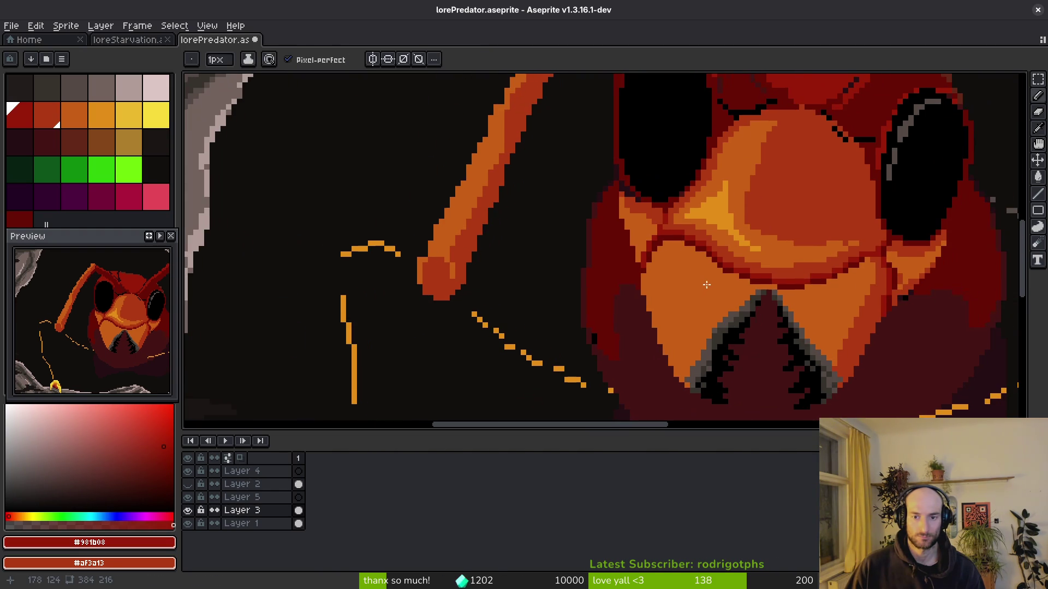
pyautogui.scroll(3, 691, 280)
pyautogui.scroll(1, 721, 267)
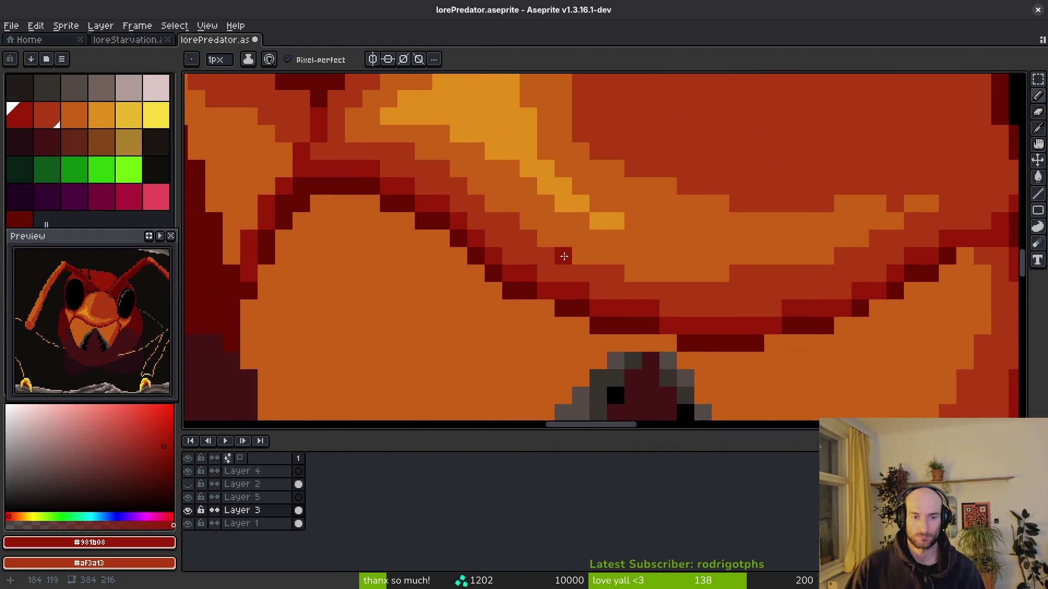
pyautogui.scroll(1, 465, 264)
pyautogui.scroll(-4, 538, 270)
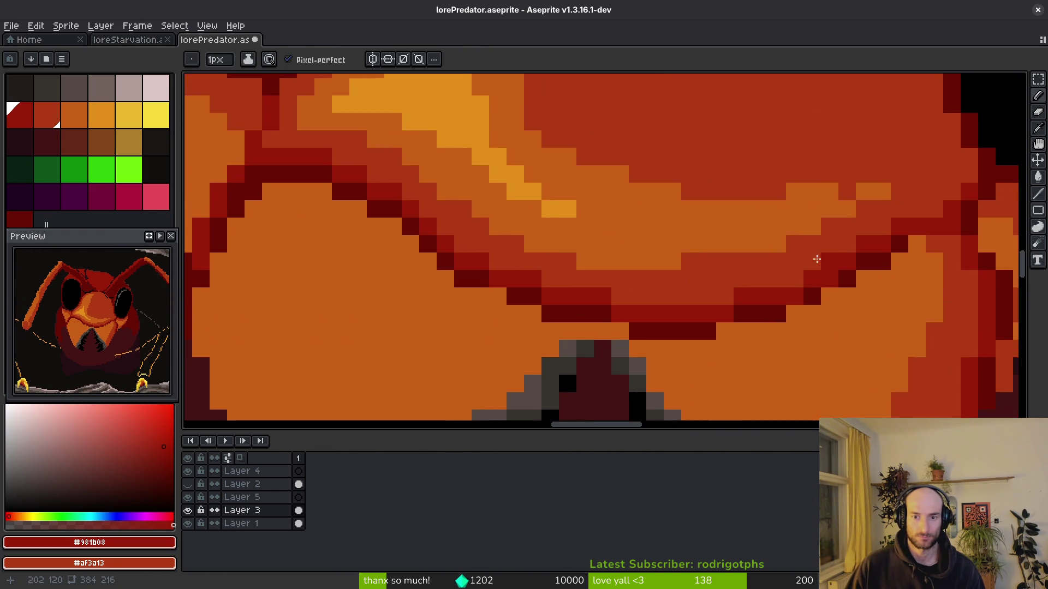
pyautogui.scroll(2, 768, 306)
pyautogui.scroll(3, 786, 294)
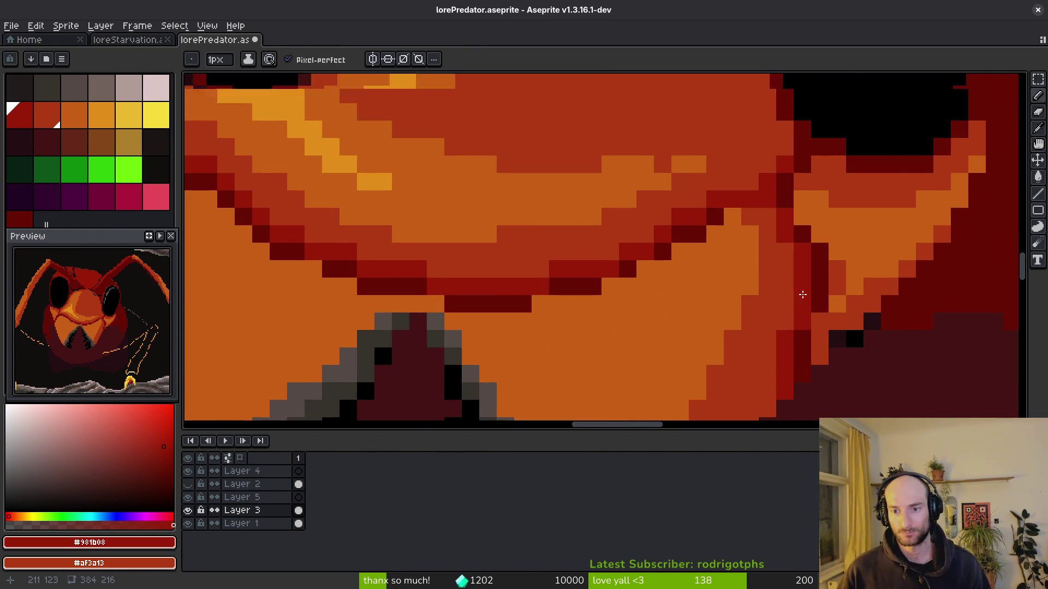
# Add two dark-red outline pixels by the right cheek, repaint a stray pixel orange, and save.
pyautogui.keyDown('alt'); pyautogui.click(797, 259); pyautogui.keyUp('alt')
pyautogui.click(770, 242)
pyautogui.click(757, 242)
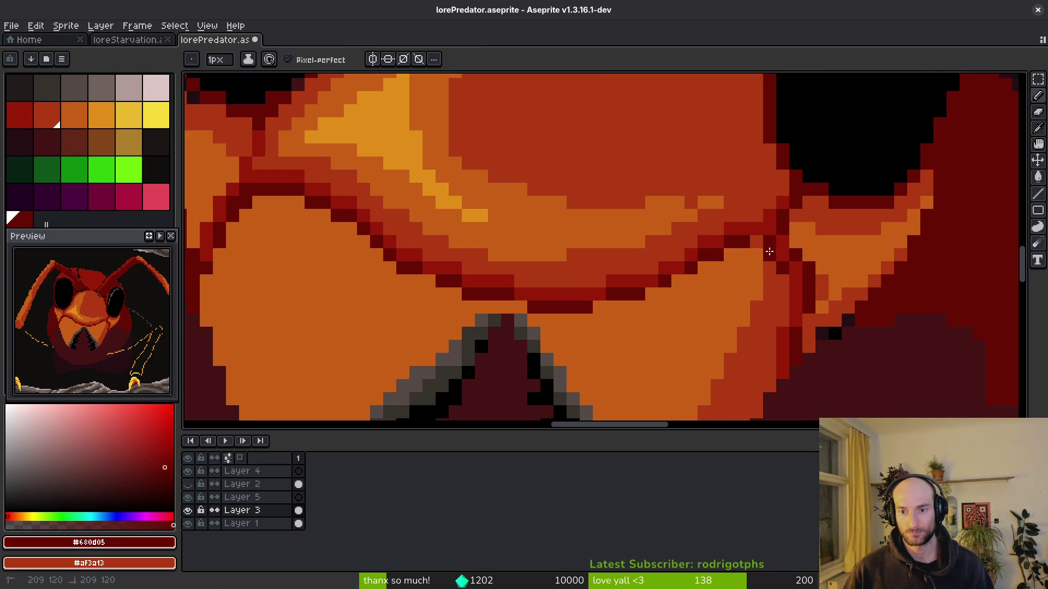
pyautogui.keyDown('alt'); pyautogui.click(779, 234); pyautogui.keyUp('alt')
pyautogui.click(802, 270)
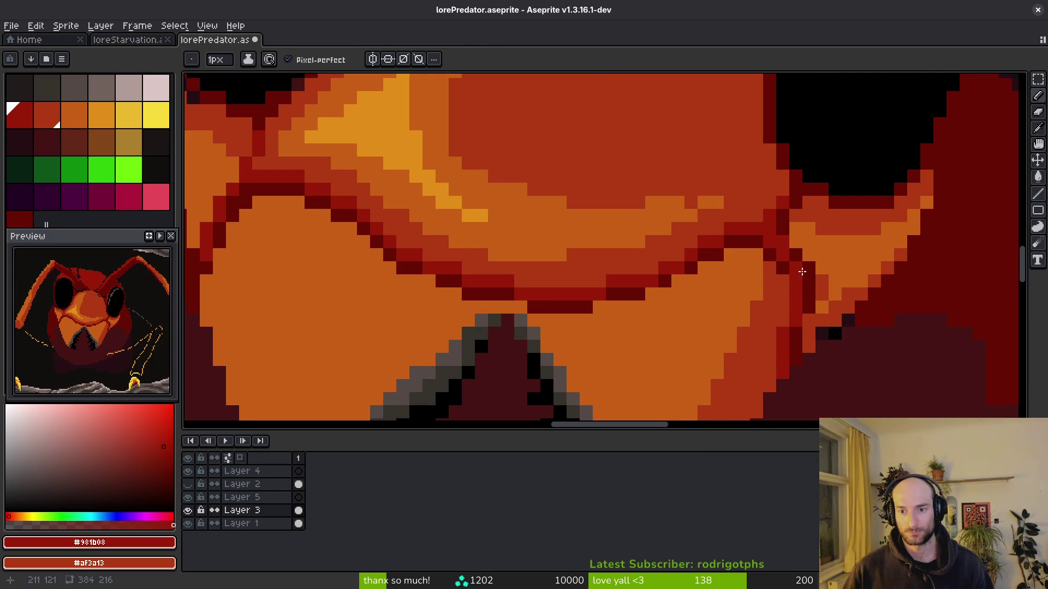
pyautogui.keyDown('alt'); pyautogui.click(822, 247); pyautogui.keyUp('alt')
pyautogui.click(810, 269)
pyautogui.scroll(-3, 846, 307)
pyautogui.hotkey('ctrl', 's')
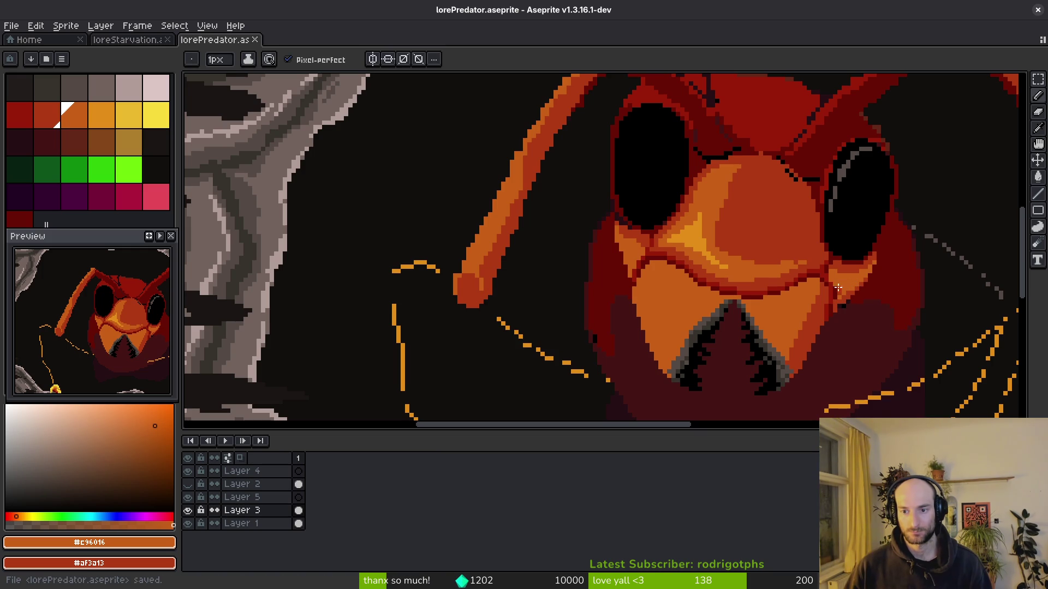
# Draw two light-orange highlight strokes beside the mandible on the lower face.
pyautogui.scroll(4, 682, 251)
pyautogui.press(']')
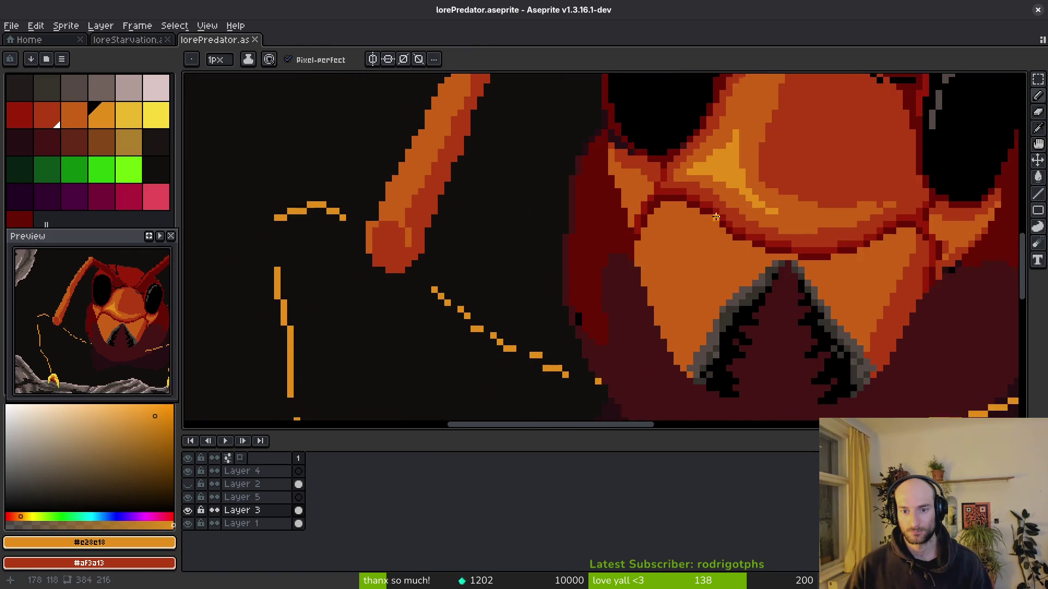
pyautogui.click(654, 219)
pyautogui.scroll(-1, 653, 219)
pyautogui.moveTo(616, 136)
pyautogui.mouseDown()
pyautogui.moveTo(635, 246)
pyautogui.moveTo(683, 358)
pyautogui.mouseUp()
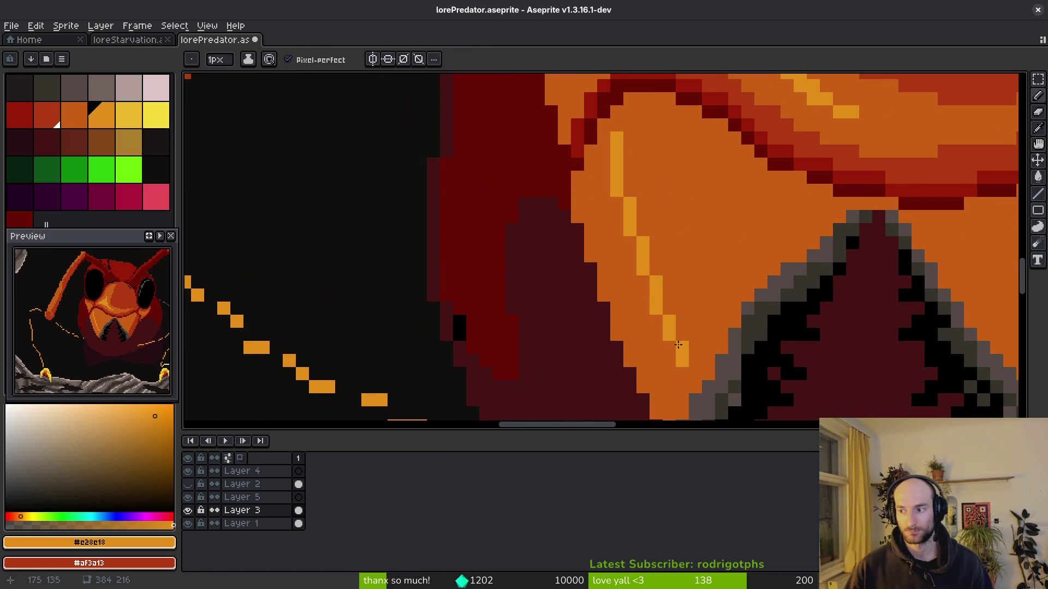
pyautogui.scroll(-2, 693, 338)
pyautogui.moveTo(675, 291); pyautogui.dragTo(715, 240)
pyautogui.scroll(1, 715, 246)
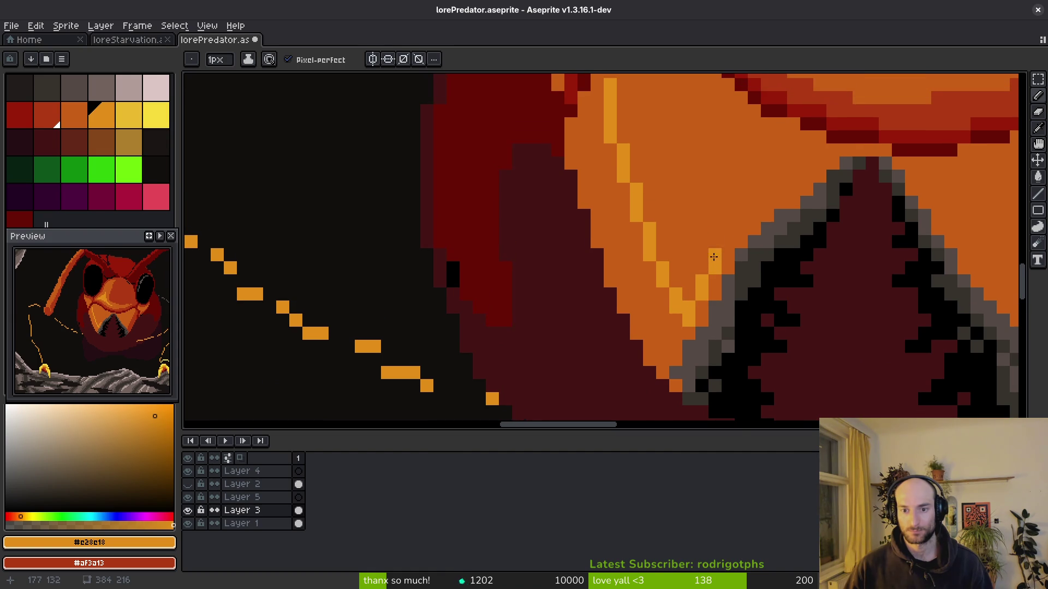
pyautogui.scroll(2, 715, 257)
pyautogui.moveTo(720, 308)
pyautogui.mouseDown()
pyautogui.moveTo(719, 271)
pyautogui.moveTo(659, 183)
pyautogui.moveTo(633, 117)
pyautogui.mouseUp()
# Bucket-fill between the strokes with light orange and save the sprite.
pyautogui.press('g')
pyautogui.click(678, 276)
pyautogui.scroll(-3, 689, 271)
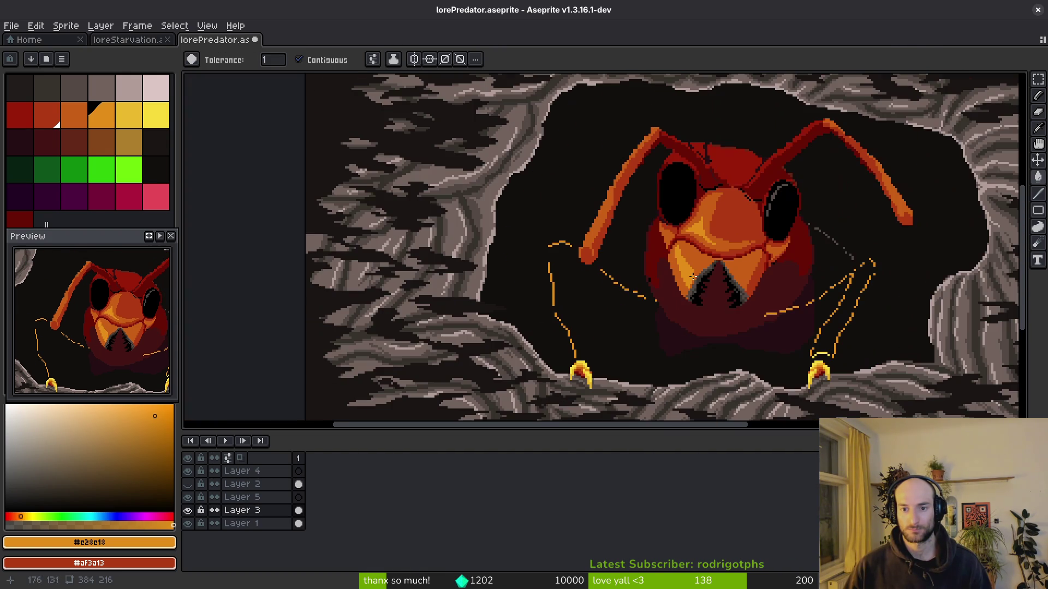
pyautogui.press('b')
pyautogui.scroll(-2, 703, 287)
pyautogui.hotkey('ctrl', 's')
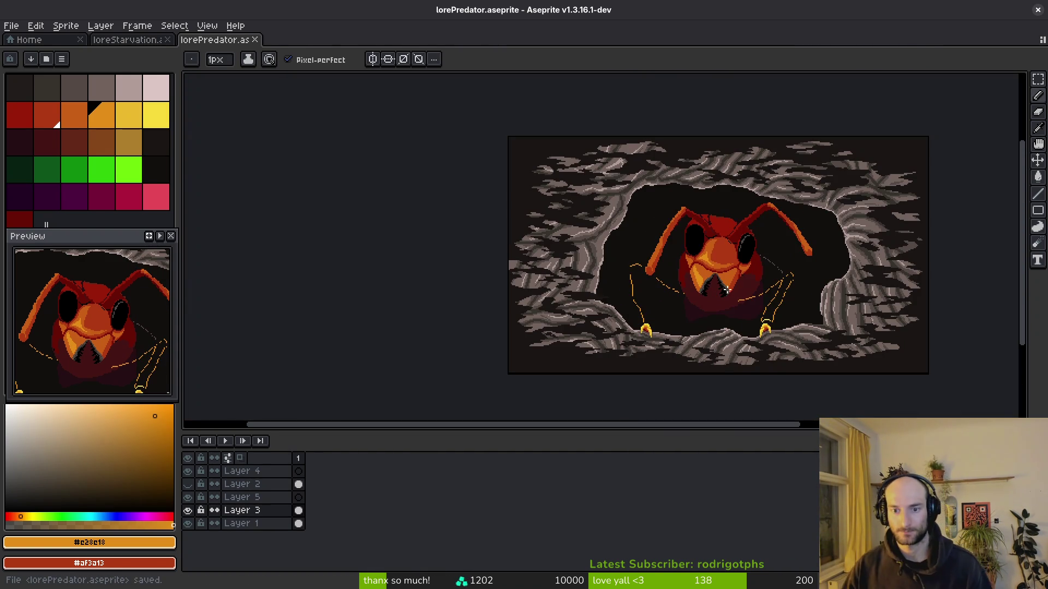
# Zoom out to view the whole hornet and the surrounding rock.
pyautogui.scroll(2, 707, 287)
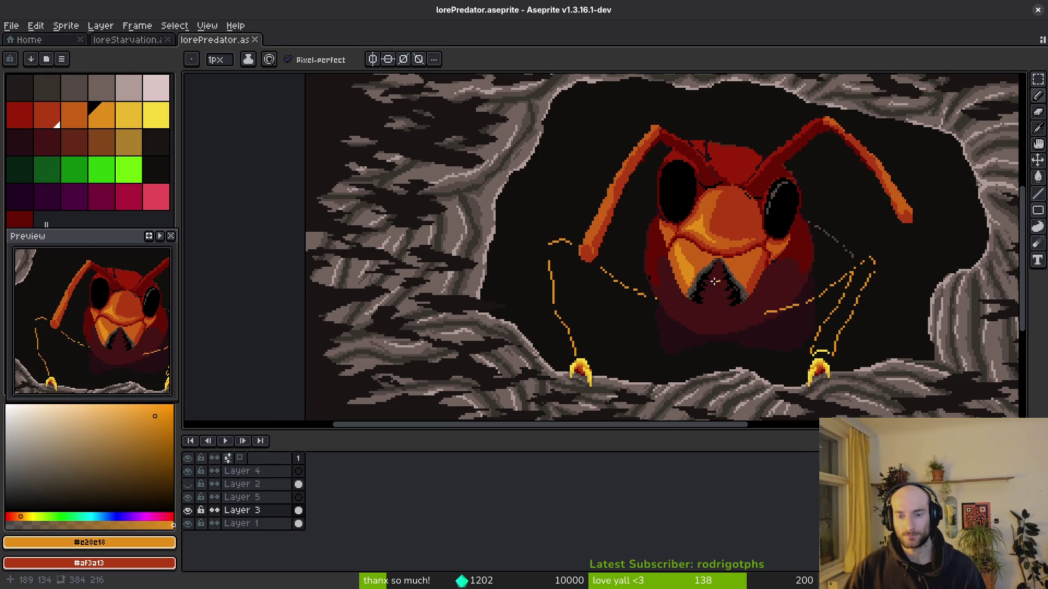
pyautogui.scroll(2, 707, 239)
pyautogui.scroll(2, 706, 238)
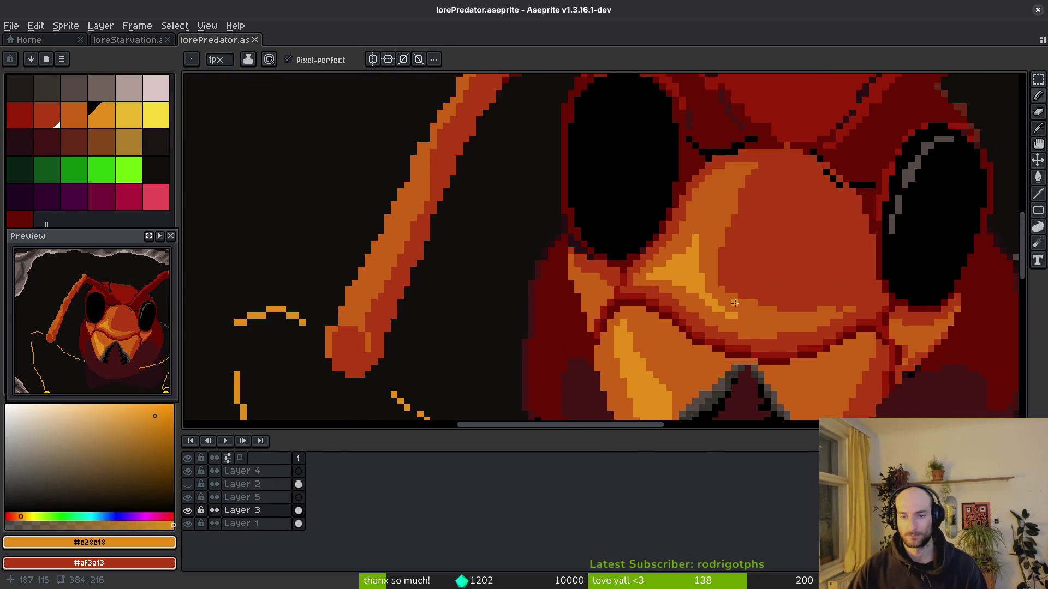
pyautogui.scroll(-4, 706, 280)
pyautogui.scroll(1, 676, 269)
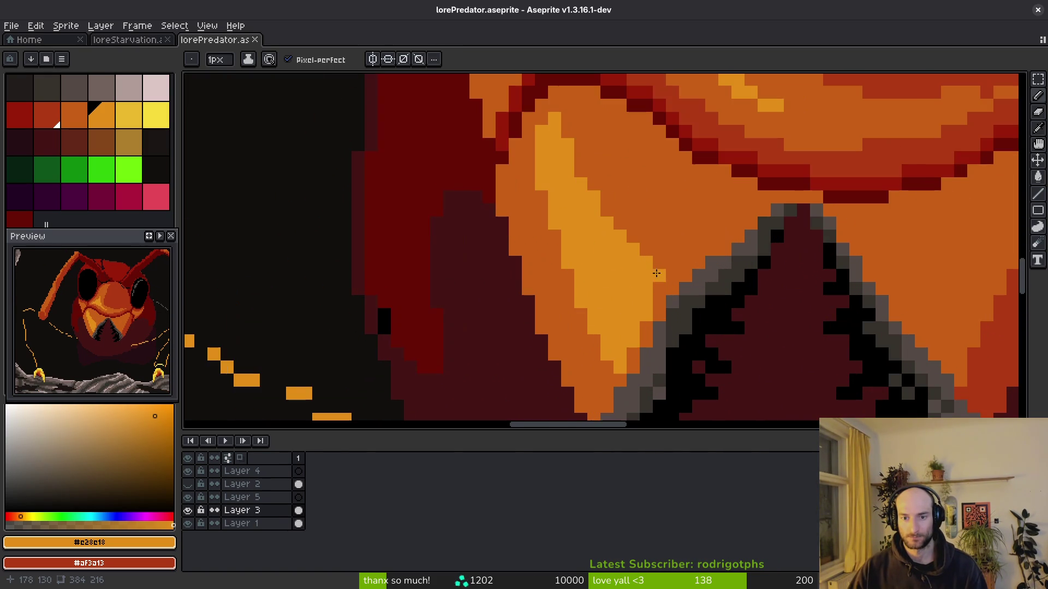
pyautogui.scroll(-2, 704, 267)
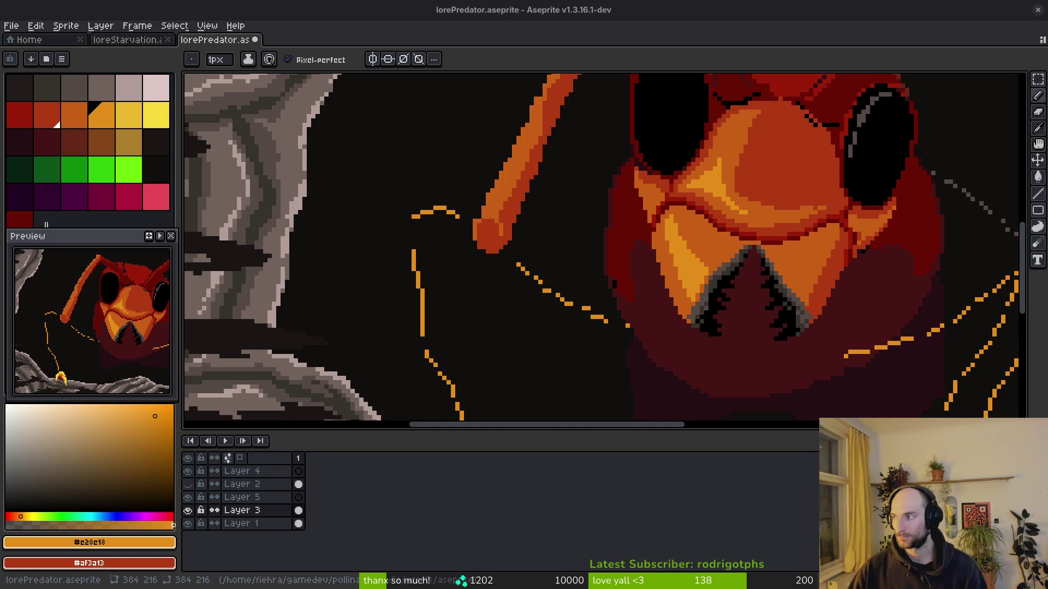
pyautogui.press('-')
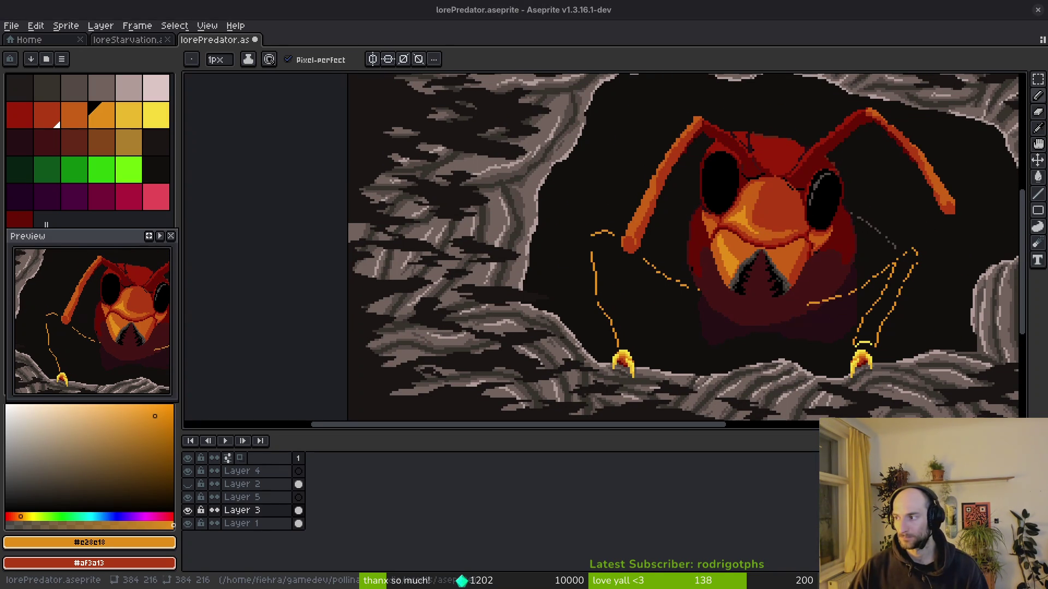
pyautogui.scroll(5, 791, 191)
# Reshape the left eye's grey highlight, trimming it with black and adding grey pixels.
pyautogui.keyDown('alt'); pyautogui.click(795, 194); pyautogui.keyUp('alt')
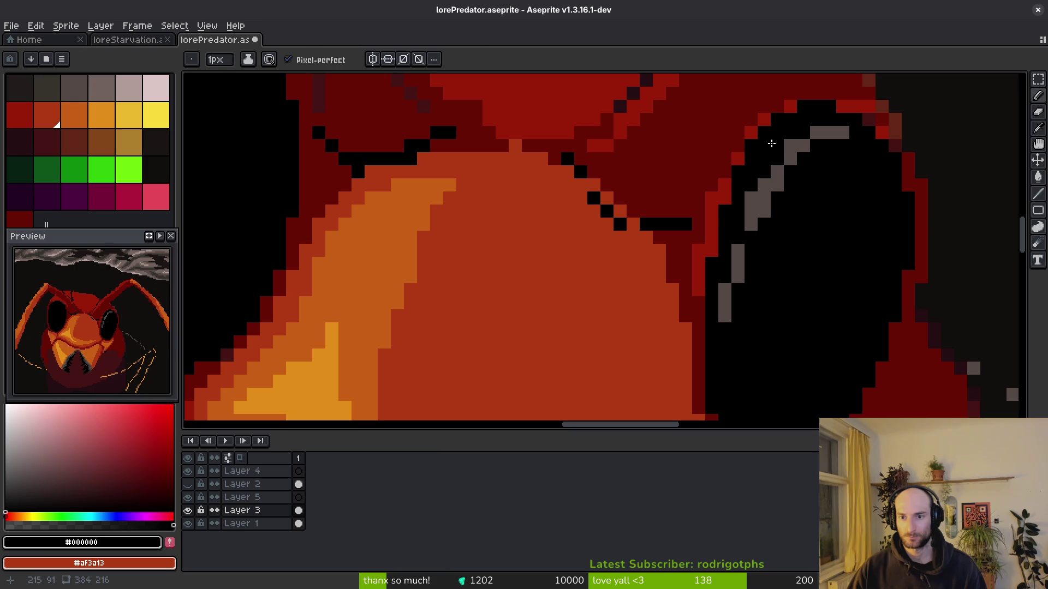
pyautogui.keyDown('alt'); pyautogui.click(778, 181); pyautogui.keyUp('alt')
pyautogui.keyDown('alt'); pyautogui.click(834, 147); pyautogui.keyUp('alt')
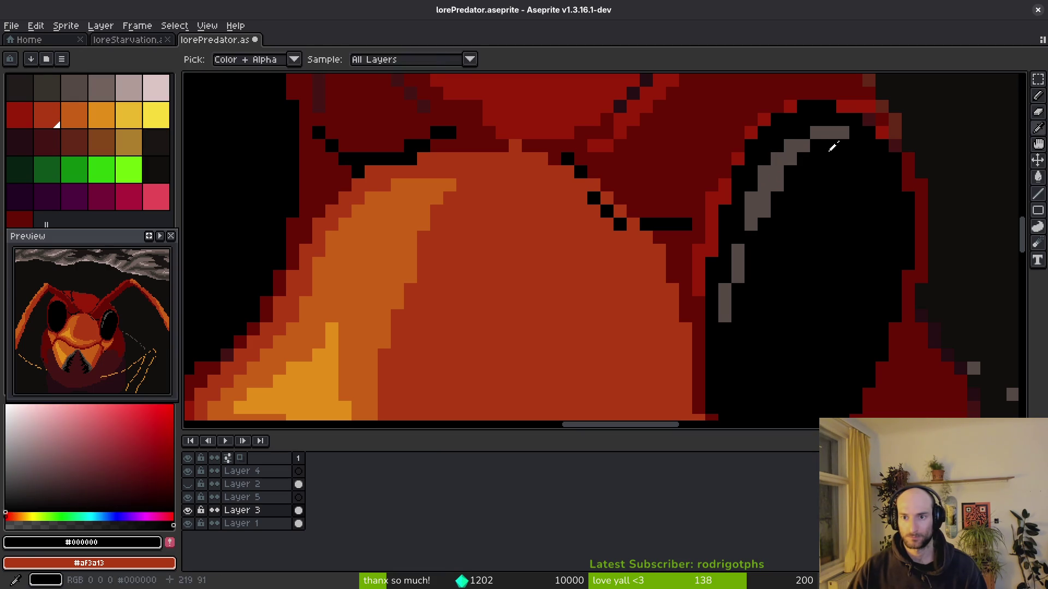
pyautogui.moveTo(816, 134); pyautogui.dragTo(837, 140)
pyautogui.keyDown('alt'); pyautogui.click(792, 143); pyautogui.keyUp('alt')
pyautogui.click(803, 133)
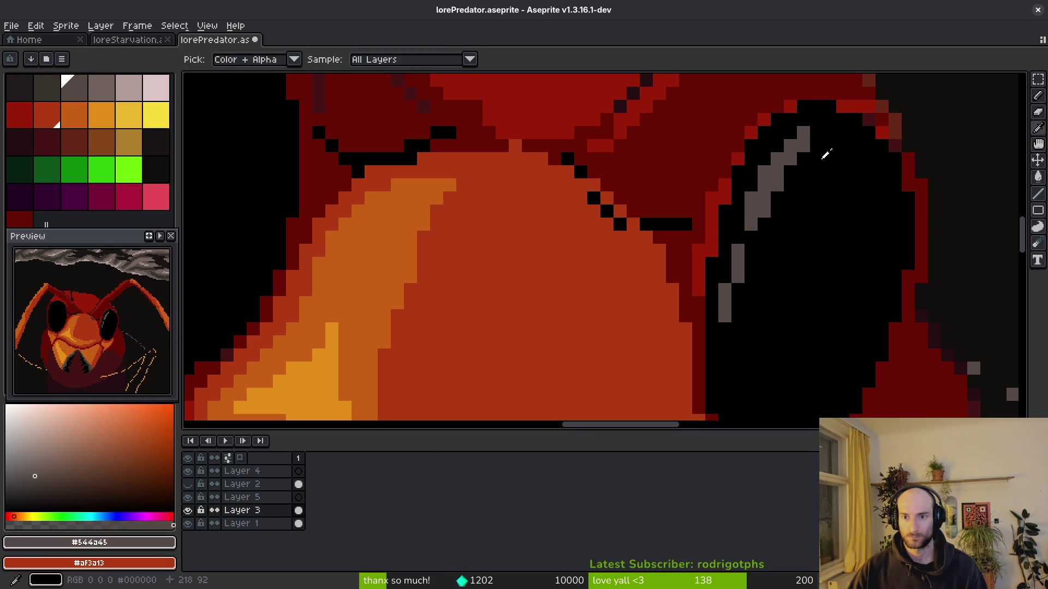
pyautogui.keyDown('alt'); pyautogui.click(808, 166); pyautogui.keyUp('alt')
pyautogui.keyDown('alt'); pyautogui.click(737, 265); pyautogui.keyUp('alt')
pyautogui.click(750, 277)
pyautogui.keyDown('alt'); pyautogui.click(744, 311); pyautogui.keyUp('alt')
pyautogui.moveTo(724, 300); pyautogui.dragTo(725, 319)
pyautogui.scroll(-3, 789, 313)
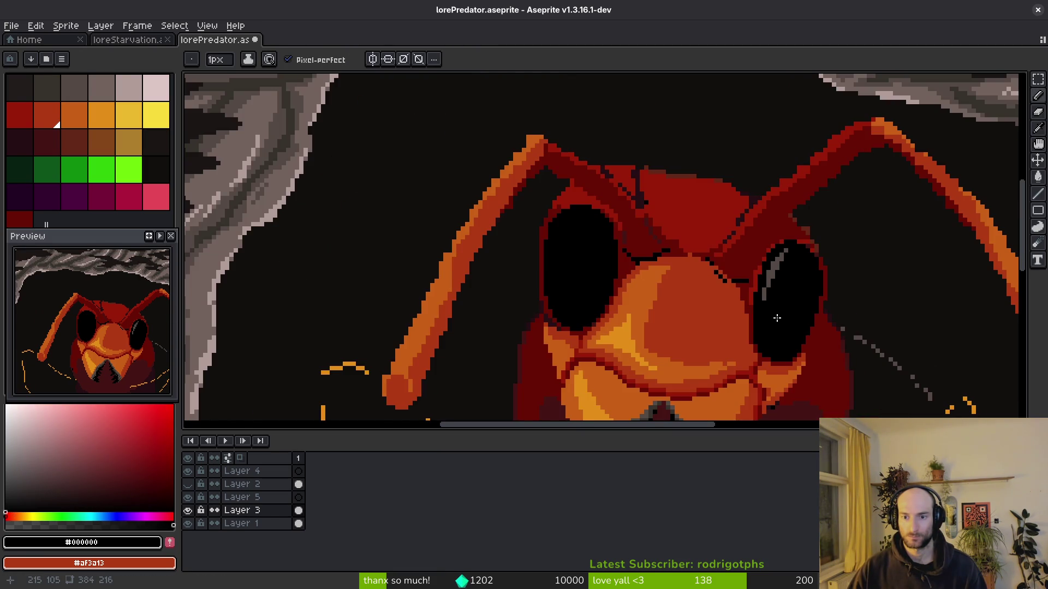
pyautogui.scroll(3, 779, 317)
# Paint the eye's upper and left edge pixels in dark red #680d05.
pyautogui.keyDown('alt'); pyautogui.click(754, 280); pyautogui.keyUp('alt')
pyautogui.scroll(-4, 756, 299)
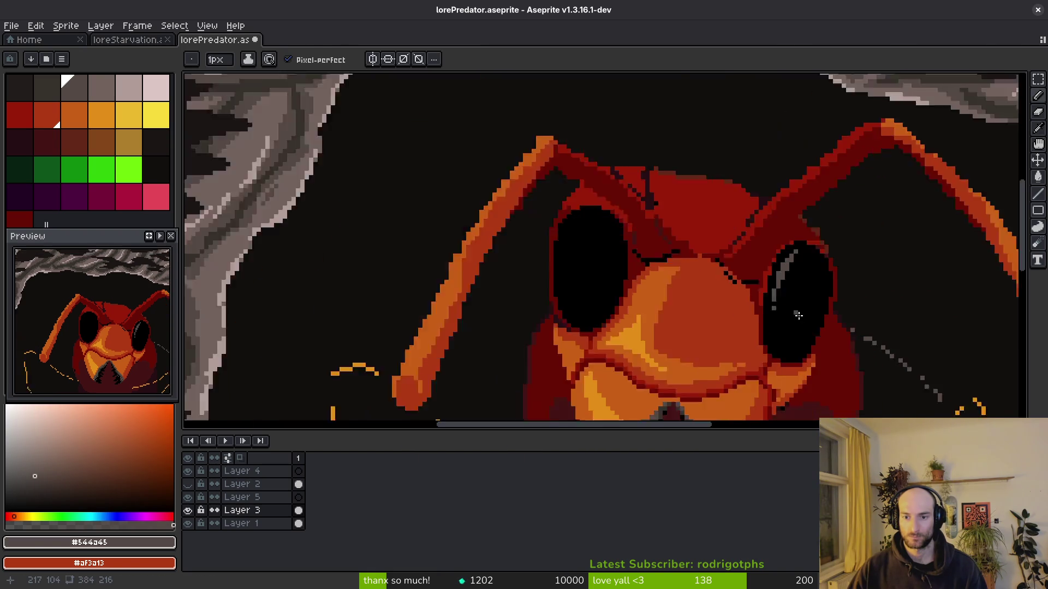
pyautogui.scroll(4, 725, 292)
pyautogui.scroll(-4, 776, 225)
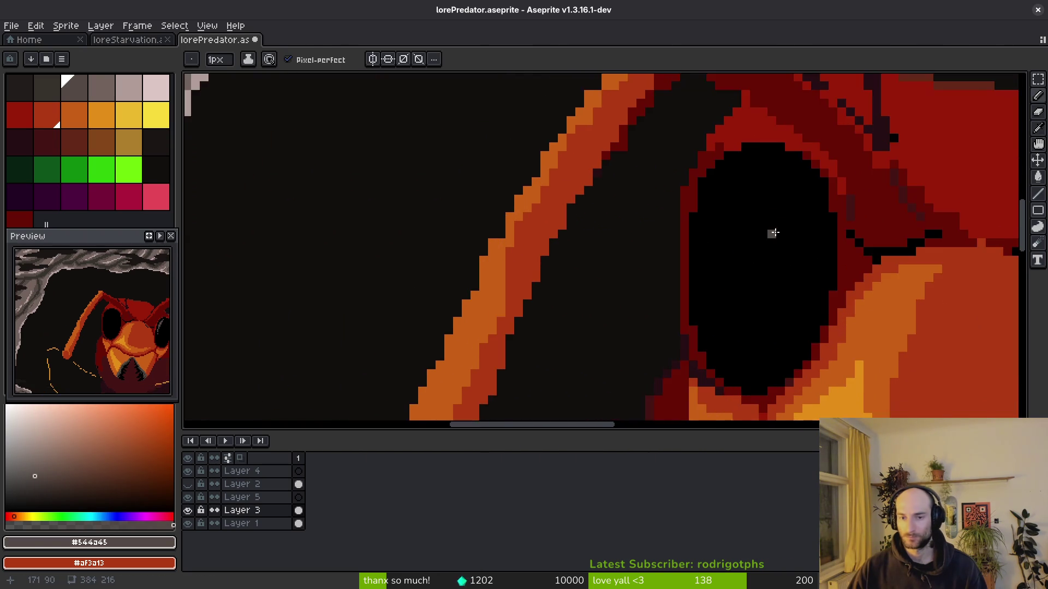
pyautogui.scroll(-3, 804, 277)
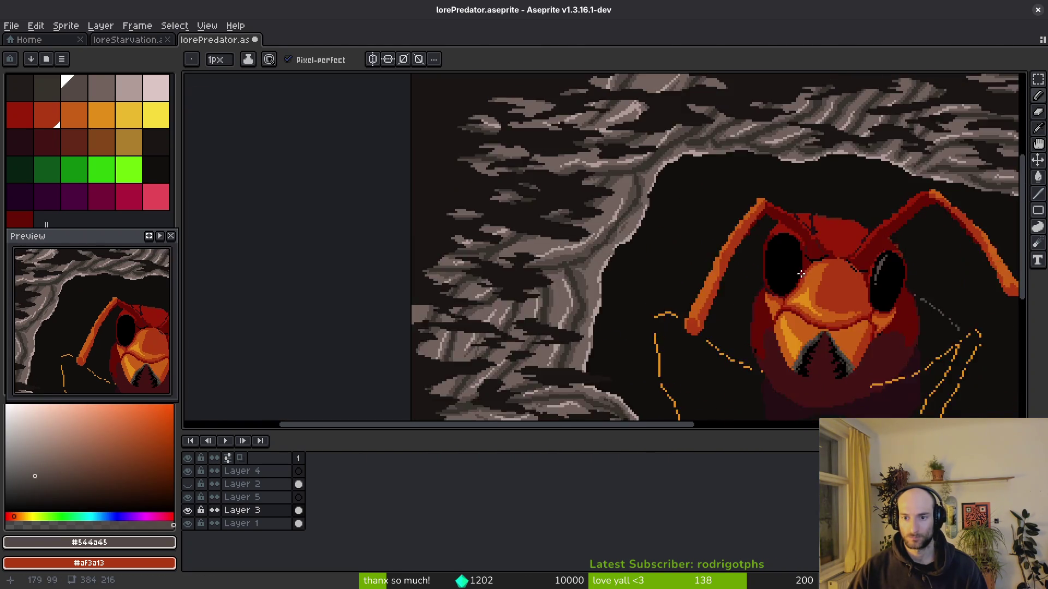
pyautogui.scroll(3, 813, 229)
pyautogui.keyDown('alt'); pyautogui.click(814, 229); pyautogui.keyUp('alt')
pyautogui.scroll(2, 802, 300)
pyautogui.scroll(-1, 802, 300)
pyautogui.scroll(1, 735, 316)
pyautogui.scroll(-1, 764, 267)
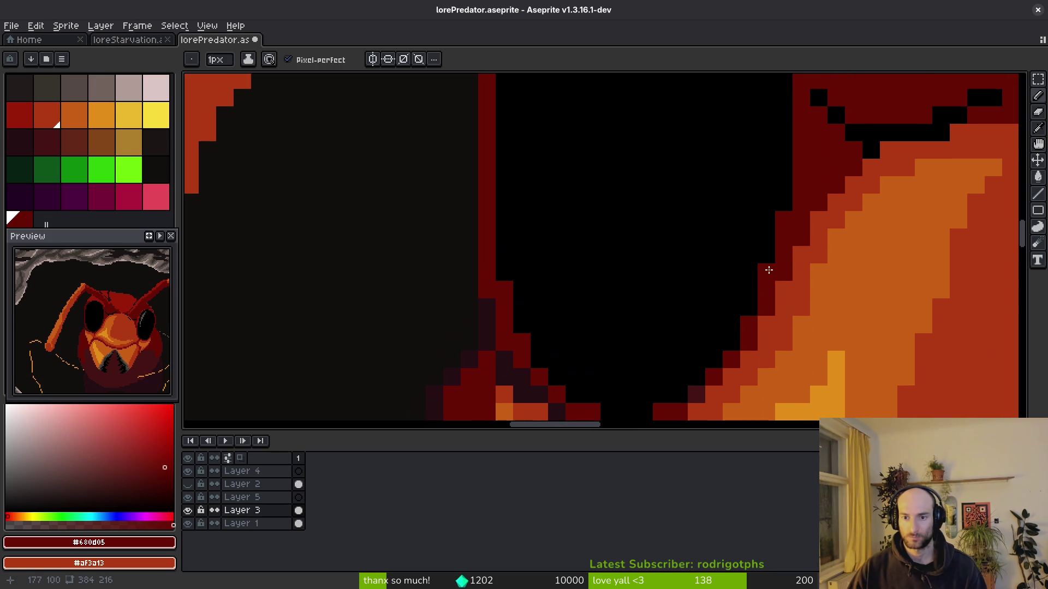
pyautogui.scroll(1, 802, 281)
pyautogui.scroll(-1, 807, 272)
pyautogui.scroll(1, 823, 364)
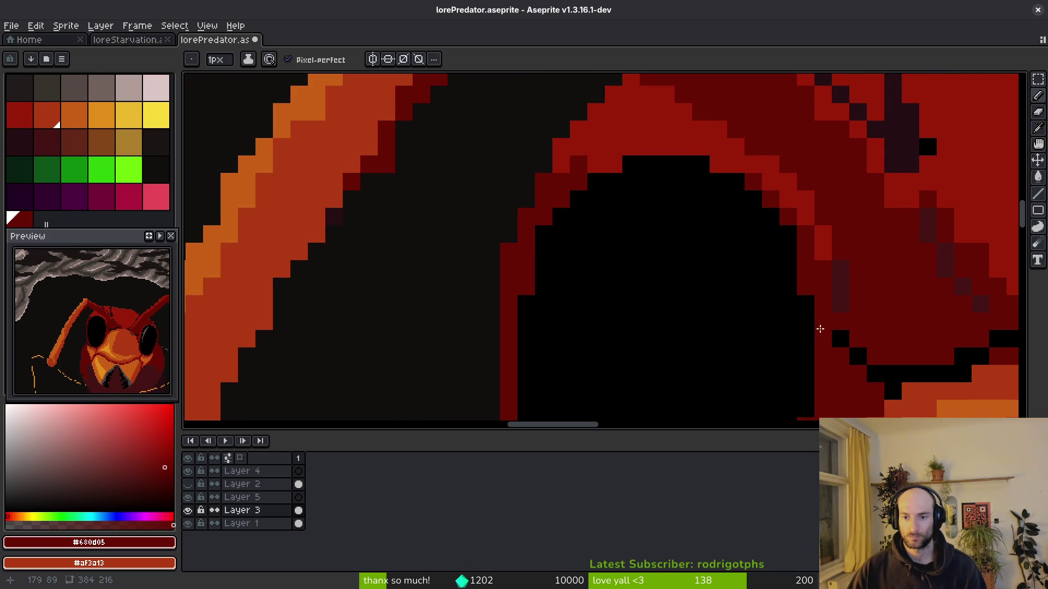
pyautogui.moveTo(804, 272); pyautogui.dragTo(739, 178)
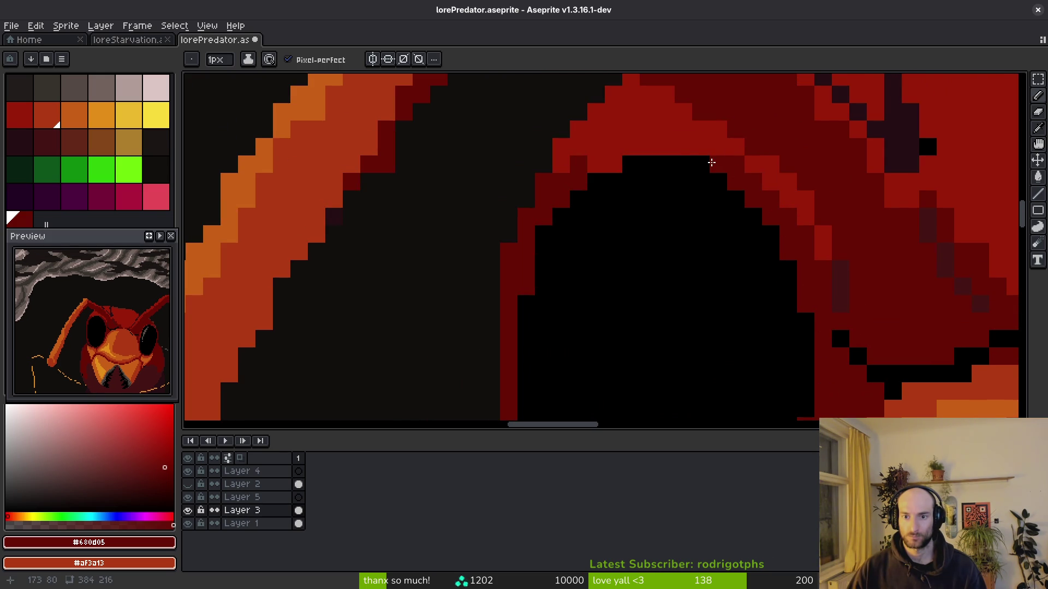
pyautogui.scroll(-1, 793, 219)
pyautogui.scroll(1, 763, 172)
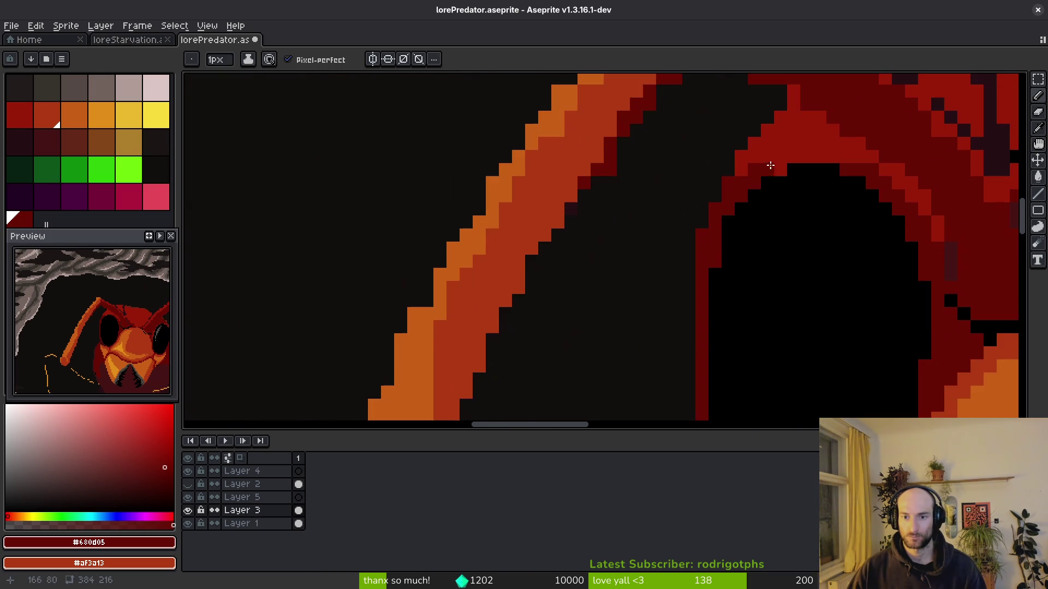
pyautogui.moveTo(743, 194); pyautogui.dragTo(729, 225)
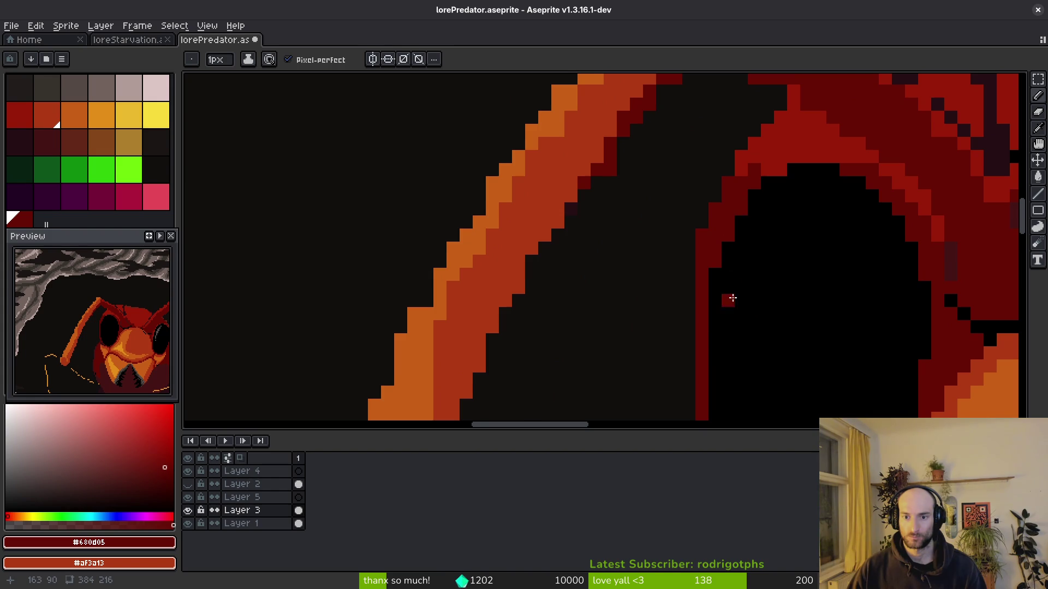
# Darken the stray grey pixels along the eye's left edge with #120f0c, then save.
pyautogui.scroll(1, 728, 294)
pyautogui.scroll(-3, 743, 216)
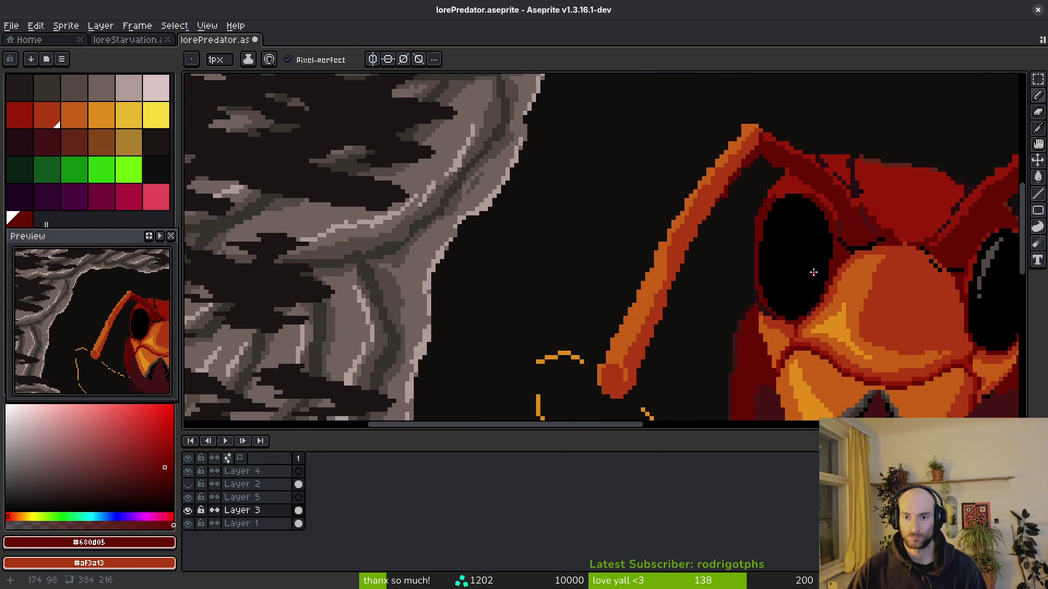
pyautogui.scroll(-1, 810, 275)
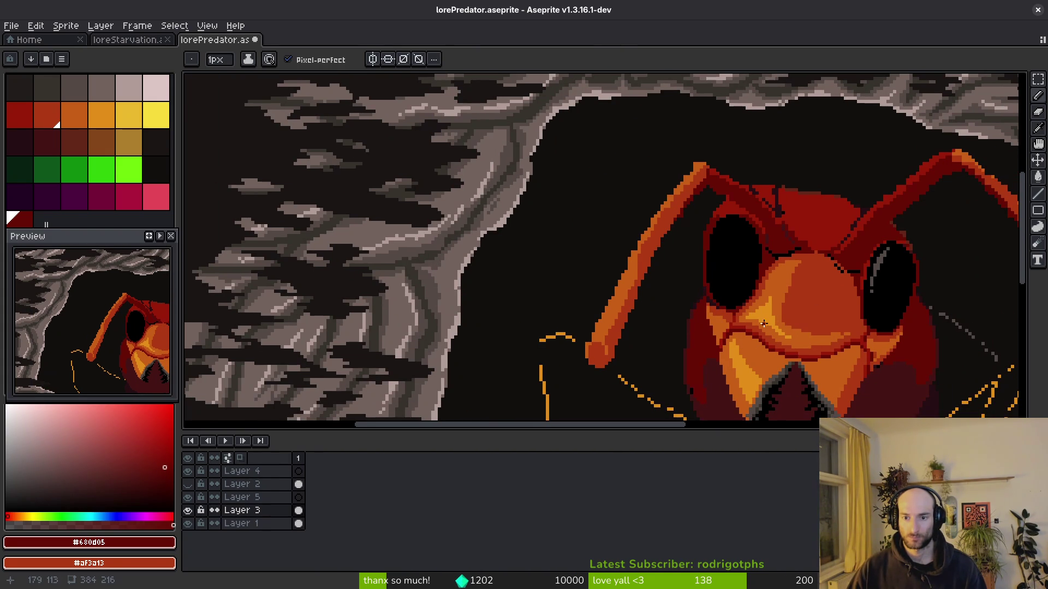
pyautogui.scroll(4, 739, 271)
pyautogui.press('e')
pyautogui.moveTo(686, 267)
pyautogui.mouseDown()
pyautogui.moveTo(712, 164)
pyautogui.moveTo(708, 175)
pyautogui.mouseUp()
pyautogui.keyDown('alt'); pyautogui.click(694, 191); pyautogui.keyUp('alt')
pyautogui.press('b')
pyautogui.scroll(-1, 697, 254)
pyautogui.scroll(-1, 697, 255)
pyautogui.hotkey('ctrl', 's')
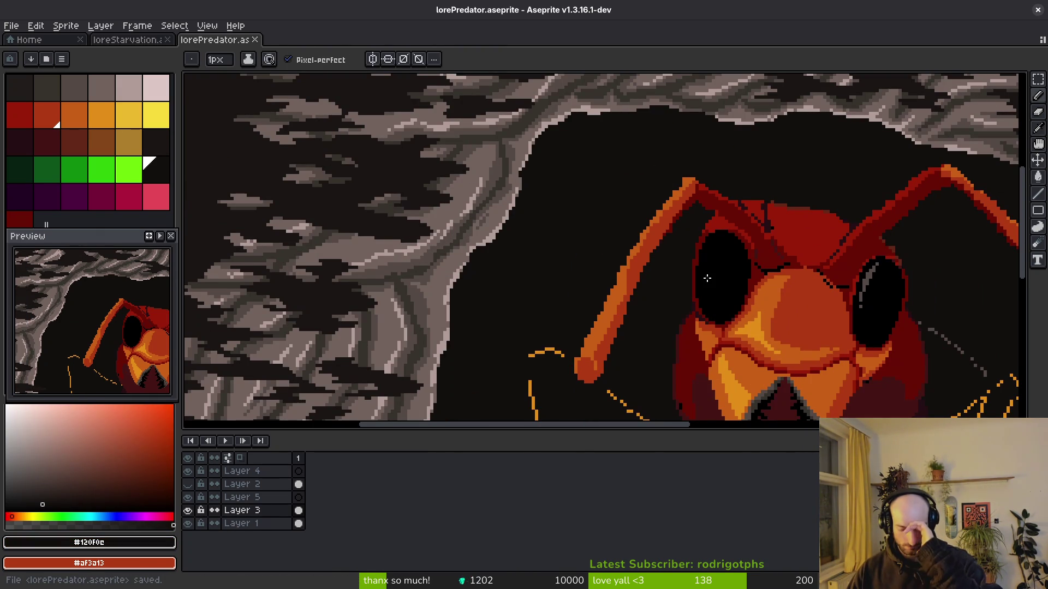
# Toggle Layer 1 and Layer 3 visibility to inspect them, leaving Layer 1 hidden.
pyautogui.click(188, 525)
pyautogui.click(188, 525)
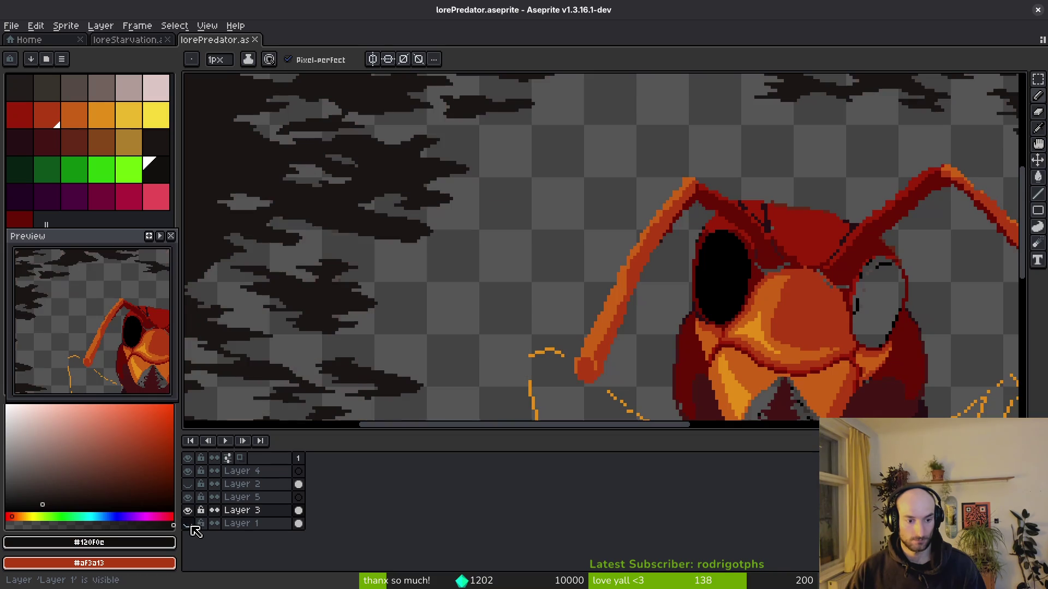
pyautogui.click(189, 527)
pyautogui.click(189, 527)
pyautogui.press('1')
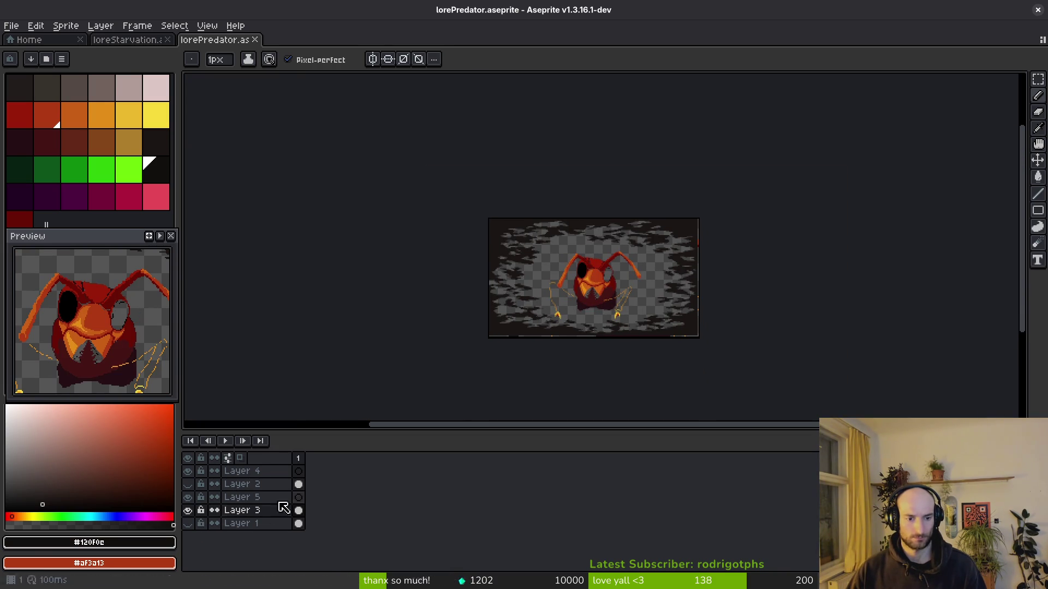
pyautogui.click(188, 511)
pyautogui.click(188, 511)
pyautogui.click(189, 511)
pyautogui.click(189, 511)
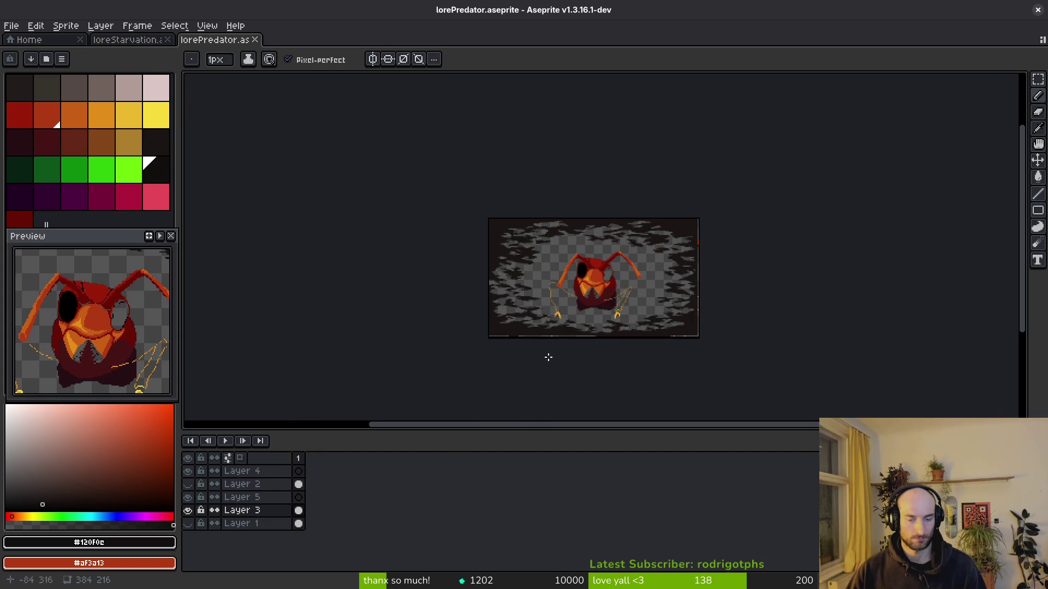
pyautogui.scroll(6, 575, 305)
pyautogui.scroll(-6, 593, 202)
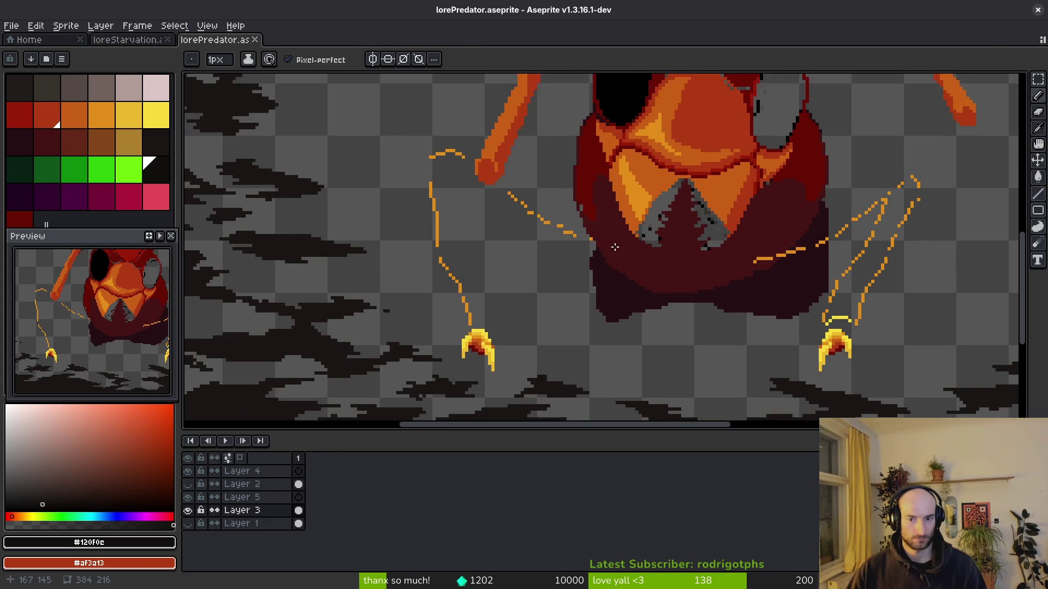
# Lasso-select the whole hornet head, including antennae and both claws, on Layer 3.
pyautogui.press('q')
pyautogui.moveTo(696, 169); pyautogui.dragTo(604, 172)
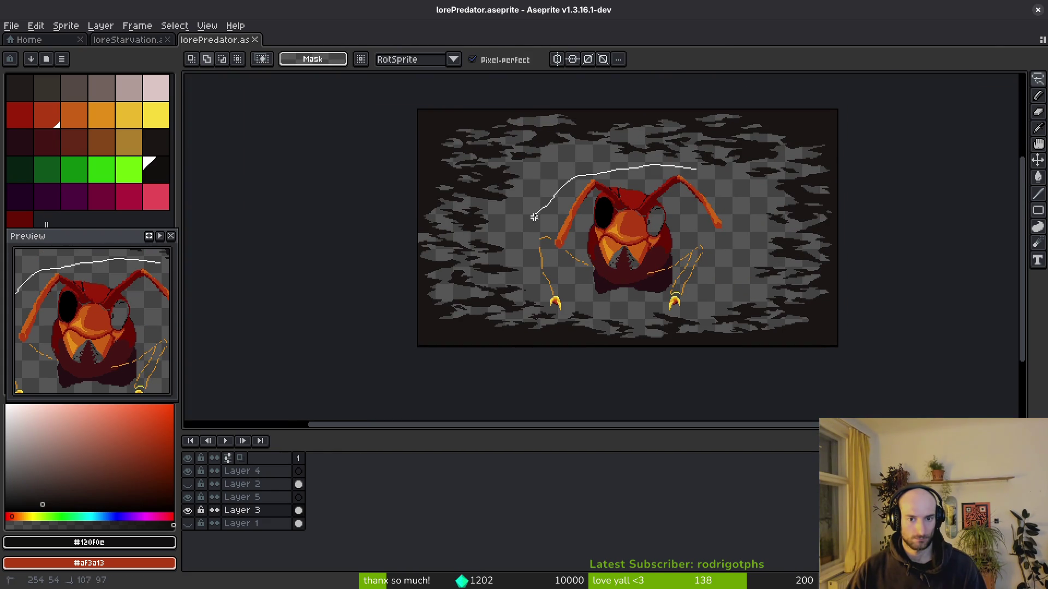
pyautogui.scroll(3, 545, 299)
pyautogui.moveTo(532, 283)
pyautogui.mouseDown()
pyautogui.moveTo(563, 346)
pyautogui.moveTo(604, 355)
pyautogui.moveTo(749, 307)
pyautogui.mouseUp()
pyautogui.scroll(-2, 655, 339)
pyautogui.moveTo(878, 331); pyautogui.dragTo(959, 235)
pyautogui.scroll(-2, 960, 235)
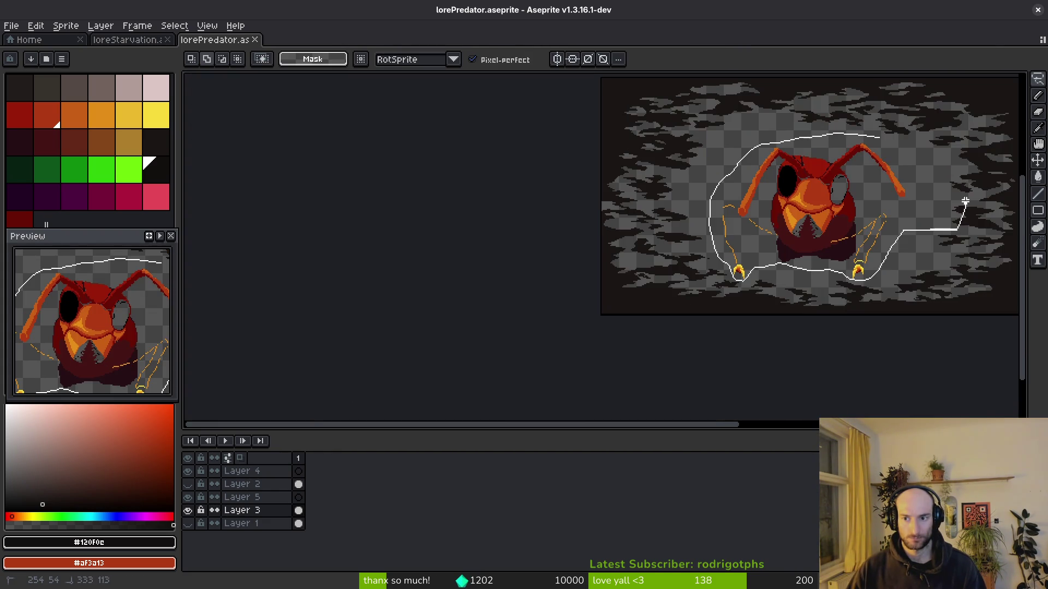
pyautogui.moveTo(884, 143)
pyautogui.mouseDown()
pyautogui.moveTo(945, 257)
pyautogui.moveTo(936, 146)
pyautogui.moveTo(921, 145)
pyautogui.mouseUp()
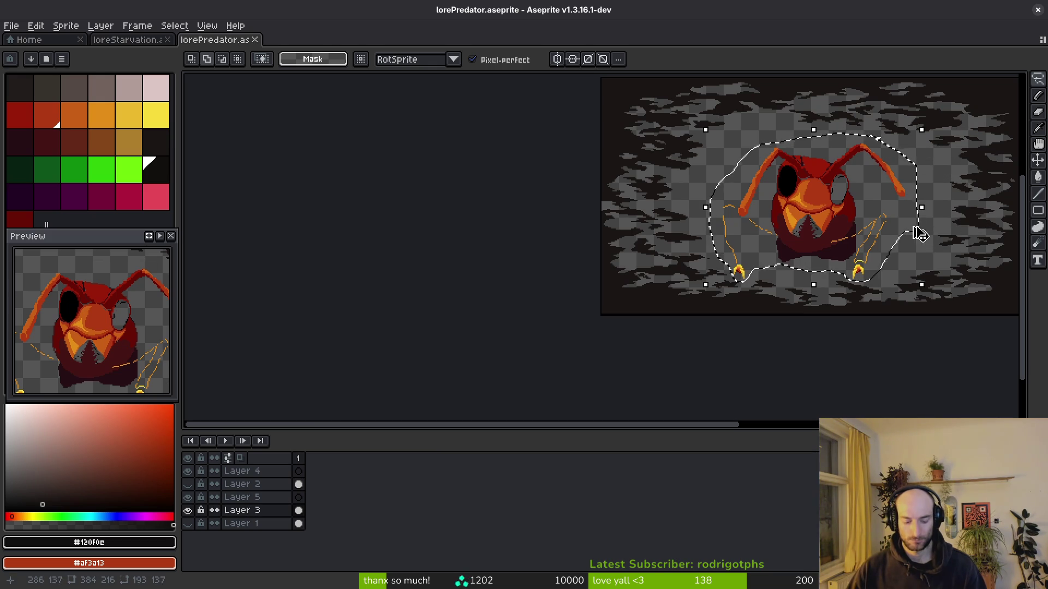
# Move the hornet from Layer 3 onto the visible Layer 1 and save.
pyautogui.press('Delete')
pyautogui.click(188, 524)
pyautogui.click(299, 523)
pyautogui.hotkey('ctrl', 'z')
pyautogui.hotkey('ctrl', 's')
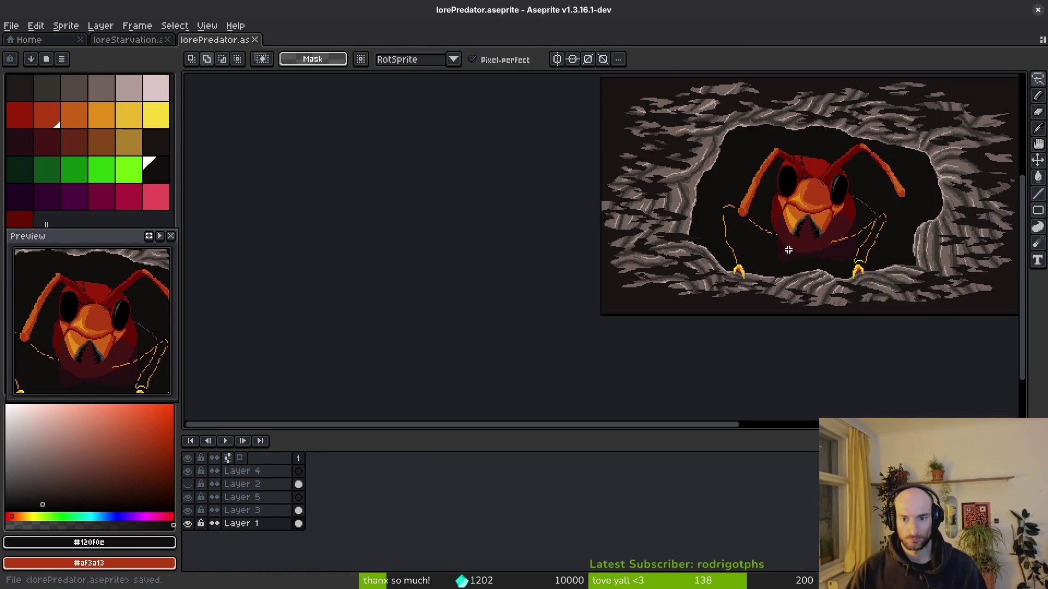
# Zoom in and out around the hornet's face to inspect it, then bring up the File menu.
pyautogui.scroll(5, 806, 257)
pyautogui.scroll(-1, 710, 231)
pyautogui.scroll(1, 644, 327)
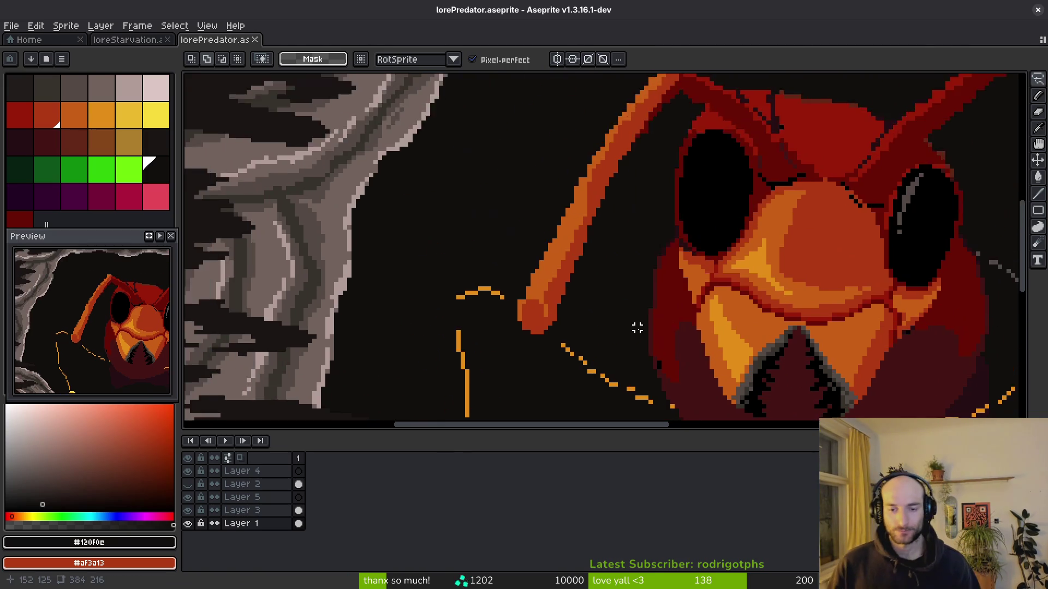
pyautogui.scroll(1, 679, 273)
pyautogui.scroll(-1, 680, 334)
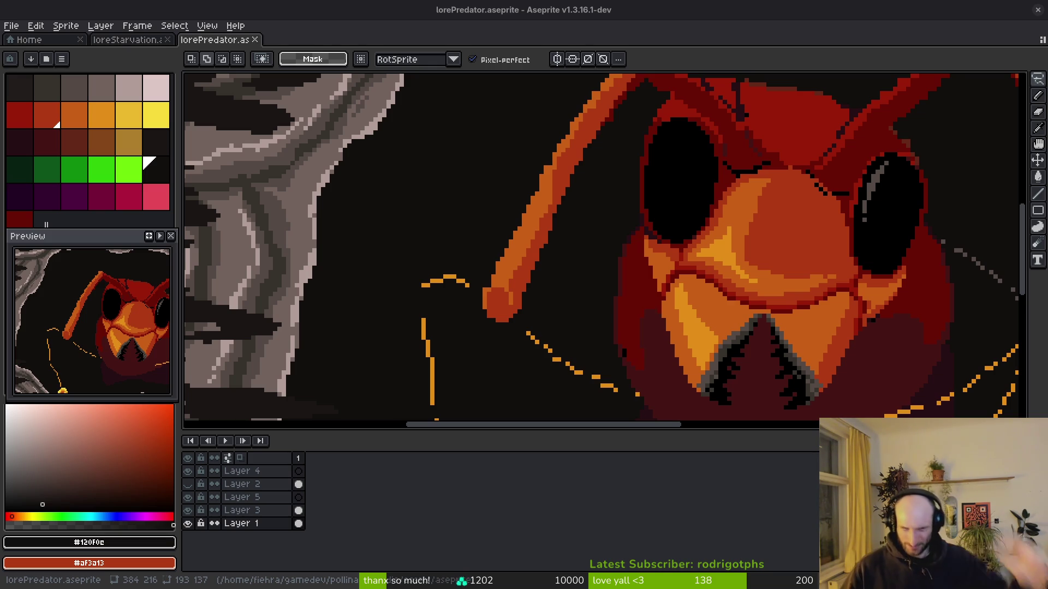
pyautogui.scroll(1, 759, 184)
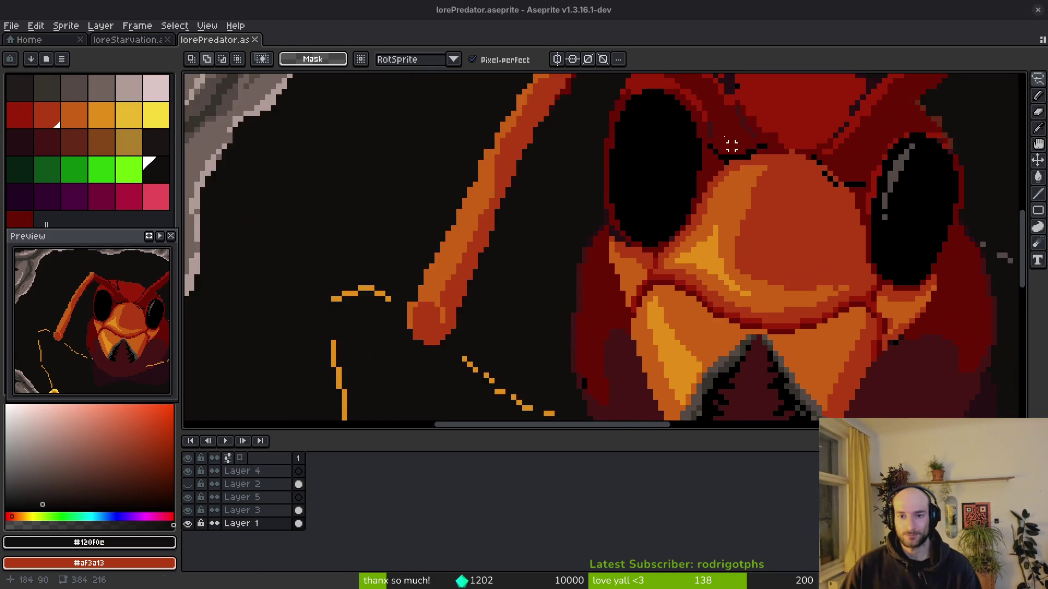
pyautogui.scroll(2, 759, 185)
pyautogui.scroll(-3, 791, 273)
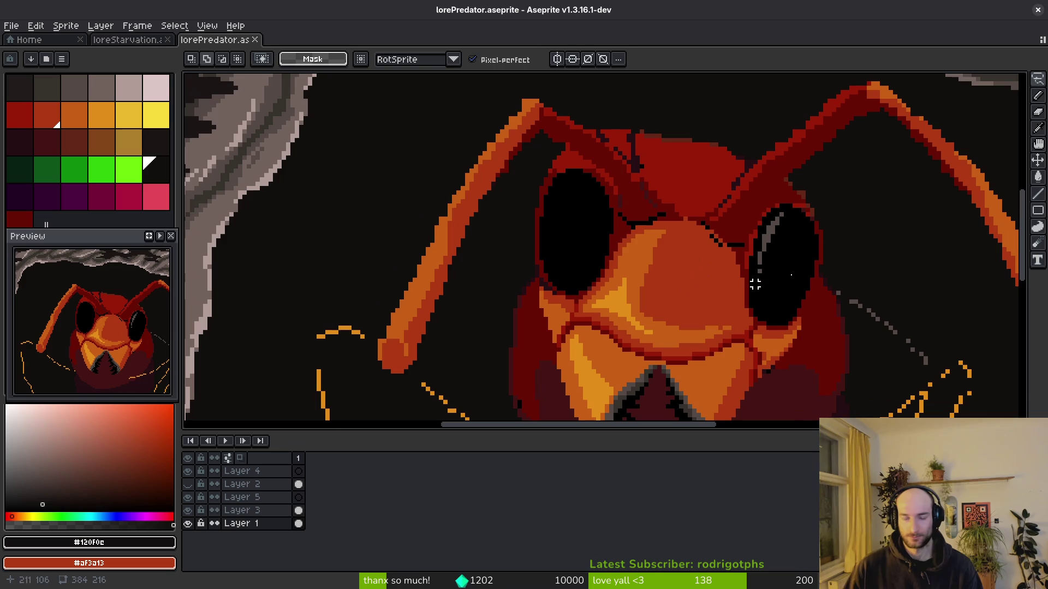
pyautogui.press('alt')
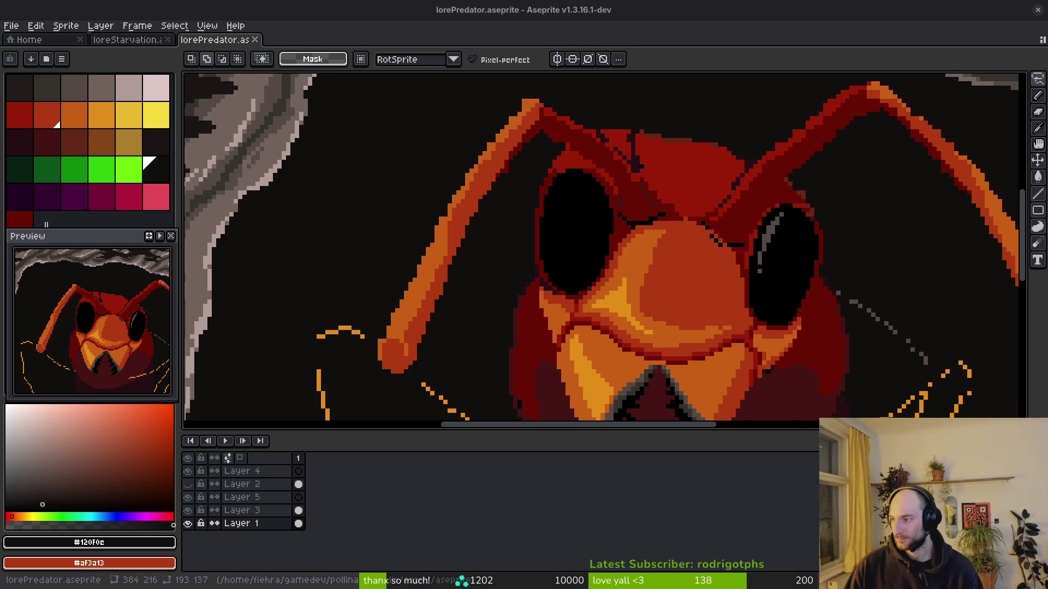
pyautogui.hotkey('alt', 'f')
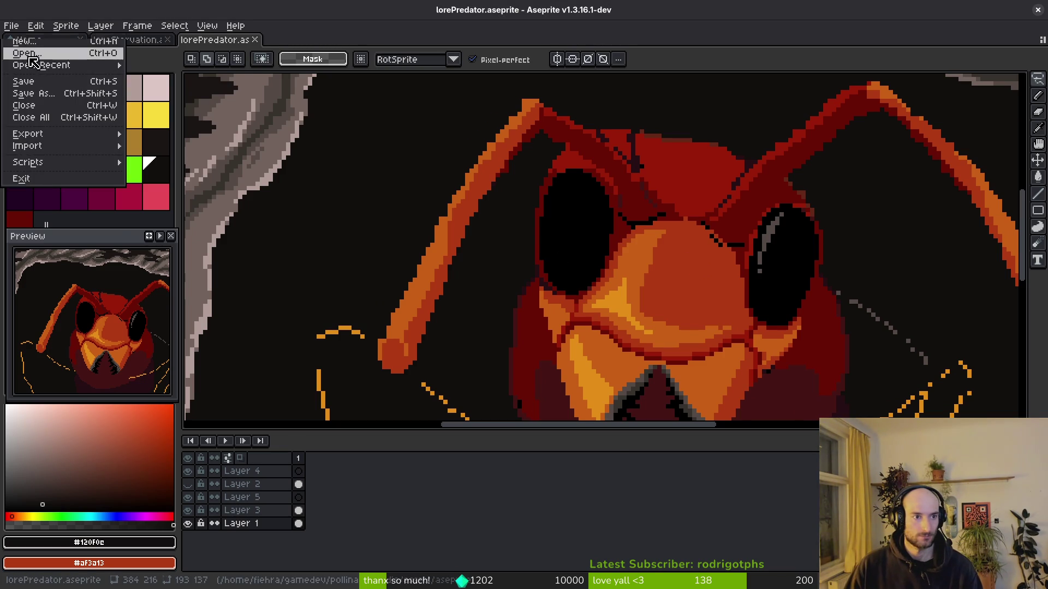
# Open asian-hornet-from-catalonia-portrait.webp from the inspiration folder and dock it in a split beside the drawing.
pyautogui.press('o')
pyautogui.scroll(-10, 585, 304)
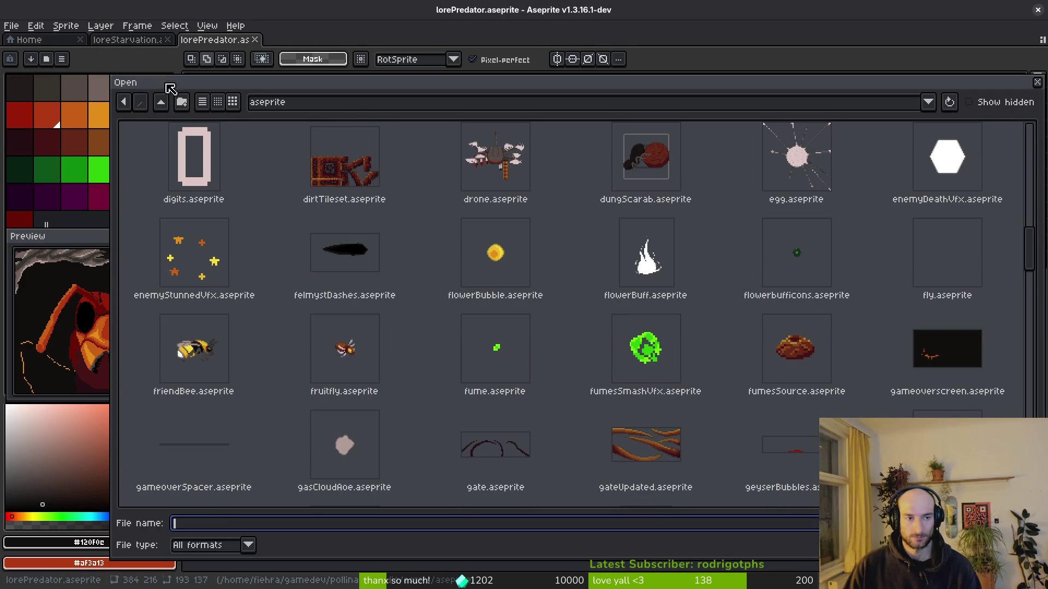
pyautogui.click(165, 103)
pyautogui.doubleClick(444, 170)
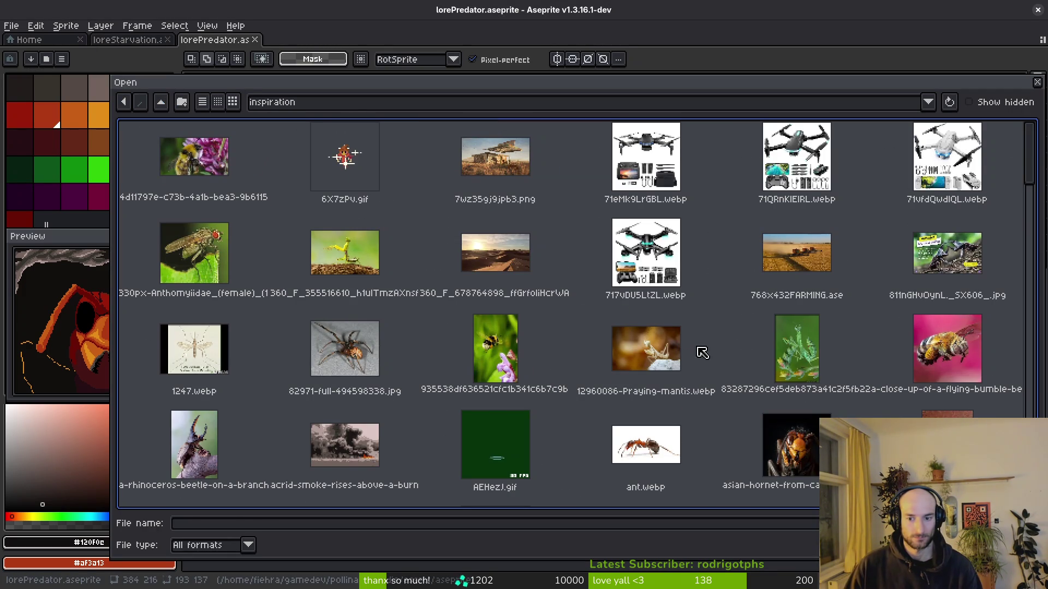
pyautogui.click(791, 452)
pyautogui.press('Return')
pyautogui.moveTo(305, 41)
pyautogui.mouseDown()
pyautogui.moveTo(197, 162)
pyautogui.moveTo(196, 153)
pyautogui.mouseUp()
pyautogui.scroll(-3, 282, 249)
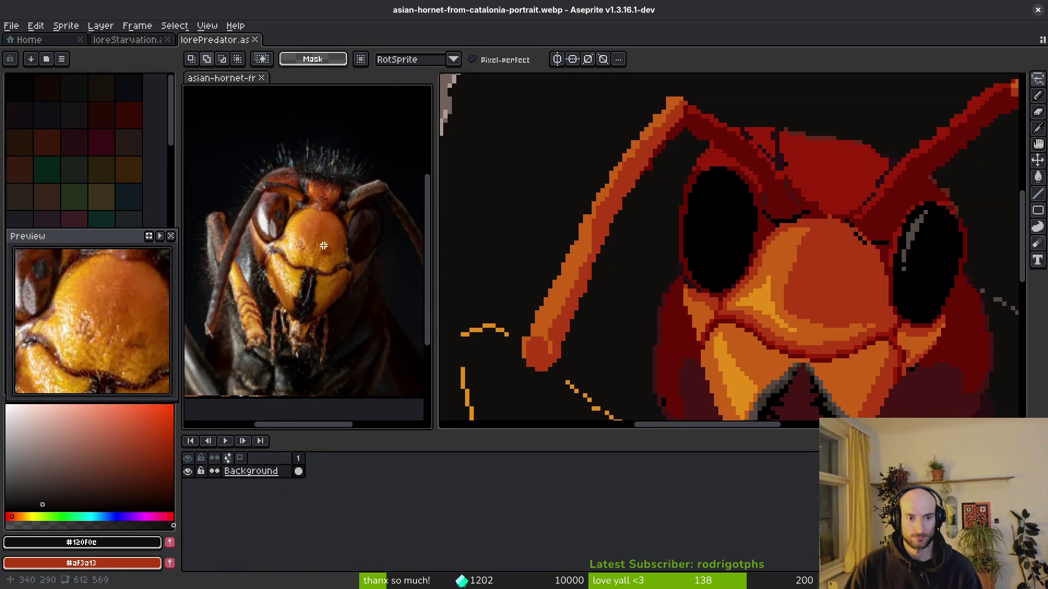
pyautogui.scroll(-3, 729, 223)
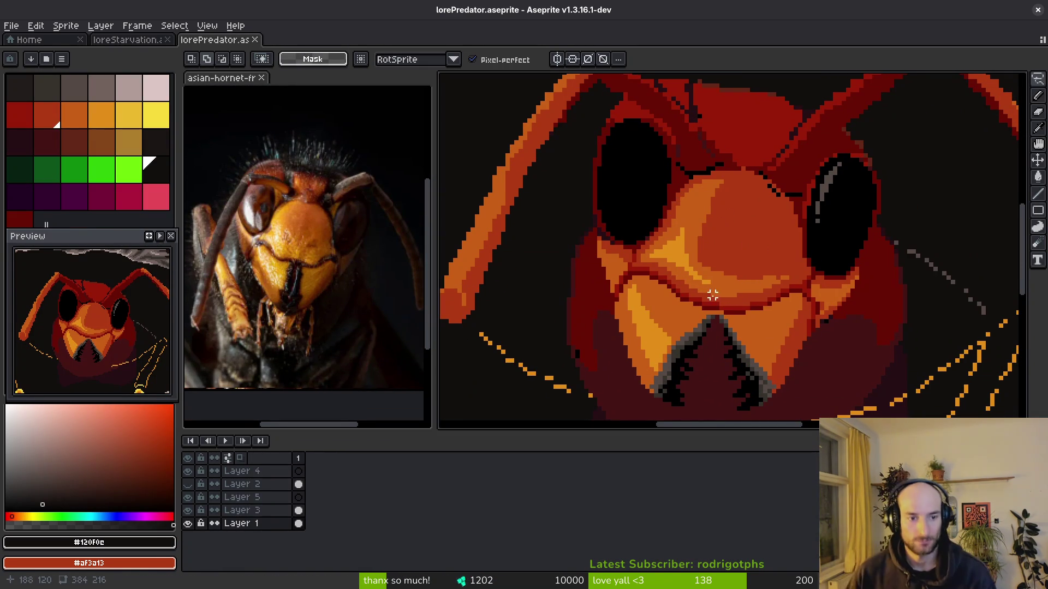
pyautogui.moveTo(702, 285); pyautogui.dragTo(711, 300)
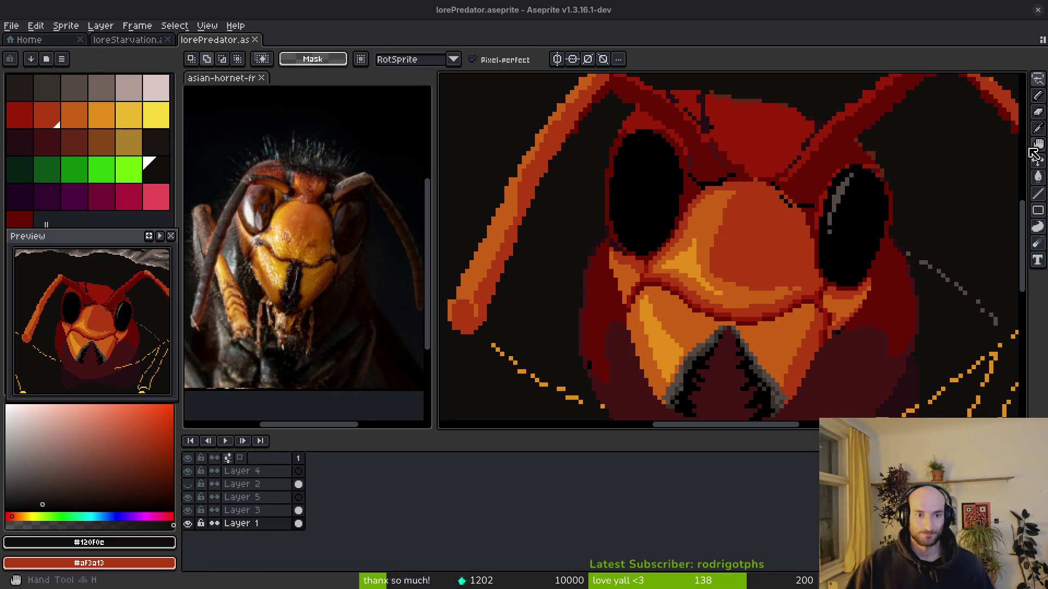
# Sample orange #c96016 from the antenna and pencil orange pixels along its left edge.
pyautogui.moveTo(669, 274); pyautogui.dragTo(710, 280)
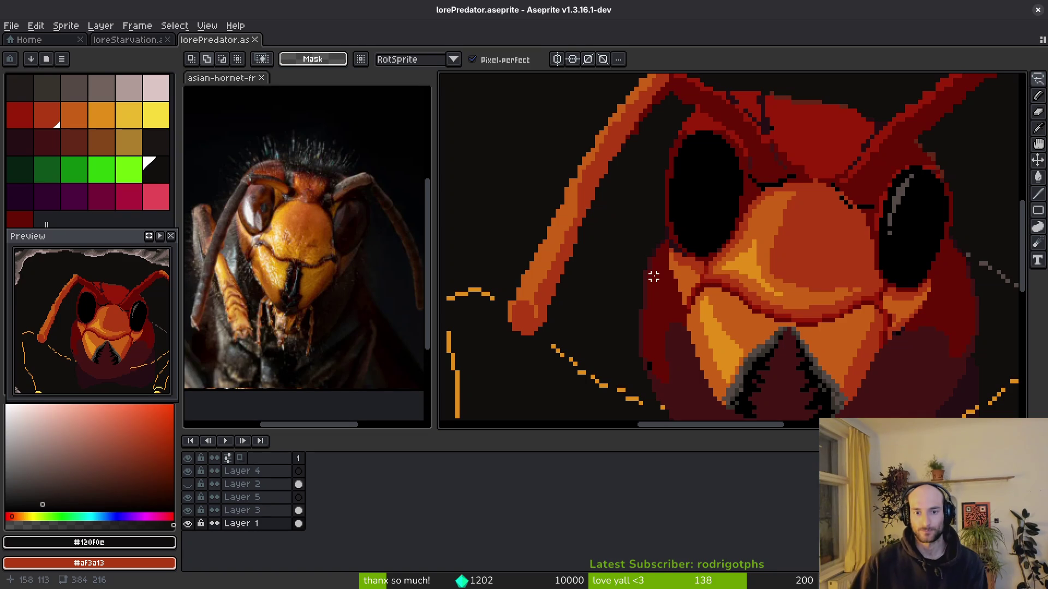
pyautogui.scroll(3, 650, 277)
pyautogui.press('i')
pyautogui.click(541, 249)
pyautogui.moveTo(551, 257); pyautogui.dragTo(675, 265)
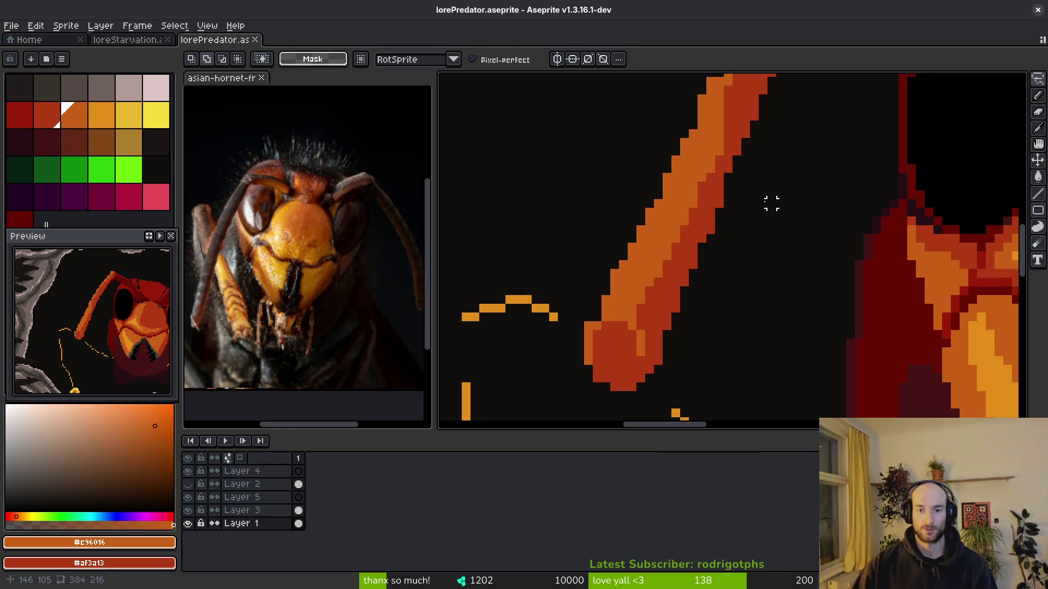
pyautogui.scroll(1, 586, 331)
pyautogui.press('f')
pyautogui.moveTo(587, 330)
pyautogui.mouseDown()
pyautogui.moveTo(572, 327)
pyautogui.moveTo(594, 285)
pyautogui.mouseUp()
# Repaint the antenna's lower end in the red shadow colour, tidying its orange edge pixels.
pyautogui.scroll(-1, 611, 289)
pyautogui.scroll(1, 655, 321)
pyautogui.moveTo(655, 322)
pyautogui.mouseDown()
pyautogui.moveTo(676, 328)
pyautogui.moveTo(698, 363)
pyautogui.moveTo(650, 327)
pyautogui.moveTo(663, 385)
pyautogui.moveTo(671, 338)
pyautogui.moveTo(688, 352)
pyautogui.mouseUp()
pyautogui.keyDown('alt'); pyautogui.click(647, 348); pyautogui.keyUp('alt')
pyautogui.click(699, 364)
pyautogui.hotkey('ctrl', 'z')
pyautogui.keyDown('alt'); pyautogui.click(688, 329); pyautogui.keyUp('alt')
pyautogui.click(699, 346)
pyautogui.keyDown('alt'); pyautogui.click(696, 349); pyautogui.keyUp('alt')
pyautogui.click(699, 364)
pyautogui.keyDown('alt'); pyautogui.click(613, 274); pyautogui.keyUp('alt')
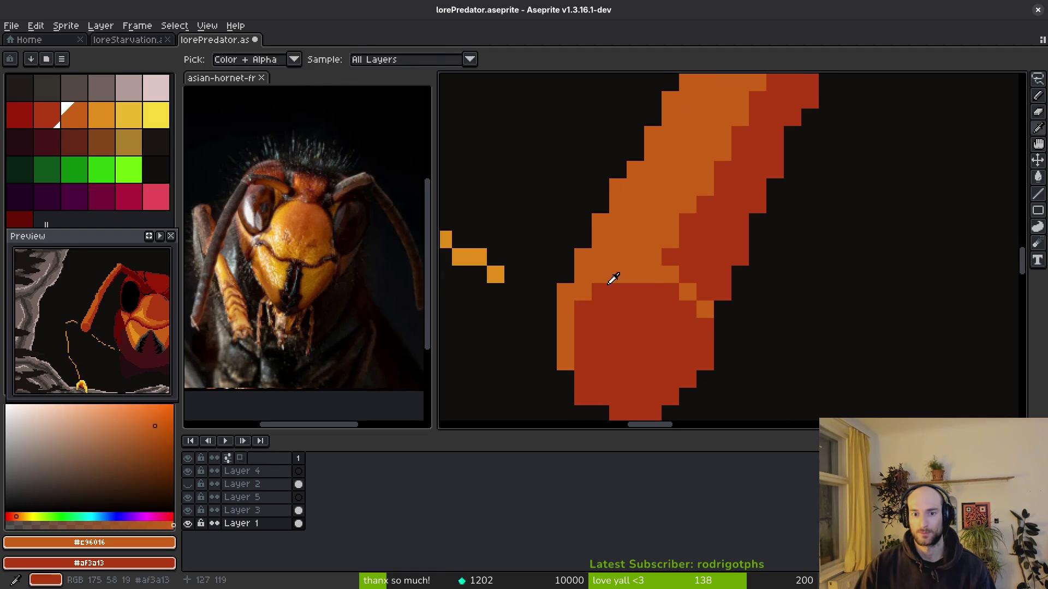
# Turn stray red pixels along the antenna's edge orange.
pyautogui.click(583, 310)
pyautogui.scroll(-3, 635, 327)
pyautogui.scroll(2, 675, 339)
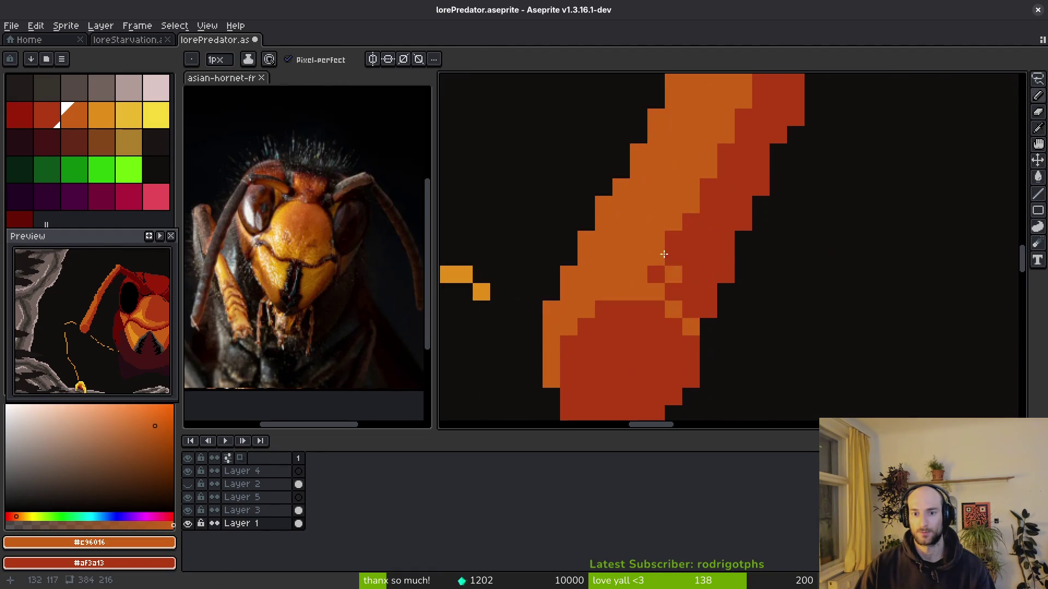
pyautogui.scroll(2, 655, 324)
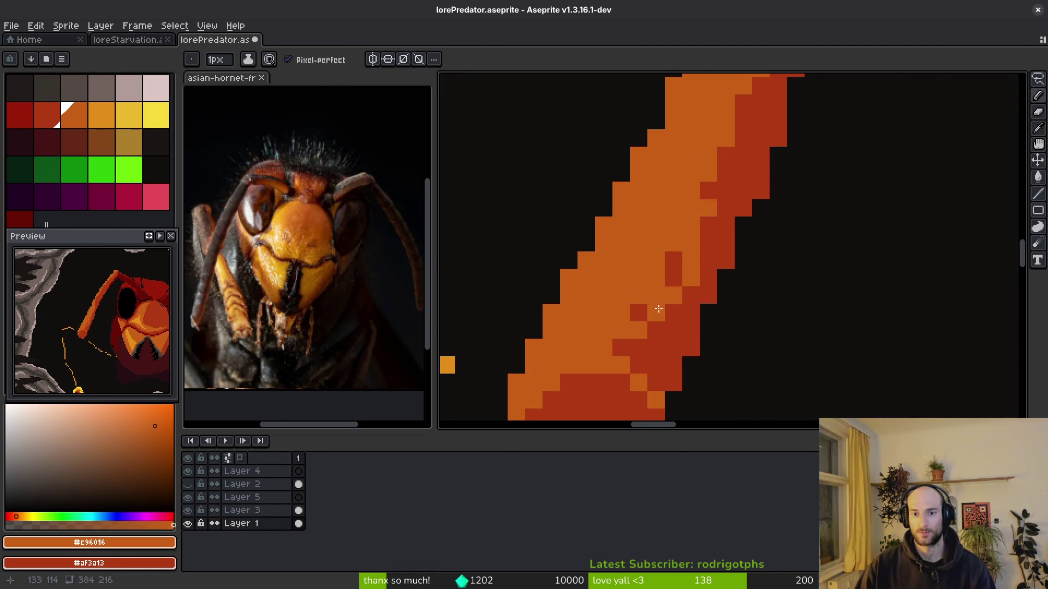
pyautogui.keyDown('shift'); pyautogui.click(684, 219); pyautogui.keyUp('shift')
pyautogui.scroll(-2, 637, 313)
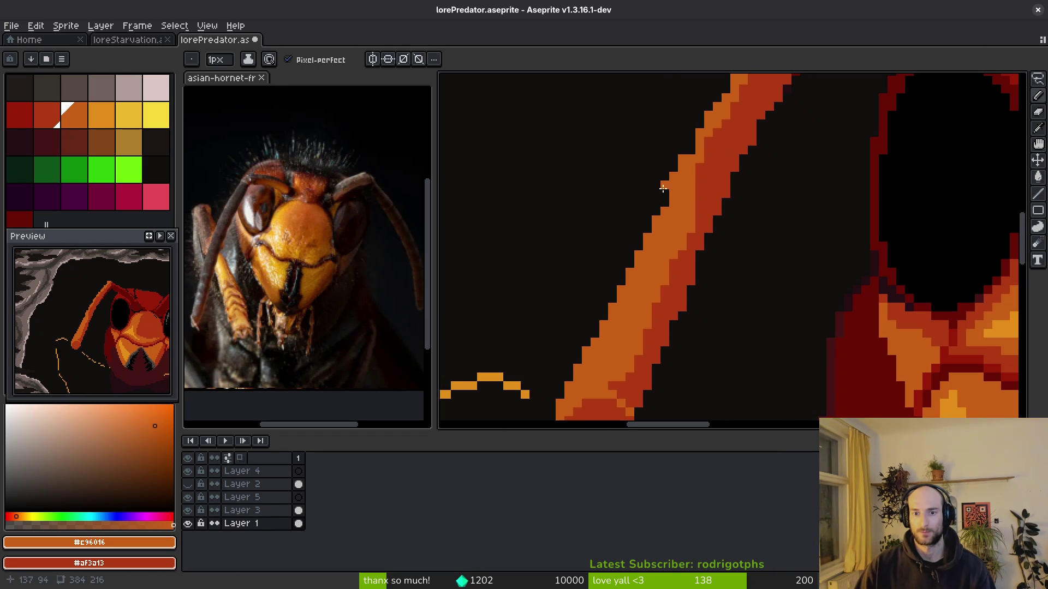
pyautogui.scroll(3, 662, 199)
# Paint orange strokes along the antenna's upper edge, adding a pixel at the stair step.
pyautogui.keyDown('alt'); pyautogui.click(625, 187); pyautogui.keyUp('alt')
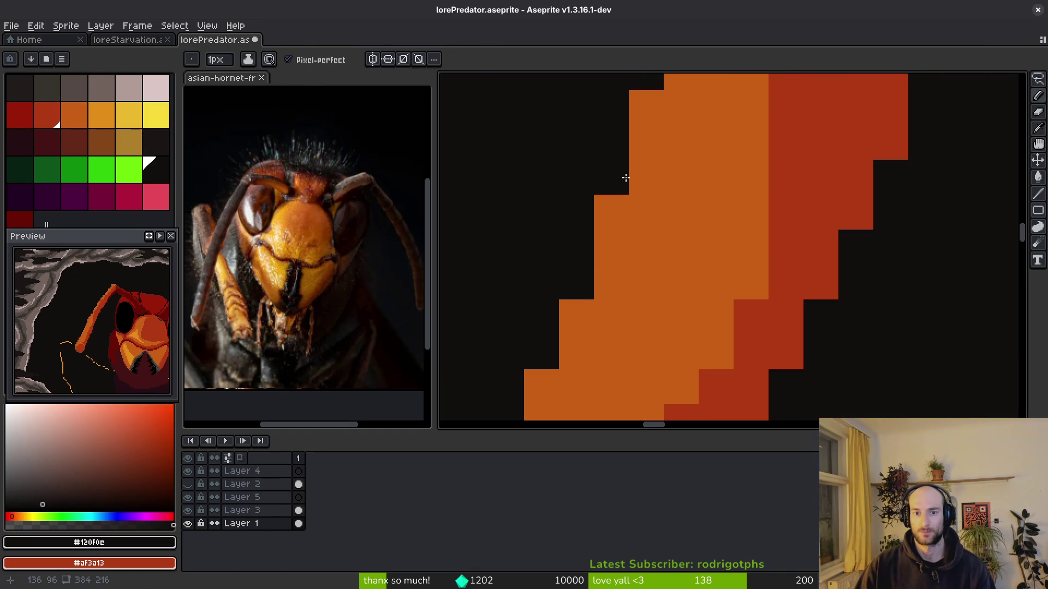
pyautogui.moveTo(625, 187); pyautogui.dragTo(631, 374)
pyautogui.keyDown('alt'); pyautogui.click(671, 269); pyautogui.keyUp('alt')
pyautogui.moveTo(671, 269); pyautogui.dragTo(674, 407)
pyautogui.moveTo(686, 306); pyautogui.dragTo(692, 360)
pyautogui.click(731, 234)
# Extend the orange staircase further up the antenna and fill the black gaps in it.
pyautogui.scroll(-1, 753, 235)
pyautogui.moveTo(780, 197)
pyautogui.mouseDown()
pyautogui.moveTo(737, 334)
pyautogui.moveTo(678, 352)
pyautogui.mouseUp()
pyautogui.moveTo(751, 234)
pyautogui.mouseDown()
pyautogui.moveTo(794, 181)
pyautogui.moveTo(780, 211)
pyautogui.mouseUp()
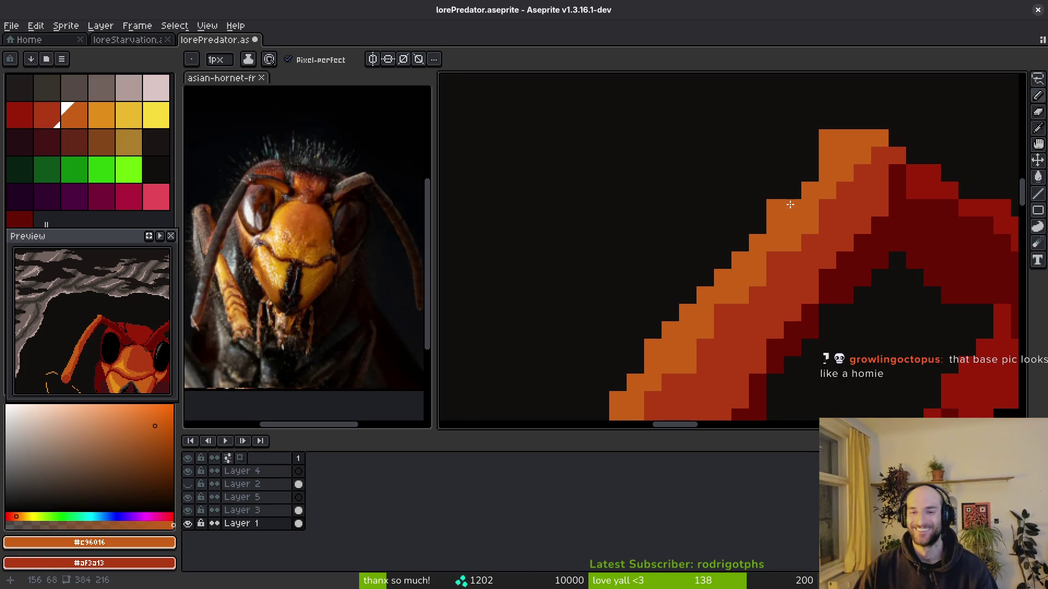
pyautogui.moveTo(816, 163); pyautogui.dragTo(744, 236)
pyautogui.click(757, 208)
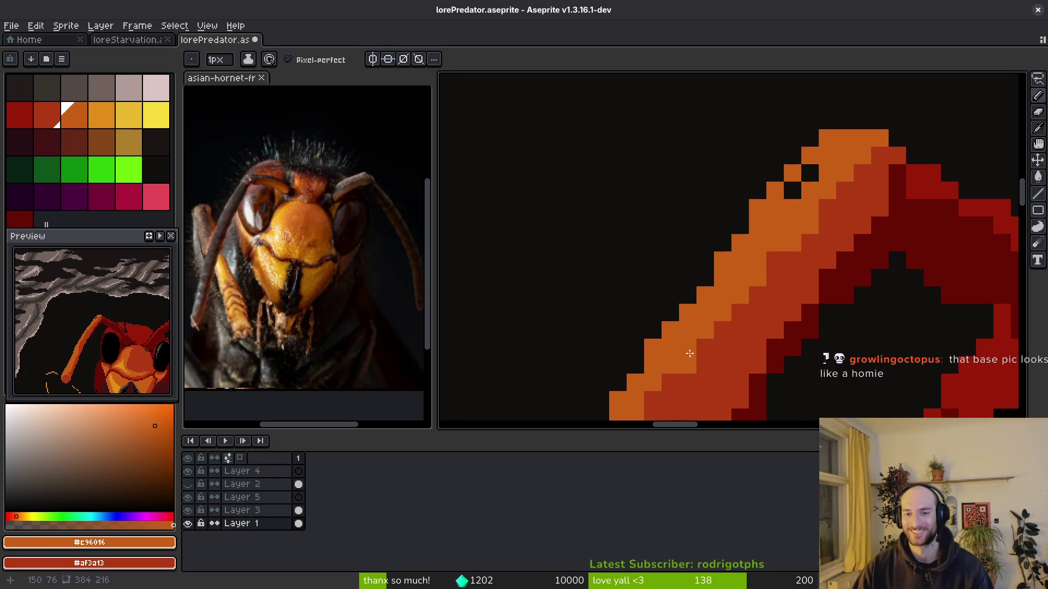
pyautogui.moveTo(809, 172); pyautogui.dragTo(791, 190)
pyautogui.scroll(-2, 744, 236)
pyautogui.scroll(1, 744, 236)
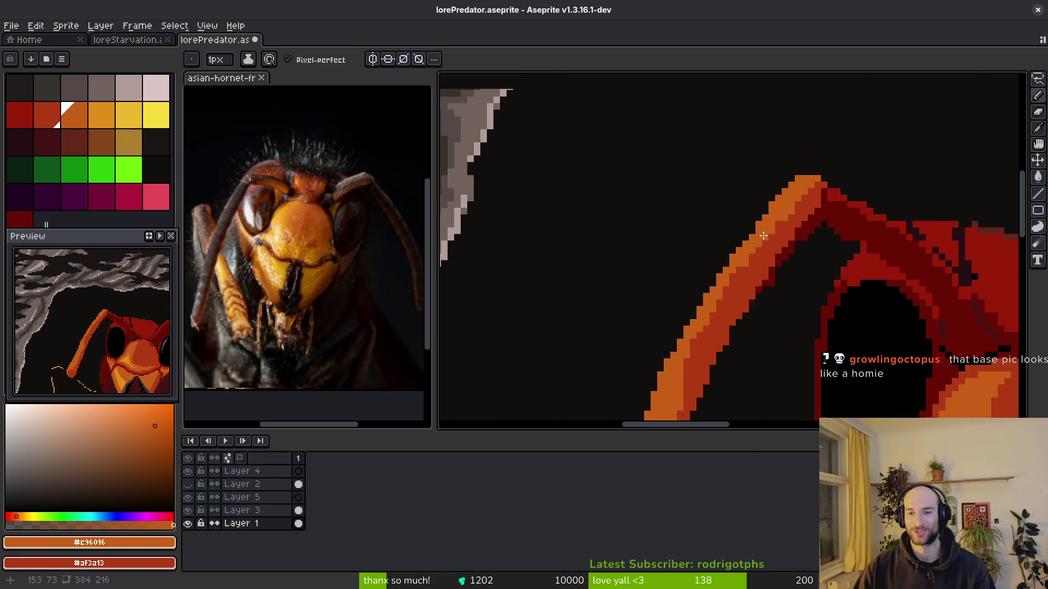
pyautogui.scroll(-3, 768, 206)
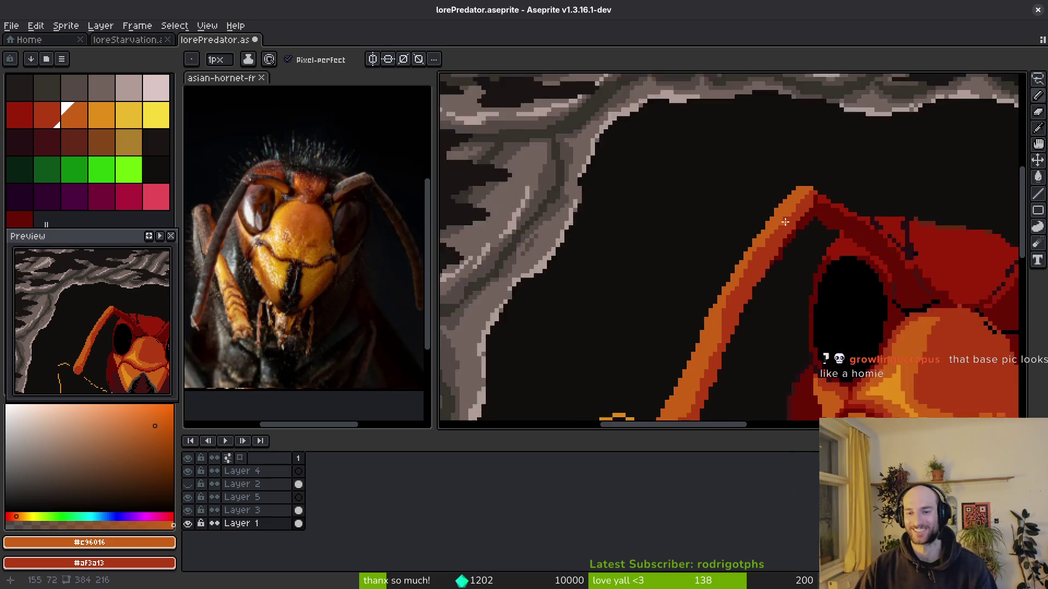
pyautogui.scroll(2, 758, 256)
pyautogui.scroll(2, 725, 285)
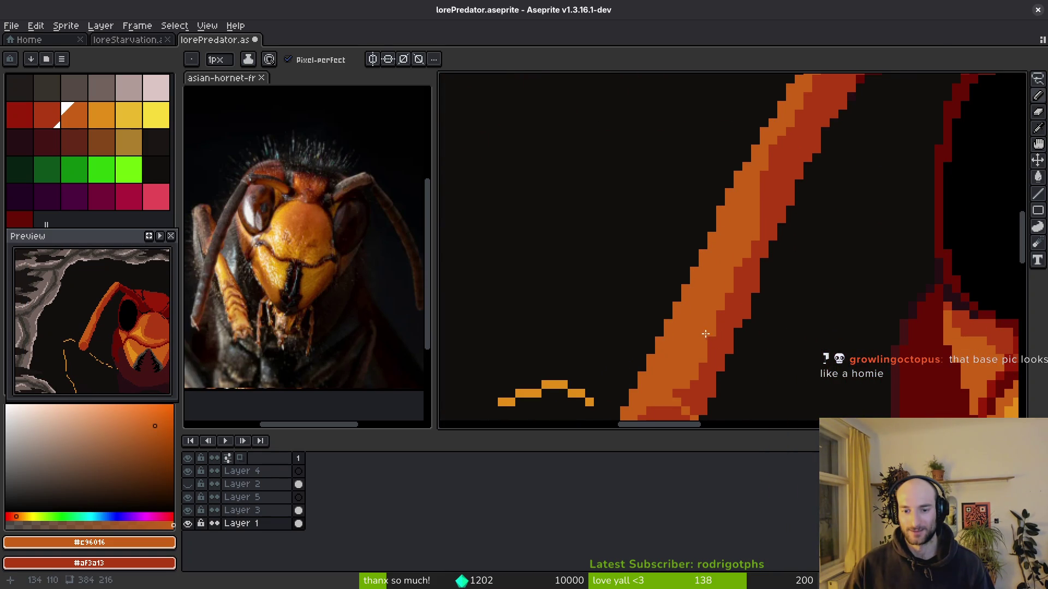
pyautogui.scroll(-2, 704, 334)
pyautogui.scroll(1, 714, 291)
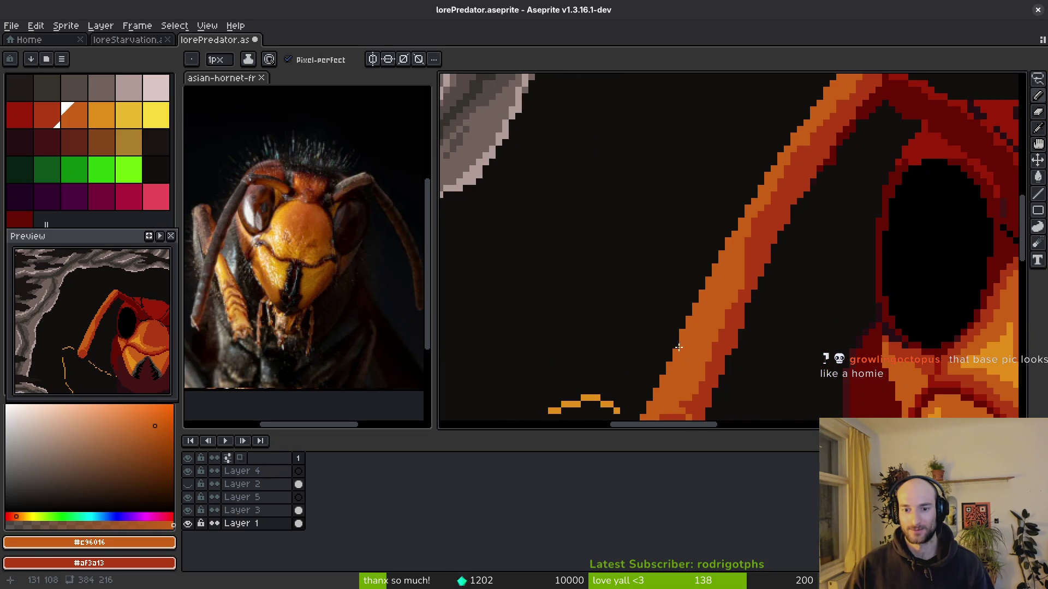
pyautogui.scroll(2, 683, 306)
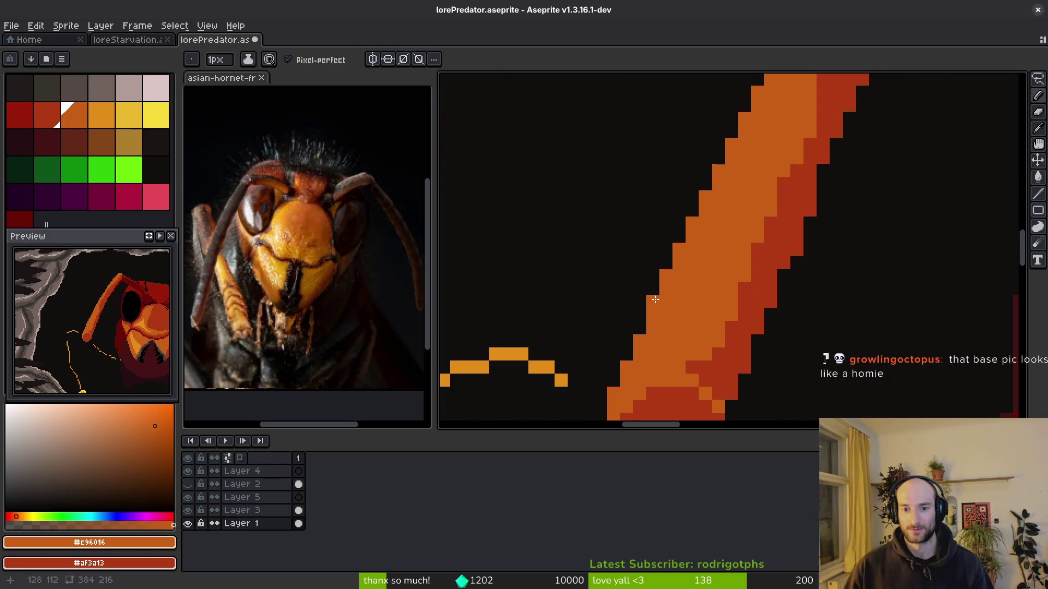
pyautogui.scroll(-2, 626, 358)
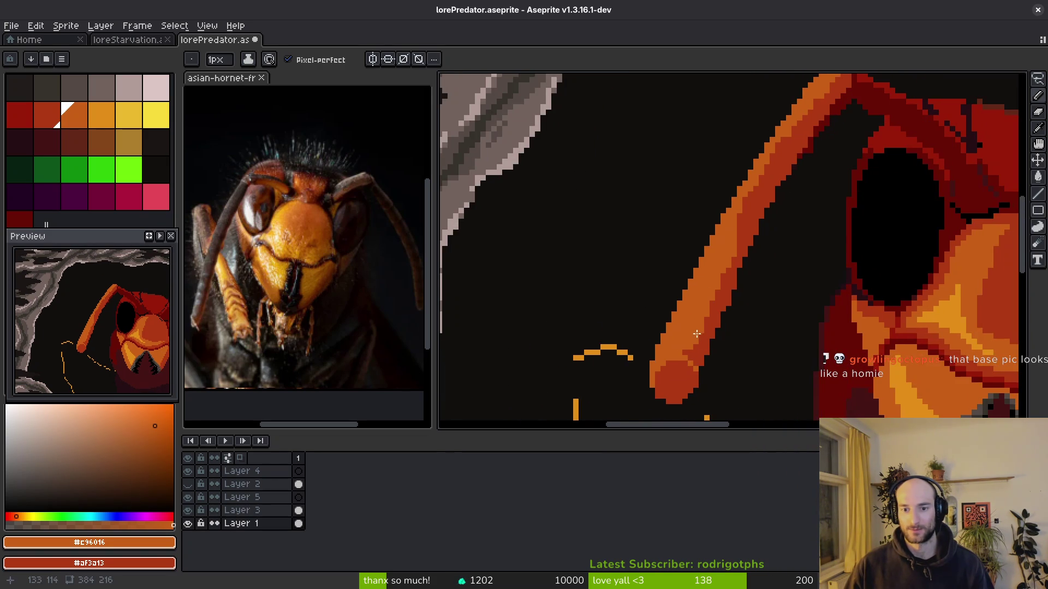
pyautogui.scroll(1, 738, 208)
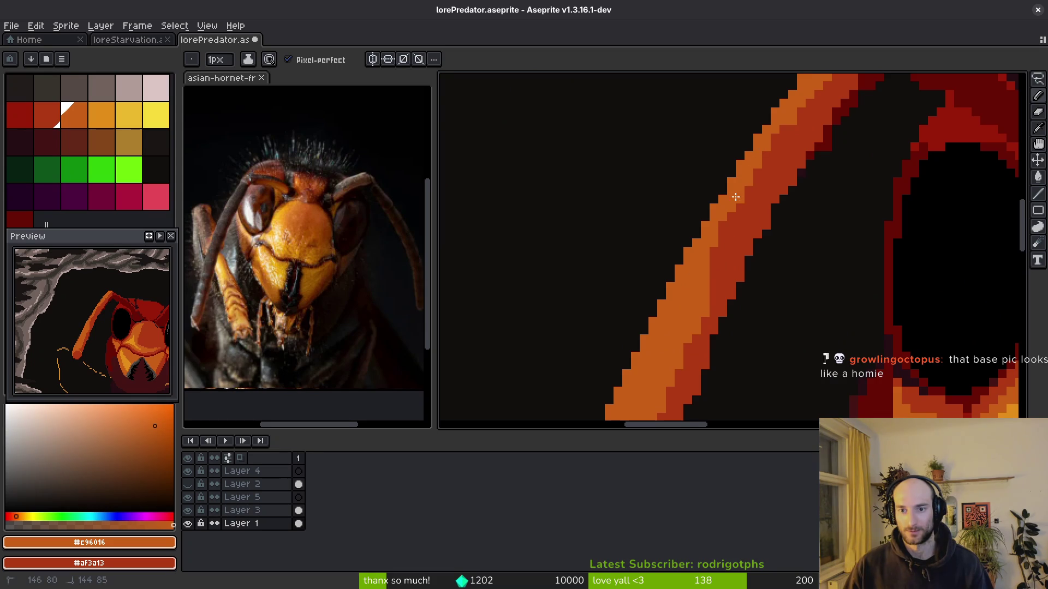
# Save lorePredator.aseprite with Ctrl+S.
pyautogui.hotkey('ctrl', 's')
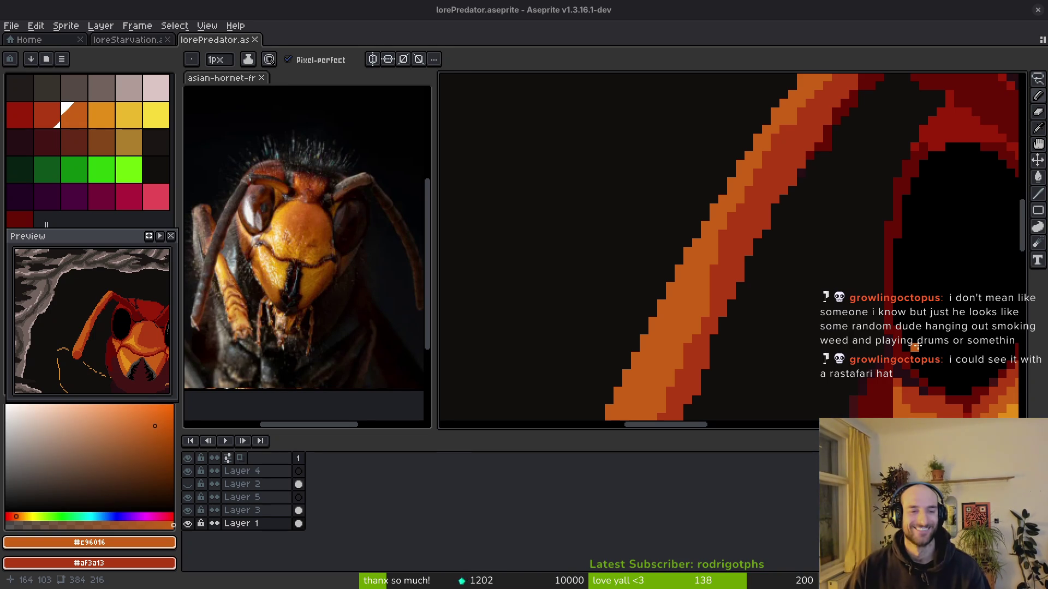
pyautogui.scroll(-2, 715, 290)
# Touch up the antenna with a red pixel and a short orange stroke along the stripe.
pyautogui.scroll(3, 704, 188)
pyautogui.scroll(1, 703, 189)
pyautogui.keyDown('alt'); pyautogui.click(731, 229); pyautogui.keyUp('alt')
pyautogui.click(721, 220)
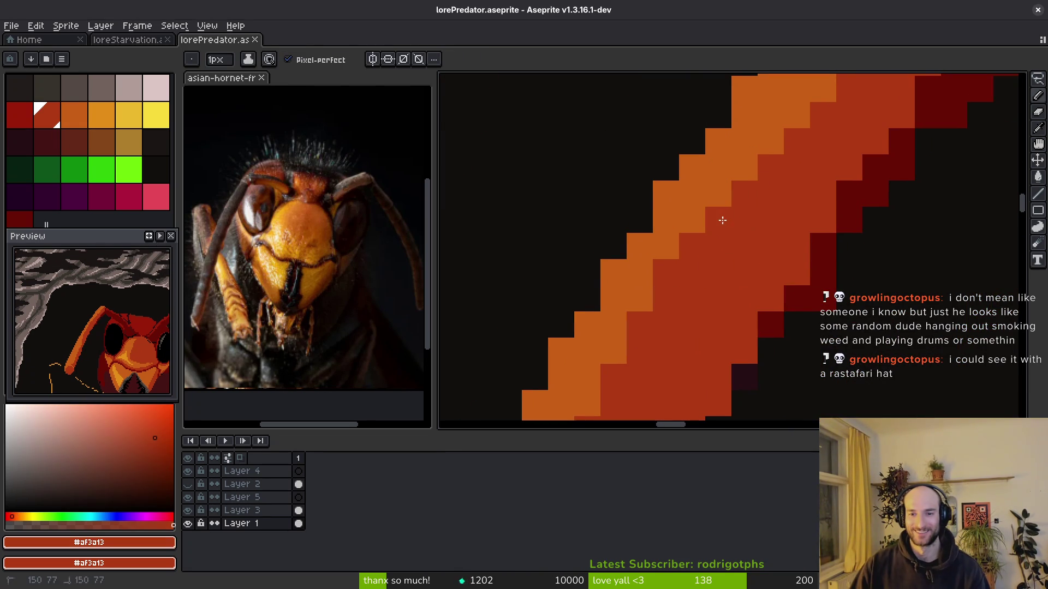
pyautogui.scroll(-1, 720, 220)
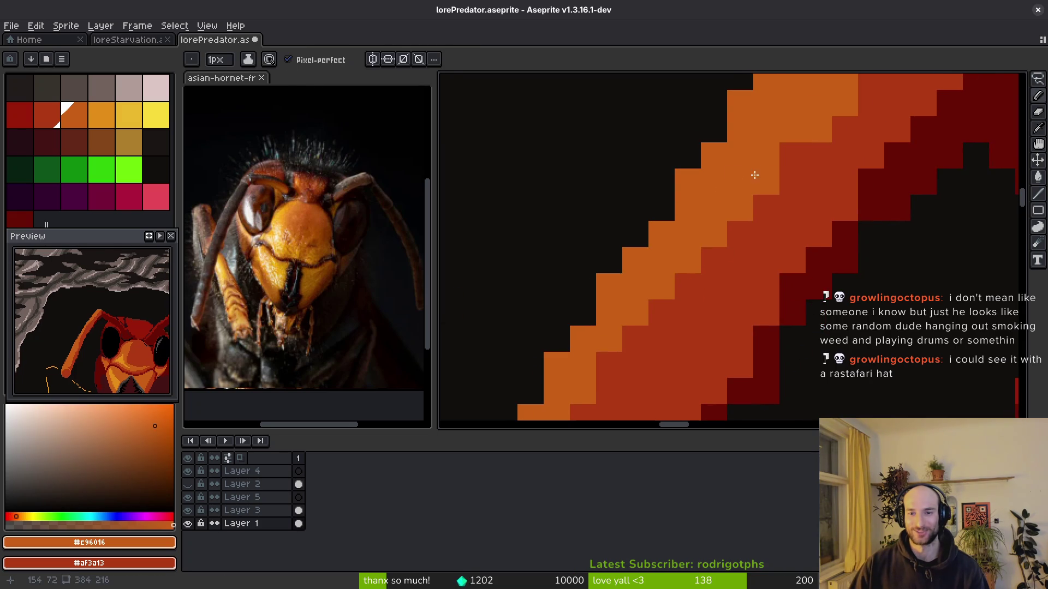
pyautogui.scroll(-5, 753, 175)
pyautogui.scroll(4, 785, 149)
pyautogui.keyDown('alt'); pyautogui.click(797, 87); pyautogui.keyUp('alt')
pyautogui.moveTo(800, 113); pyautogui.dragTo(776, 145)
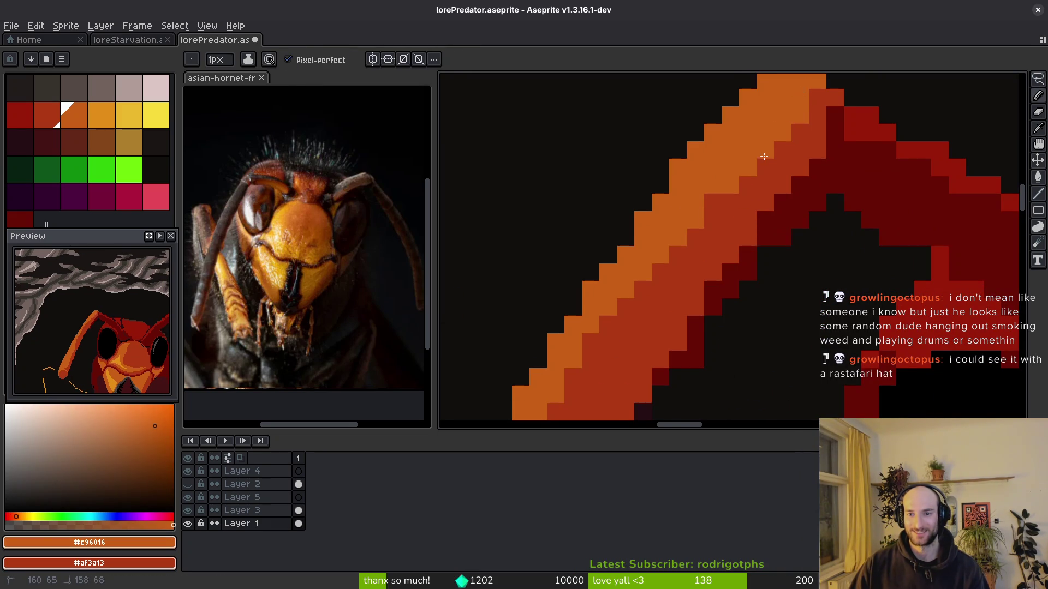
pyautogui.scroll(-3, 736, 243)
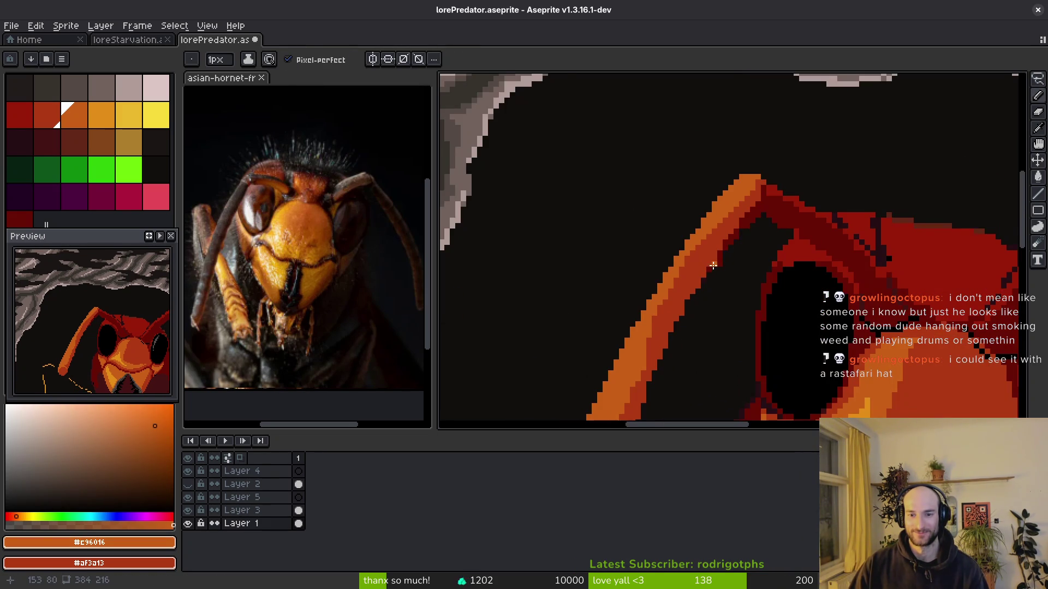
pyautogui.scroll(3, 712, 266)
# Draw a dark red shadow down the antenna's right edge and darken two edge pixels.
pyautogui.keyDown('alt'); pyautogui.click(723, 248); pyautogui.keyUp('alt')
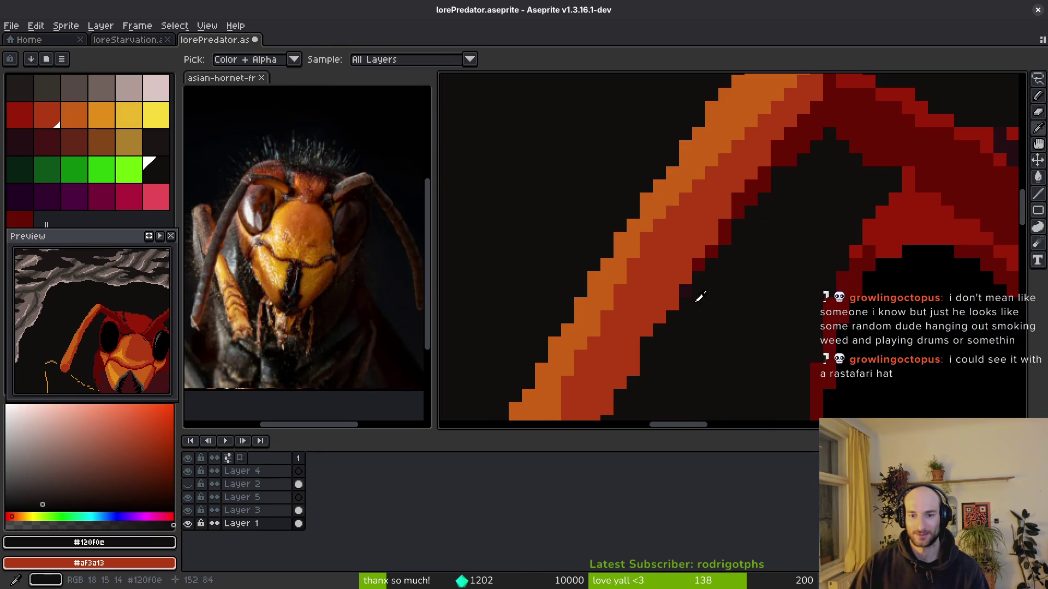
pyautogui.keyDown('alt'); pyautogui.click(705, 266); pyautogui.keyUp('alt')
pyautogui.scroll(2, 698, 272)
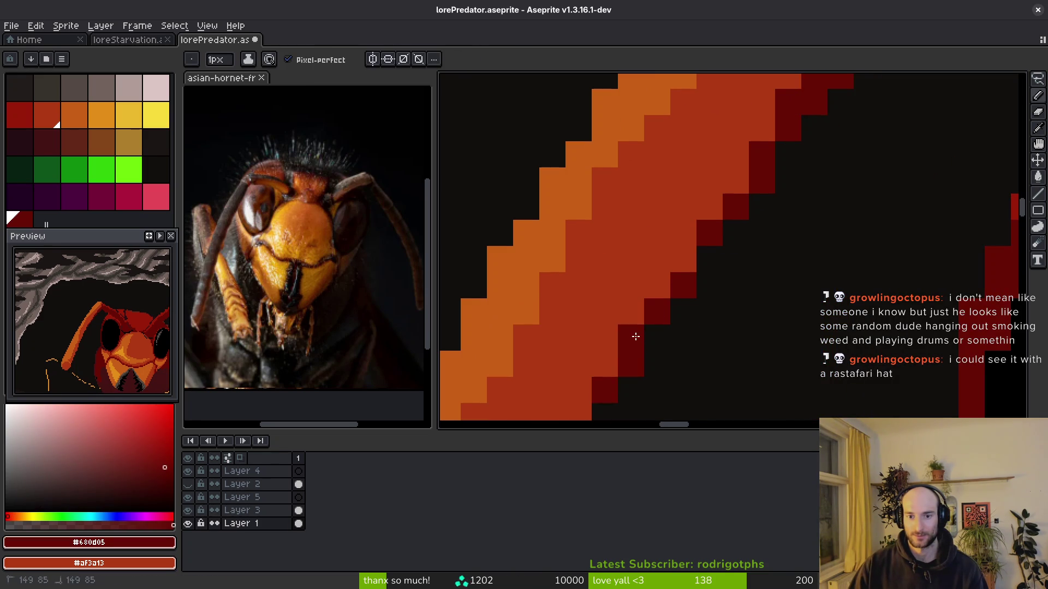
pyautogui.scroll(-3, 709, 341)
pyautogui.scroll(2, 709, 341)
pyautogui.moveTo(726, 226); pyautogui.dragTo(660, 330)
pyautogui.scroll(3, 692, 242)
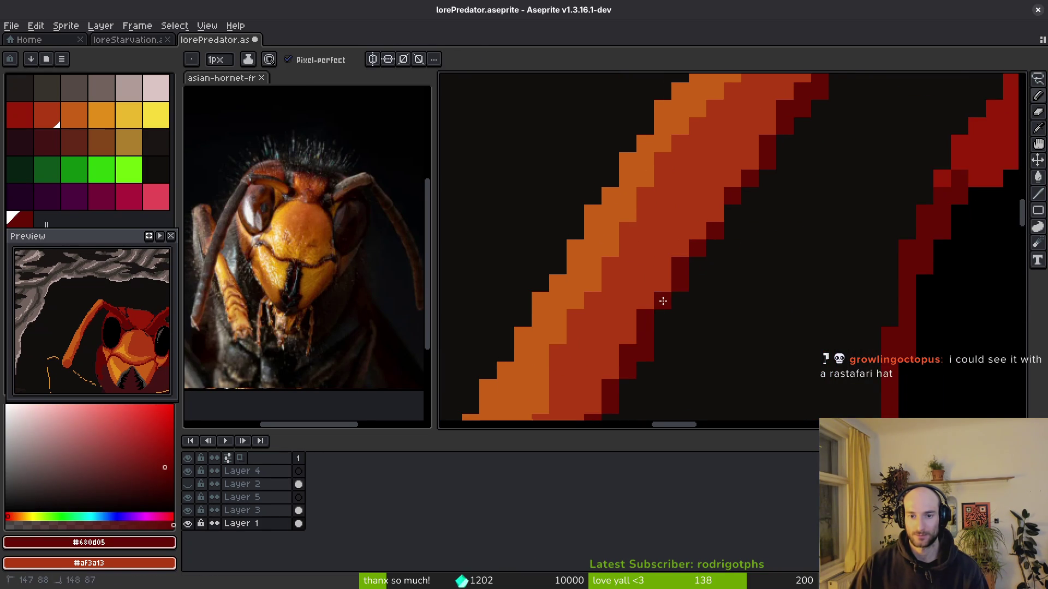
pyautogui.hscroll(2, 725, 206)
pyautogui.moveTo(731, 217); pyautogui.dragTo(744, 213)
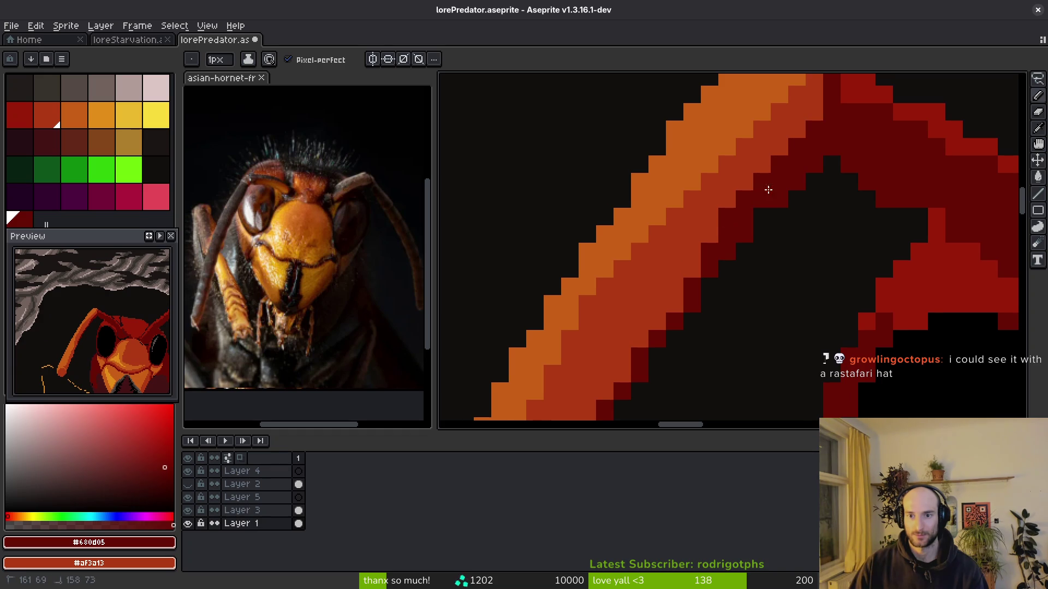
pyautogui.scroll(3, 791, 229)
pyautogui.hscroll(3, 840, 250)
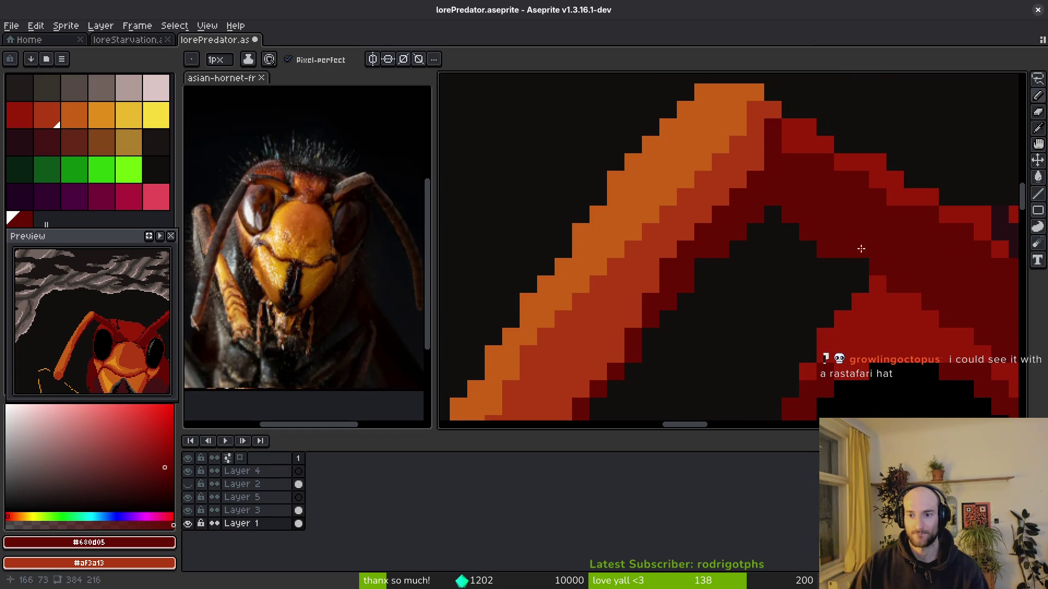
# Add two black pixels at the red edge and recolour nearby black outline pixels dark red.
pyautogui.keyDown('alt'); pyautogui.click(810, 251); pyautogui.keyUp('alt')
pyautogui.moveTo(823, 249)
pyautogui.mouseDown()
pyautogui.moveTo(860, 267)
pyautogui.moveTo(784, 259)
pyautogui.moveTo(619, 132)
pyautogui.moveTo(632, 169)
pyautogui.moveTo(639, 148)
pyautogui.mouseUp()
pyautogui.scroll(-5, 808, 246)
pyautogui.hscroll(5, 807, 245)
pyautogui.keyDown('alt'); pyautogui.click(818, 250); pyautogui.keyUp('alt')
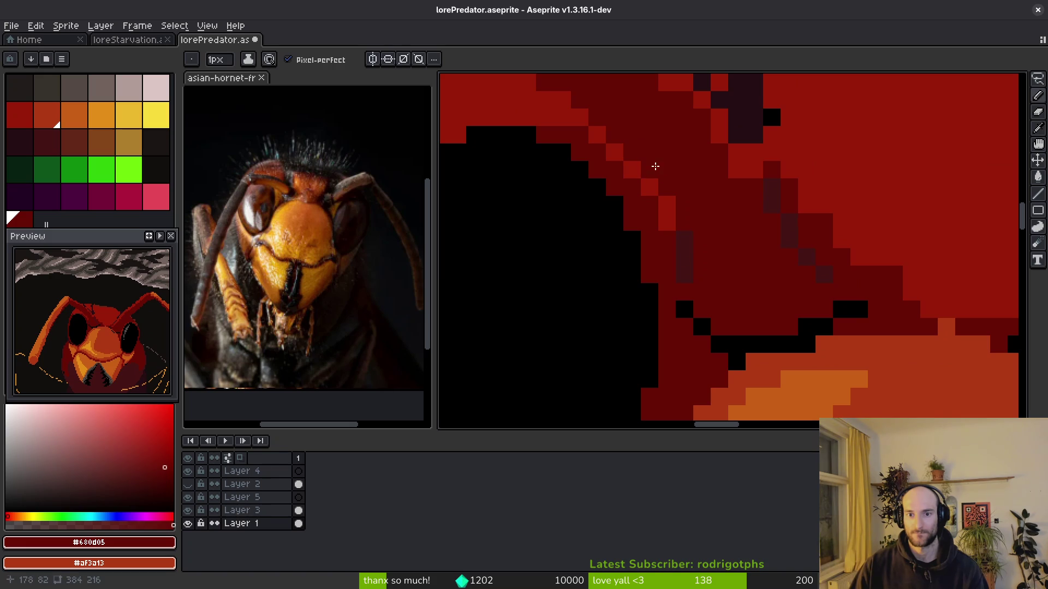
pyautogui.scroll(-3, 707, 273)
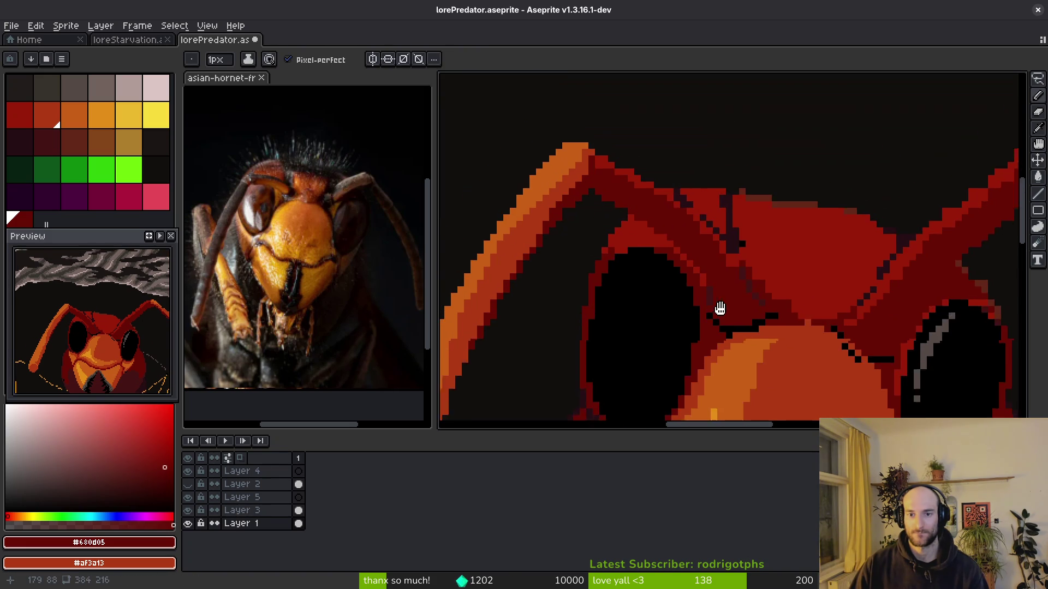
pyautogui.click(52, 152)
pyautogui.scroll(3, 788, 342)
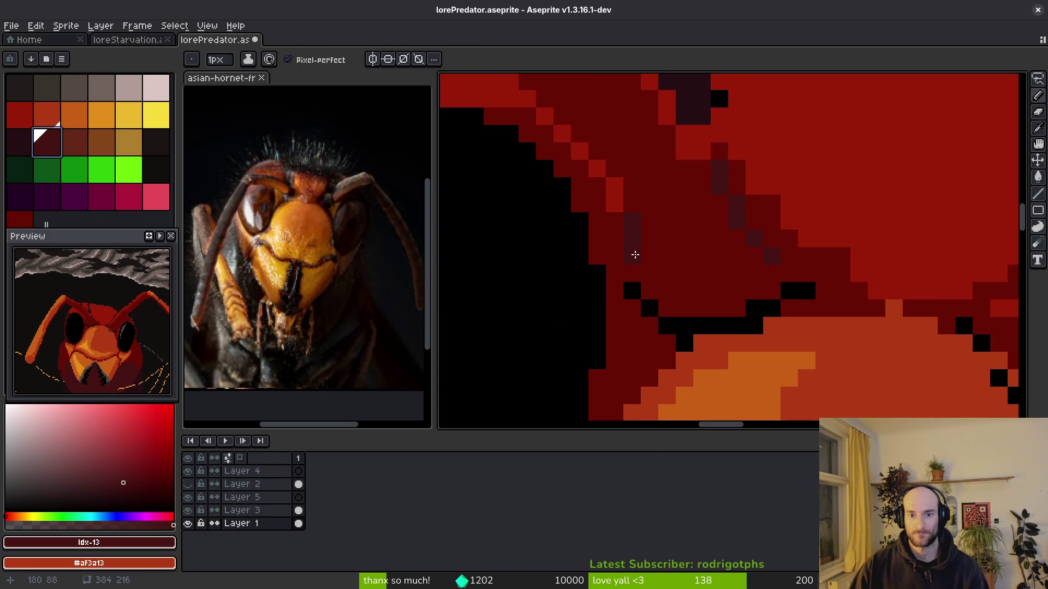
pyautogui.moveTo(640, 302); pyautogui.dragTo(631, 297)
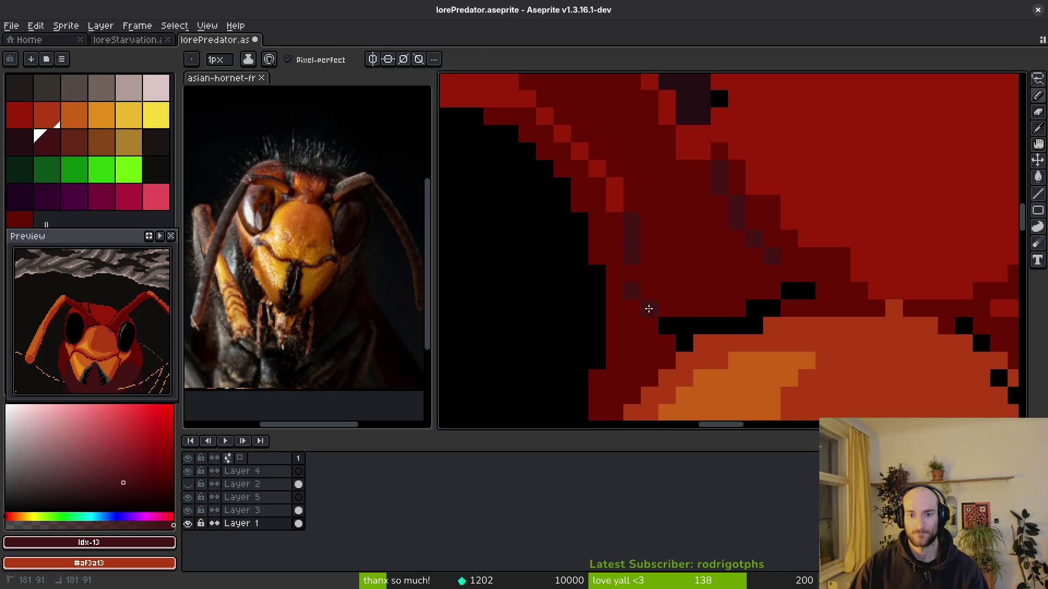
pyautogui.press('g')
pyautogui.click(680, 328)
pyautogui.scroll(-3, 760, 355)
pyautogui.scroll(3, 760, 356)
# Flood-fill the dark maroon region and the black rectangle with the darker purple.
pyautogui.click(22, 142)
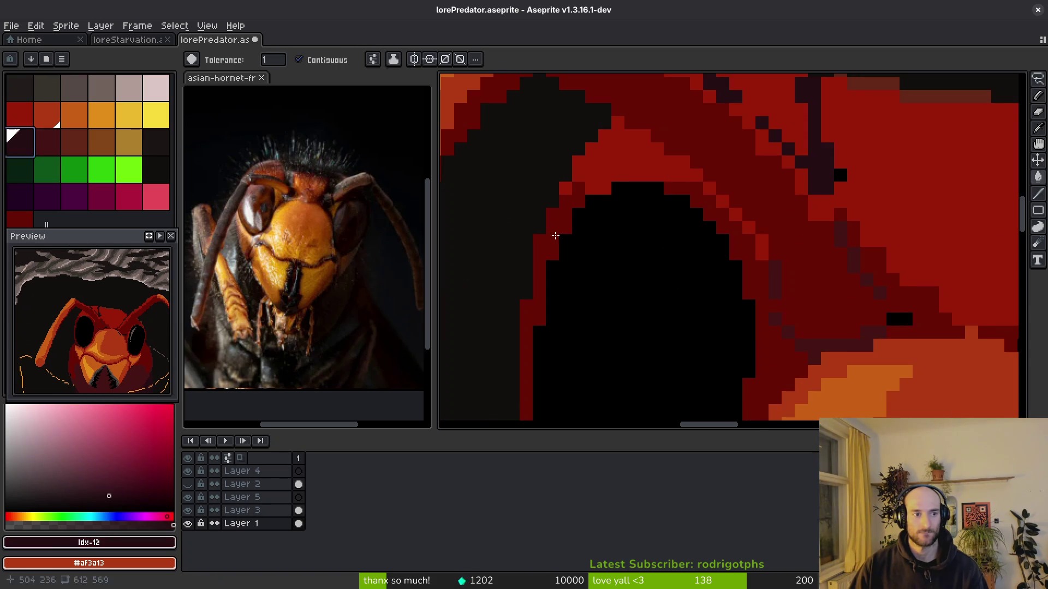
pyautogui.press('b')
pyautogui.scroll(2, 720, 319)
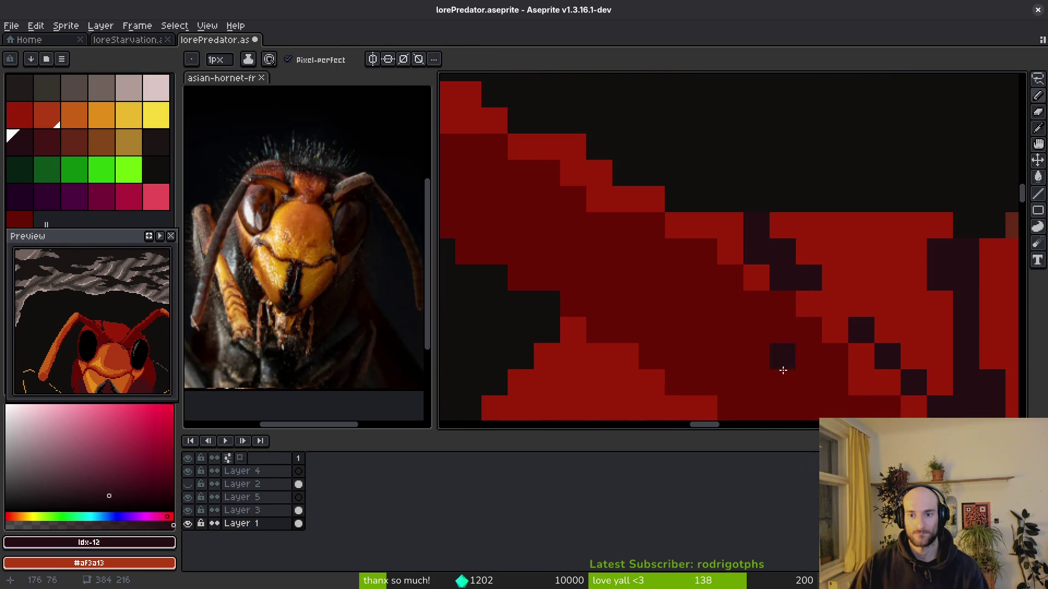
pyautogui.scroll(-2, 640, 351)
pyautogui.scroll(2, 711, 311)
pyautogui.scroll(-1, 712, 311)
pyautogui.scroll(2, 741, 358)
pyautogui.press('g')
pyautogui.click(697, 341)
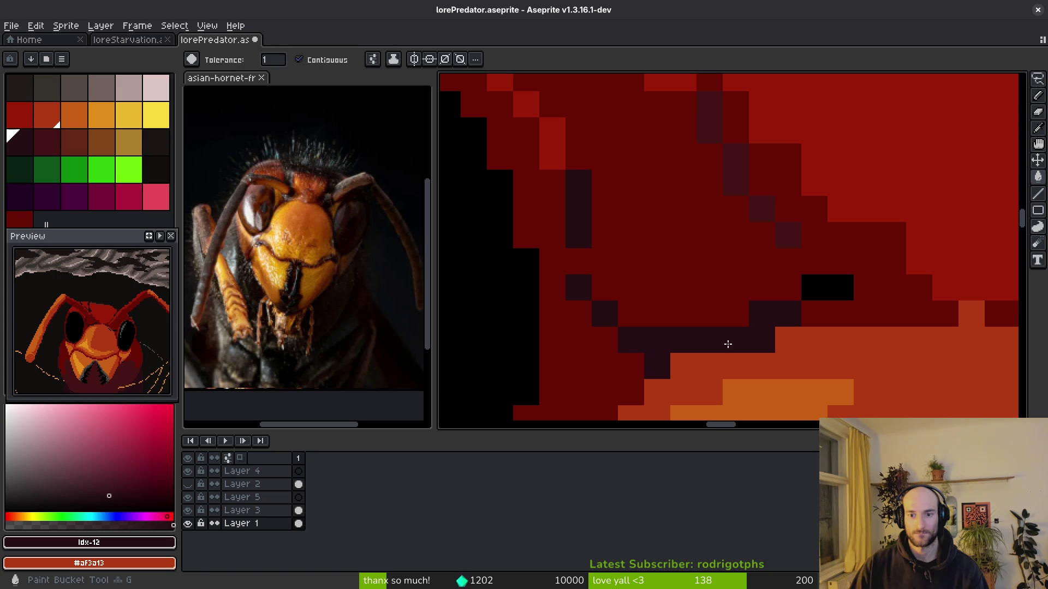
pyautogui.click(815, 289)
pyautogui.scroll(-3, 803, 260)
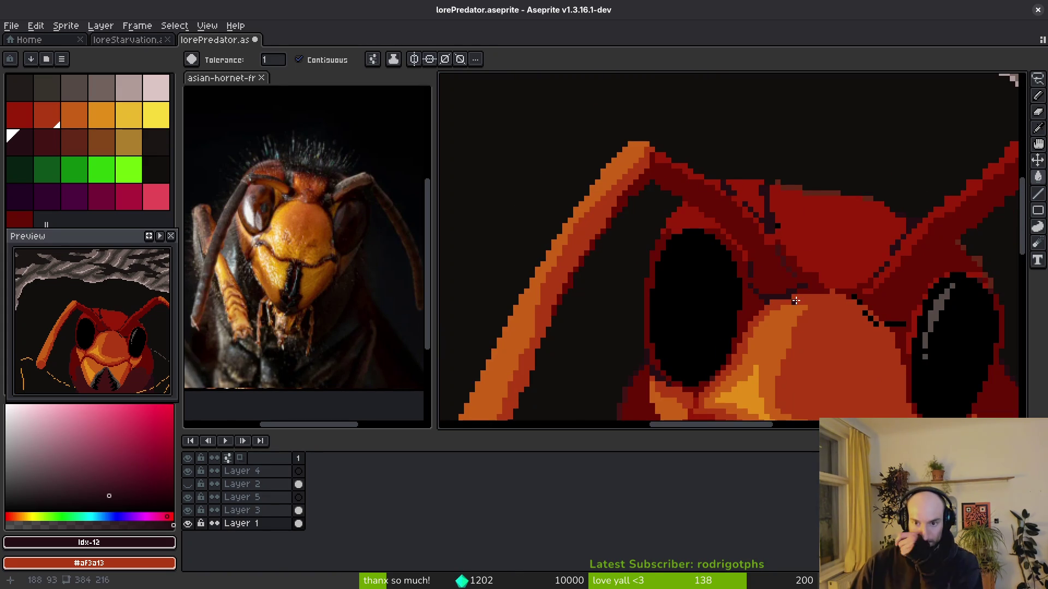
pyautogui.scroll(3, 775, 295)
# Replace the #431414 shading with #250e13 using Replace Color, then save lorePredator.aseprite.
pyautogui.press('i')
pyautogui.click(666, 233)
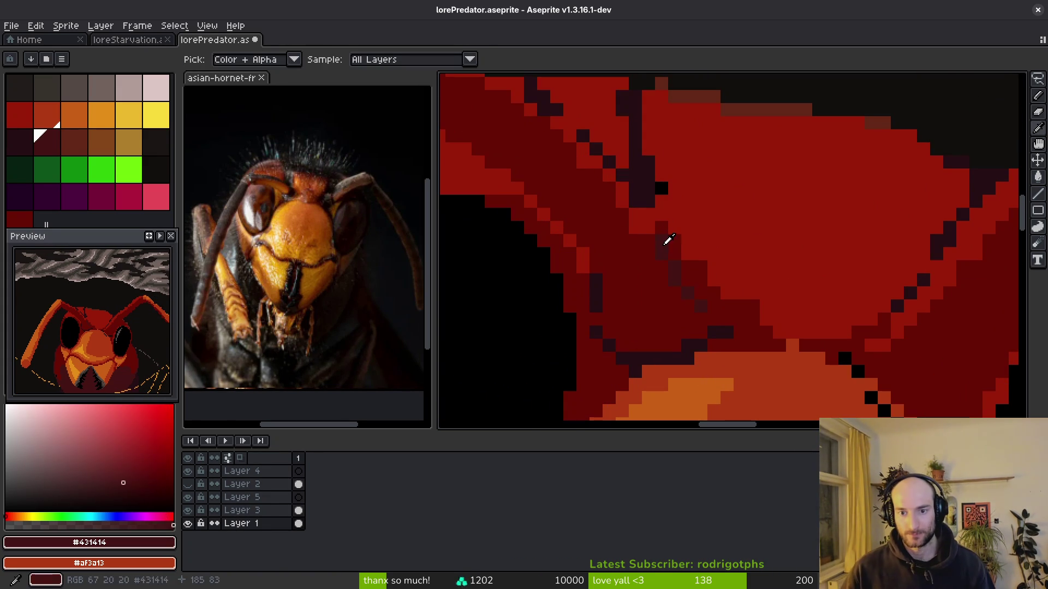
pyautogui.rightClick(644, 180)
pyautogui.hotkey('shift', 'r')
pyautogui.press('Return')
pyautogui.scroll(-5, 682, 222)
pyautogui.press('g')
pyautogui.hotkey('ctrl', 's')
pyautogui.scroll(-4, 698, 277)
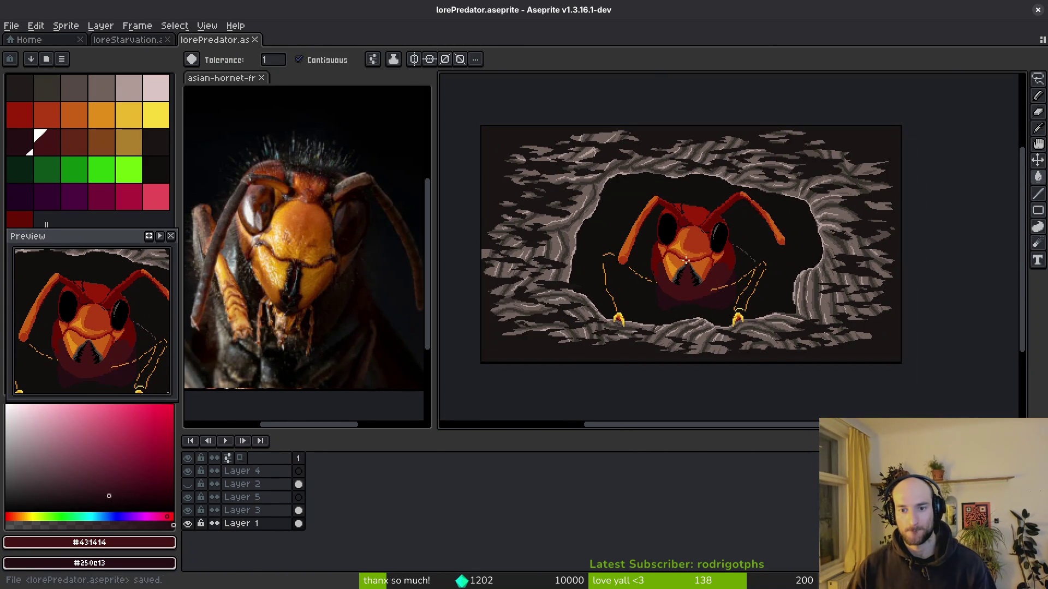
pyautogui.scroll(5, 714, 276)
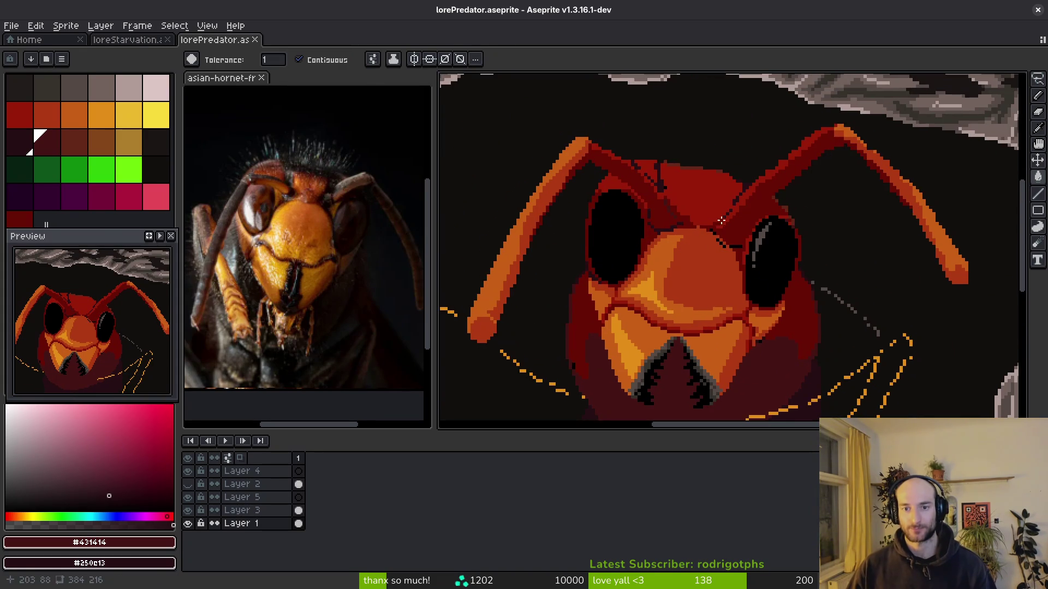
# Pick the head's bright red and bucket-fill the dark patches on top of the head.
pyautogui.keyDown('alt'); pyautogui.click(751, 279); pyautogui.keyUp('alt')
pyautogui.scroll(2, 742, 262)
pyautogui.click(735, 248)
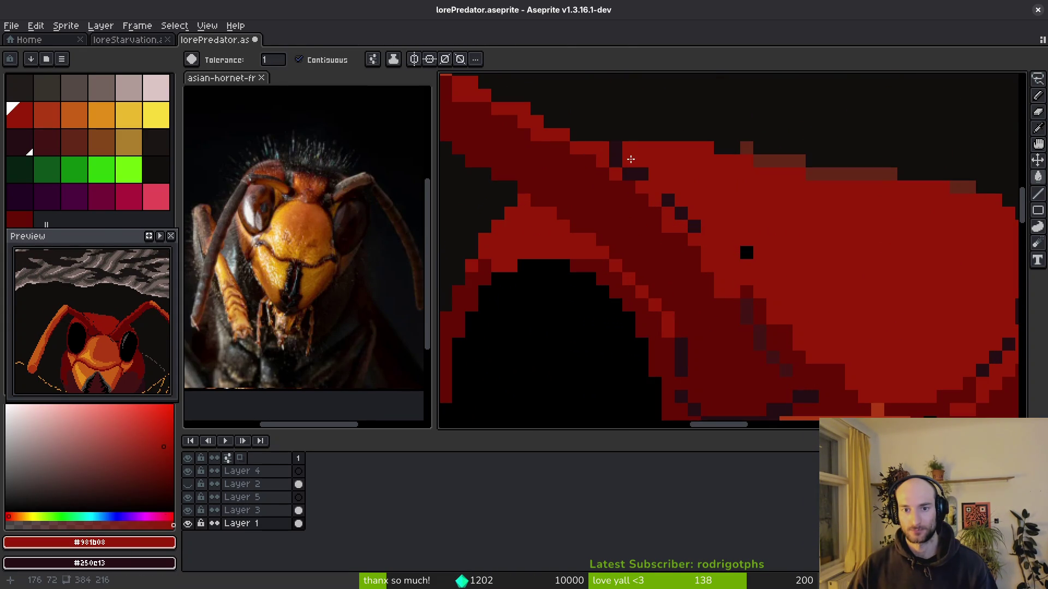
pyautogui.click(615, 151)
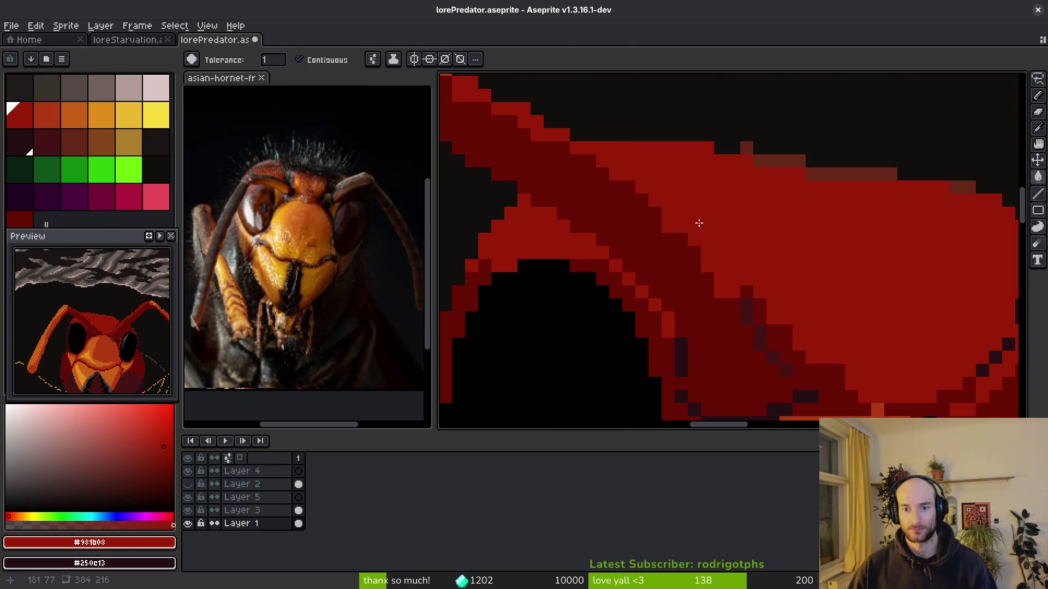
pyautogui.click(699, 225)
pyautogui.scroll(-3, 698, 225)
pyautogui.scroll(2, 655, 210)
# Pencil the head's top pixel row and antenna base in cave background colour #120f0c.
pyautogui.press('e')
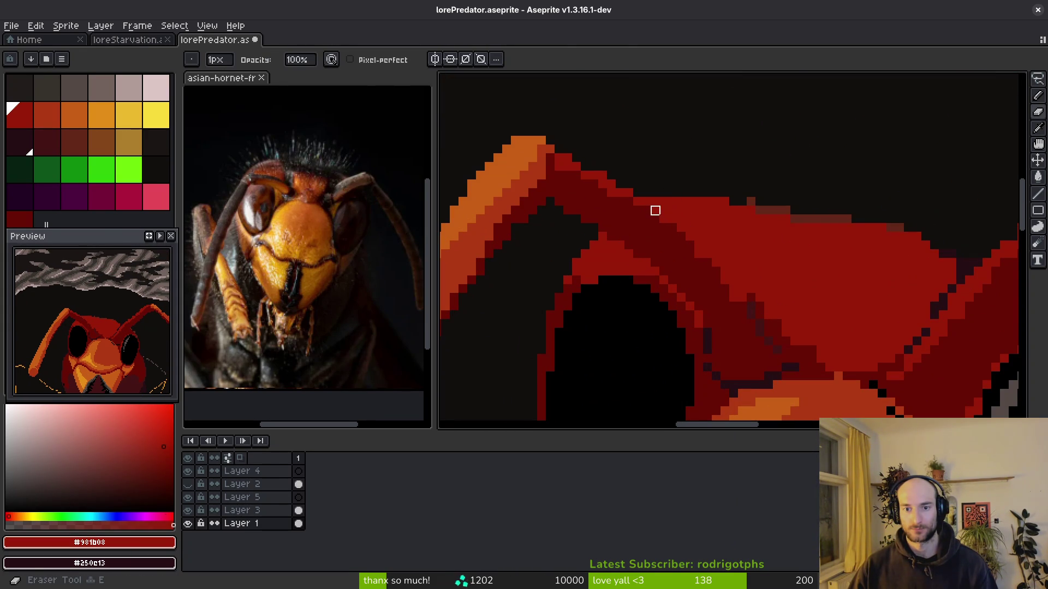
pyautogui.keyDown('alt'); pyautogui.click(680, 182); pyautogui.keyUp('alt')
pyautogui.press('b')
pyautogui.scroll(3, 699, 191)
pyautogui.moveTo(698, 190); pyautogui.dragTo(851, 194)
pyautogui.scroll(-3, 786, 233)
pyautogui.scroll(3, 702, 211)
pyautogui.moveTo(701, 222)
pyautogui.mouseDown()
pyautogui.moveTo(666, 236)
pyautogui.moveTo(870, 222)
pyautogui.mouseUp()
pyautogui.scroll(-3, 873, 224)
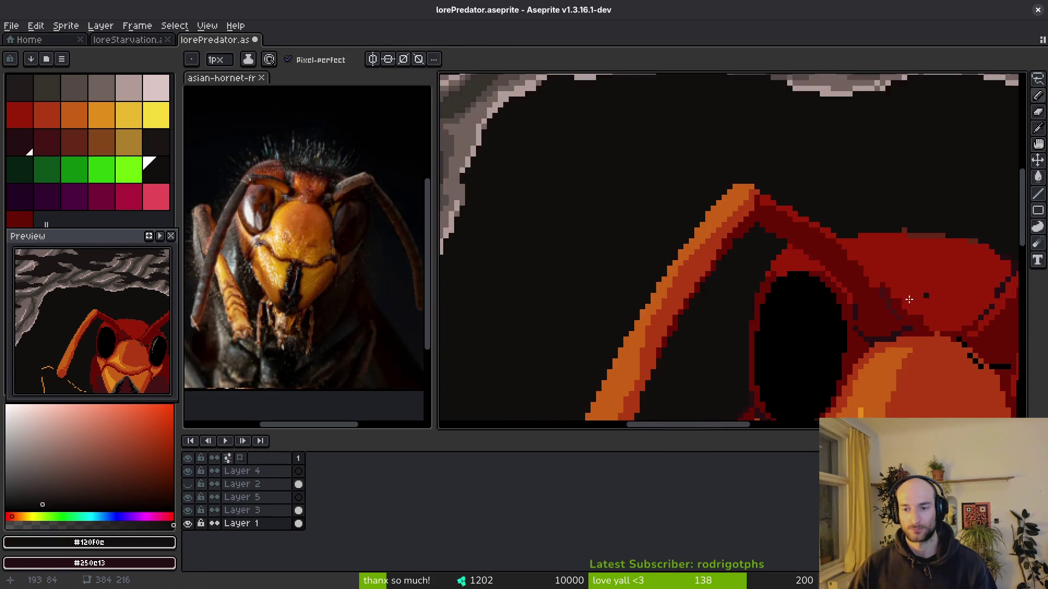
pyautogui.scroll(-3, 934, 291)
pyautogui.scroll(4, 664, 210)
pyautogui.moveTo(664, 210)
pyautogui.mouseDown()
pyautogui.moveTo(655, 229)
pyautogui.moveTo(622, 243)
pyautogui.moveTo(655, 243)
pyautogui.mouseUp()
# Pick the bright red #981b08 again and zoom around to inspect the head.
pyautogui.keyDown('alt'); pyautogui.click(659, 244); pyautogui.keyUp('alt')
pyautogui.scroll(-2, 675, 279)
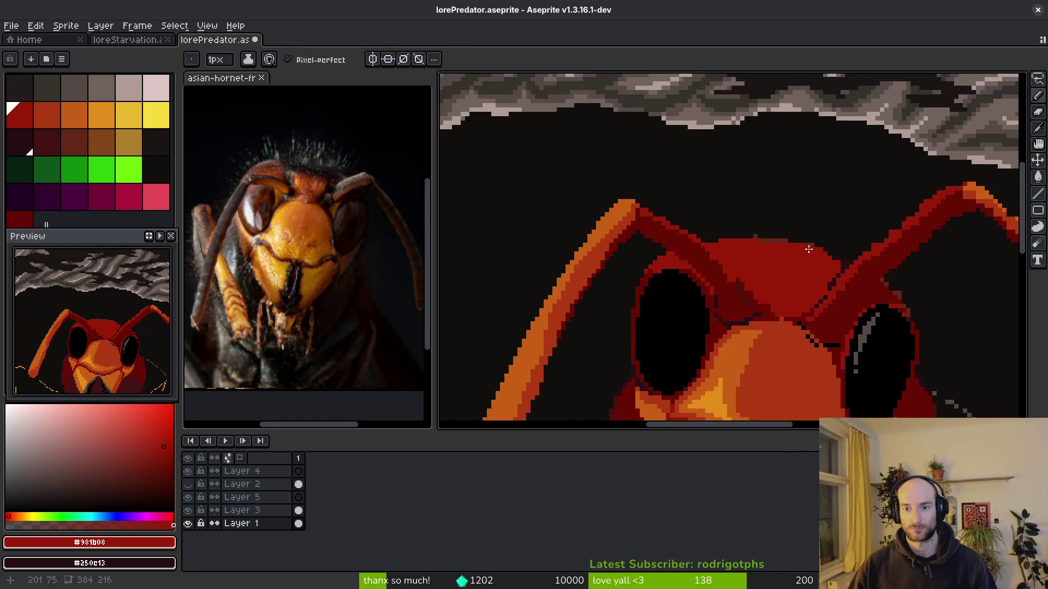
pyautogui.scroll(-3, 804, 252)
pyautogui.scroll(3, 704, 245)
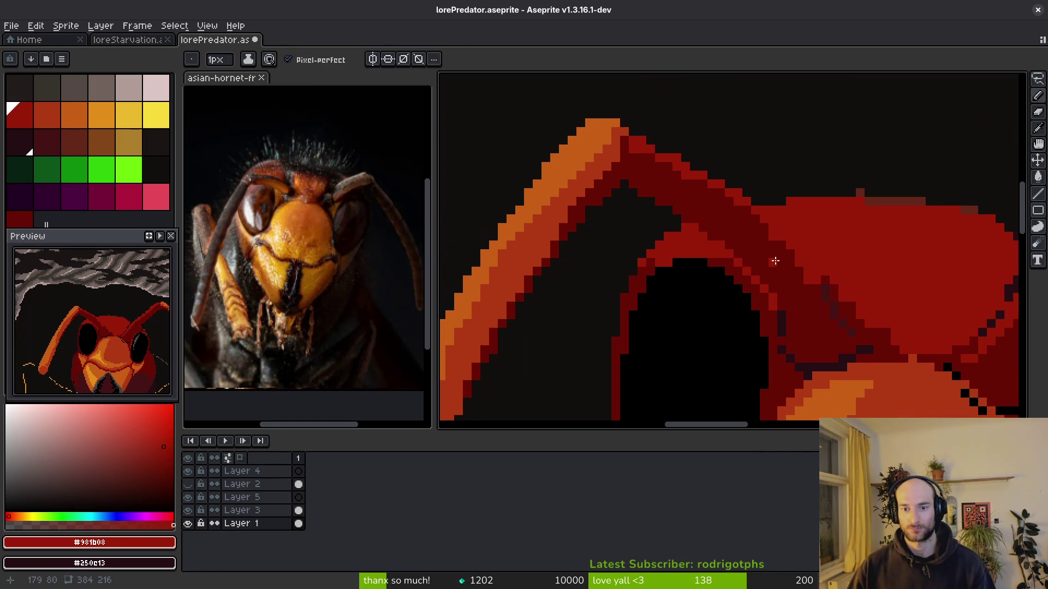
pyautogui.scroll(3, 335, 251)
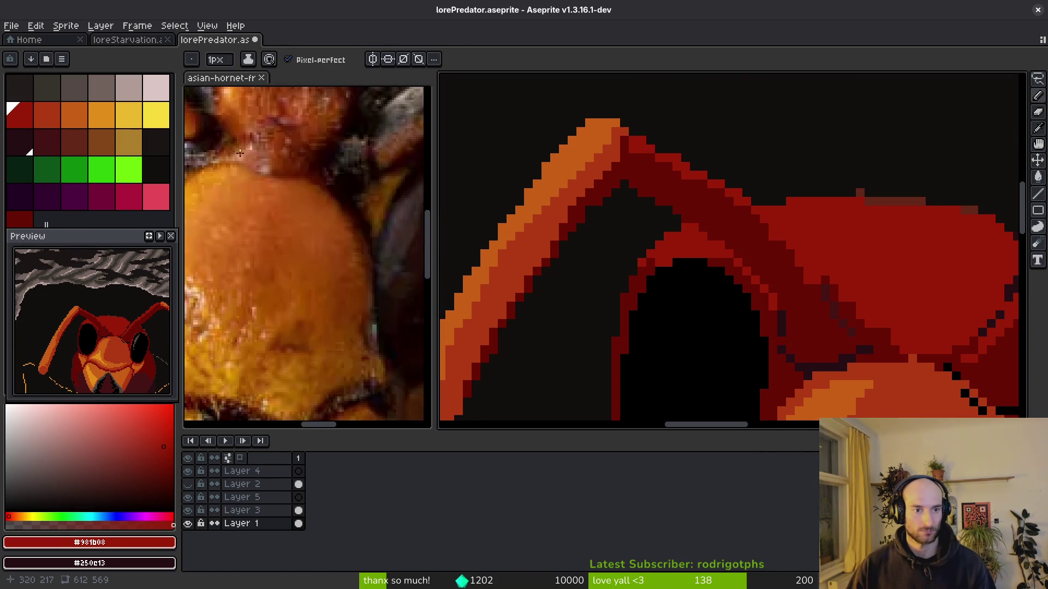
pyautogui.scroll(-3, 333, 252)
pyautogui.scroll(1, 327, 254)
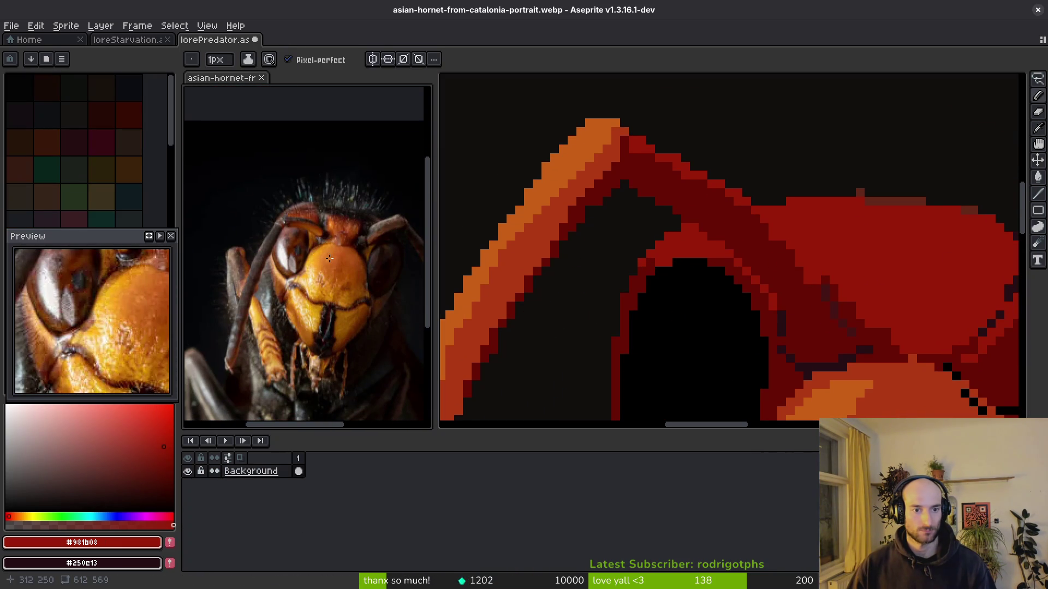
pyautogui.scroll(-3, 849, 263)
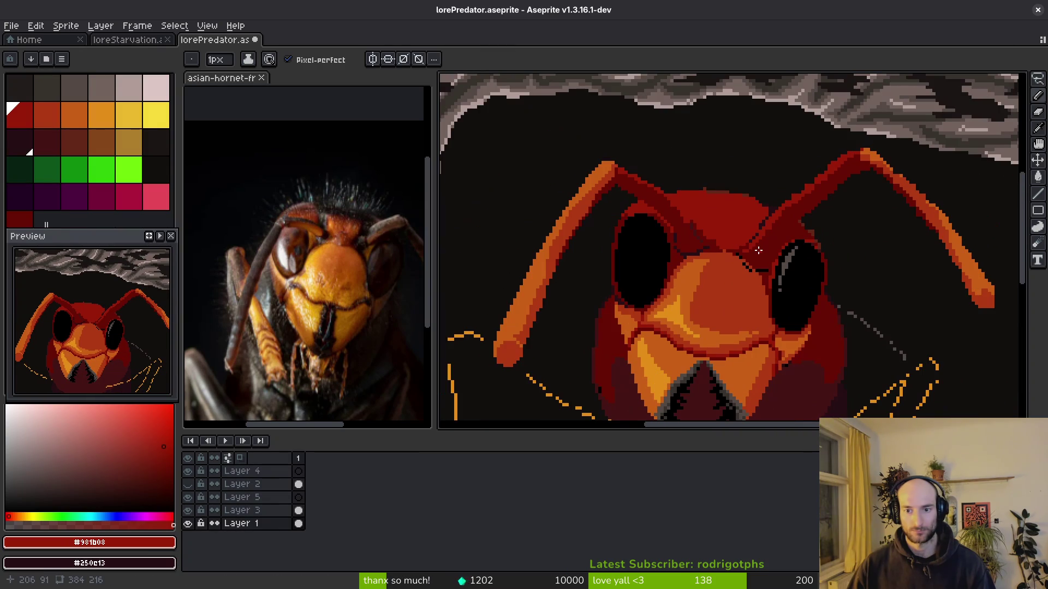
pyautogui.scroll(1, 540, 342)
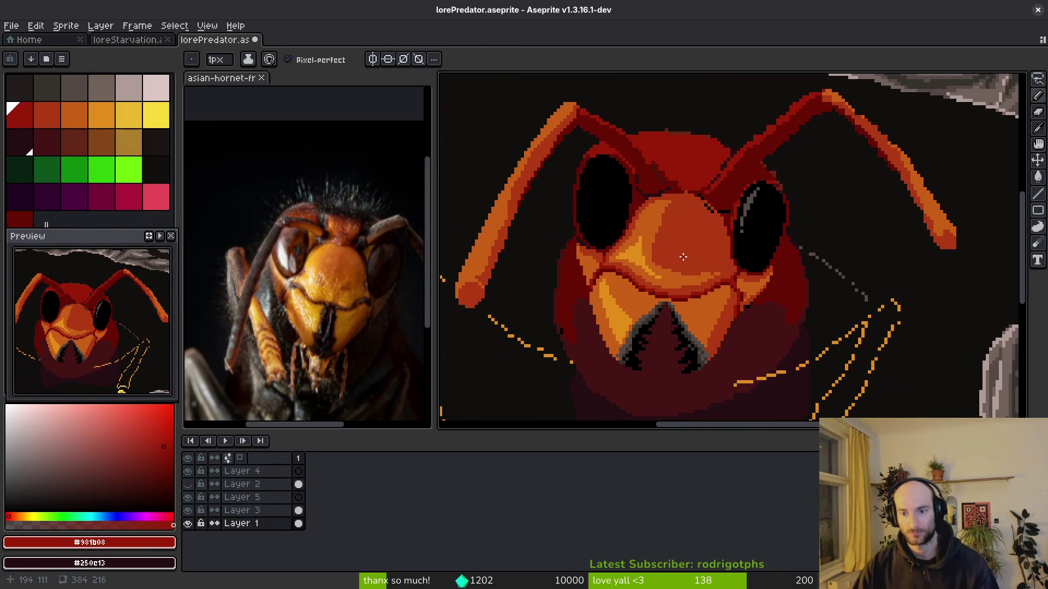
pyautogui.scroll(2, 776, 306)
pyautogui.scroll(1, 780, 307)
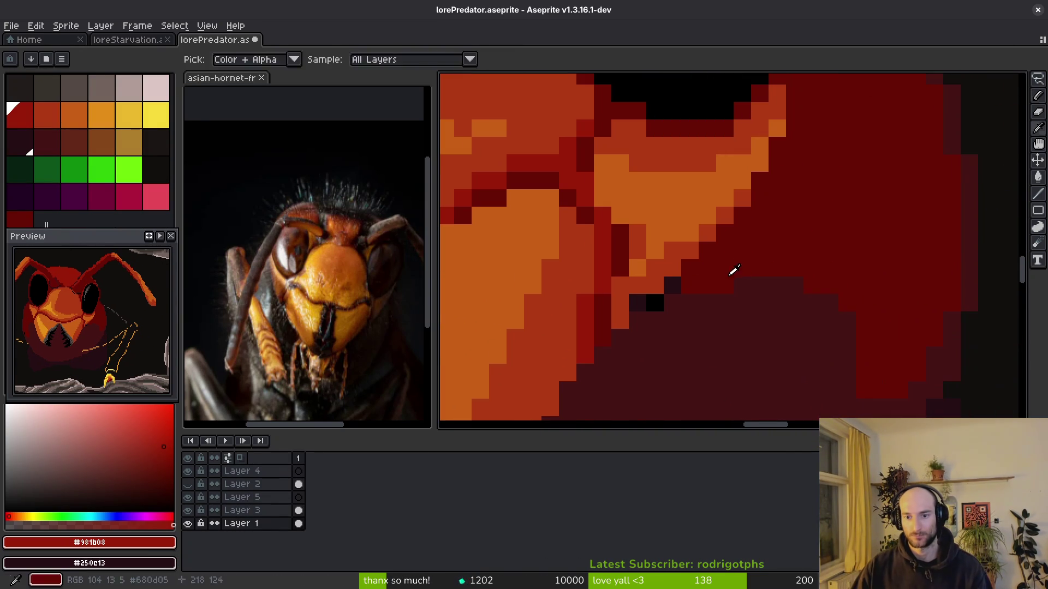
# Paint a dark red #680d05 diagonal up the cheek toward the eye, plus orange #c96016 pixels.
pyautogui.keyDown('alt'); pyautogui.click(736, 274); pyautogui.keyUp('alt')
pyautogui.moveTo(652, 303)
pyautogui.mouseDown()
pyautogui.moveTo(728, 202)
pyautogui.moveTo(779, 87)
pyautogui.moveTo(744, 253)
pyautogui.moveTo(714, 263)
pyautogui.mouseUp()
pyautogui.keyDown('alt'); pyautogui.click(715, 240); pyautogui.keyUp('alt')
pyautogui.click(731, 213)
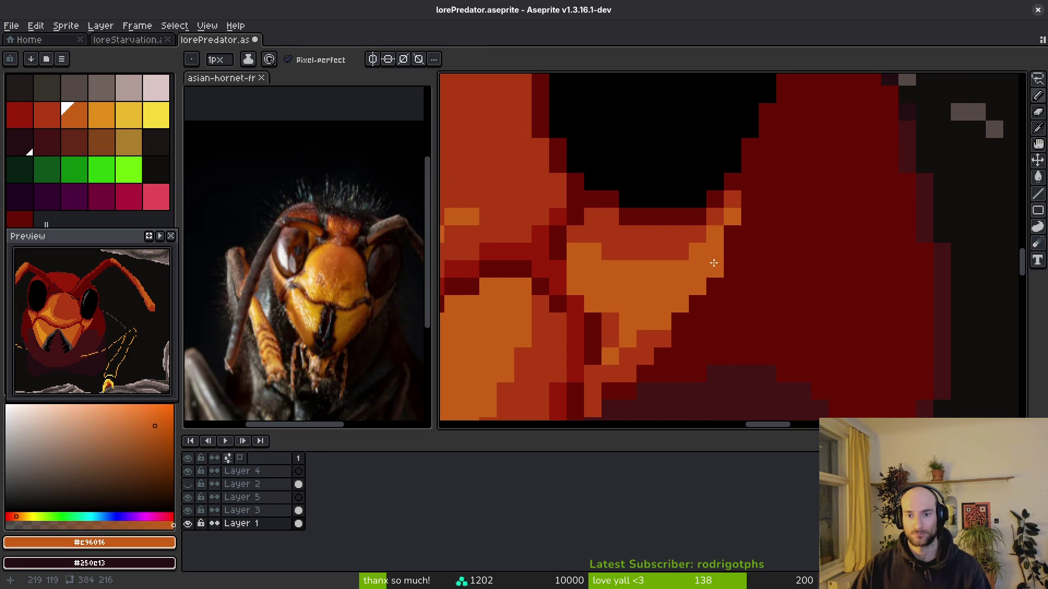
pyautogui.scroll(-5, 735, 236)
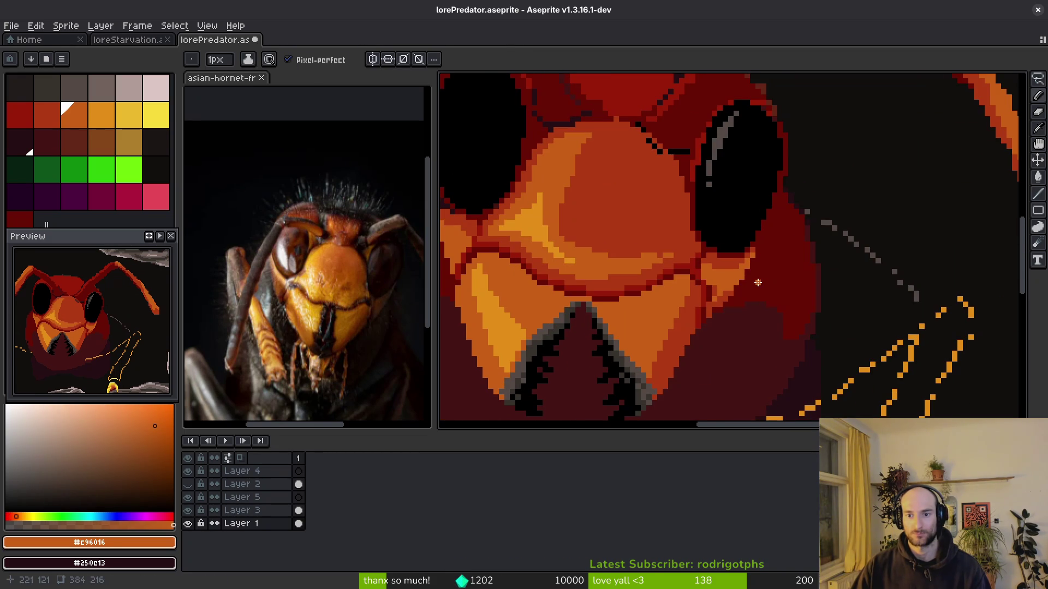
pyautogui.scroll(5, 744, 298)
# Touch up the cheek edge pixels with red-orange #af3a13, dark red #680d05 and maroon #431414.
pyautogui.keyDown('alt'); pyautogui.click(723, 253); pyautogui.keyUp('alt')
pyautogui.click(729, 246)
pyautogui.moveTo(729, 246); pyautogui.dragTo(714, 254)
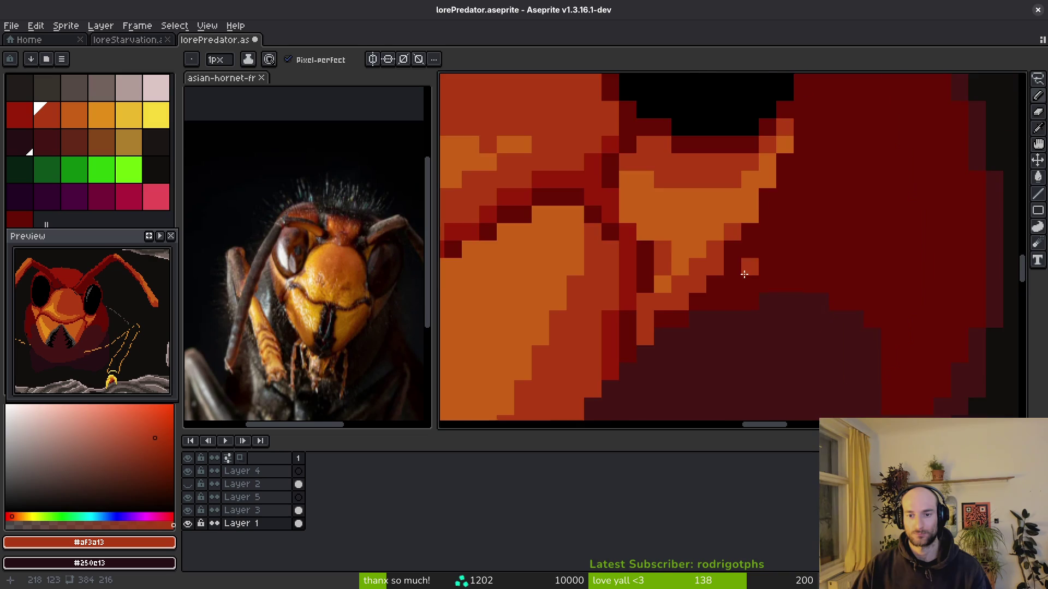
pyautogui.scroll(-4, 742, 267)
pyautogui.keyDown('alt'); pyautogui.click(753, 284); pyautogui.keyUp('alt')
pyautogui.scroll(3, 742, 284)
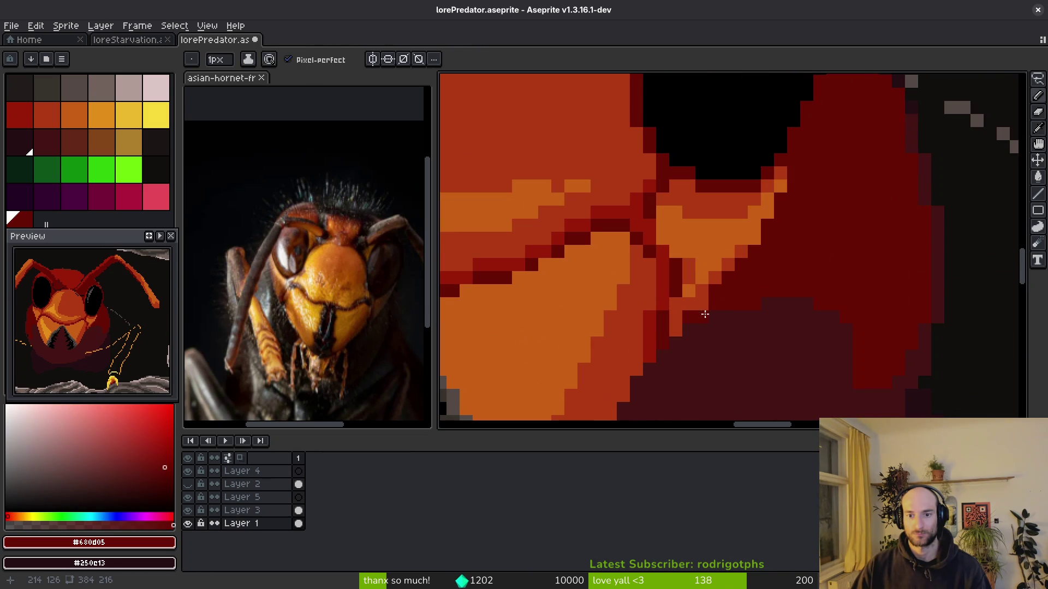
pyautogui.keyDown('alt'); pyautogui.click(679, 306); pyautogui.keyUp('alt')
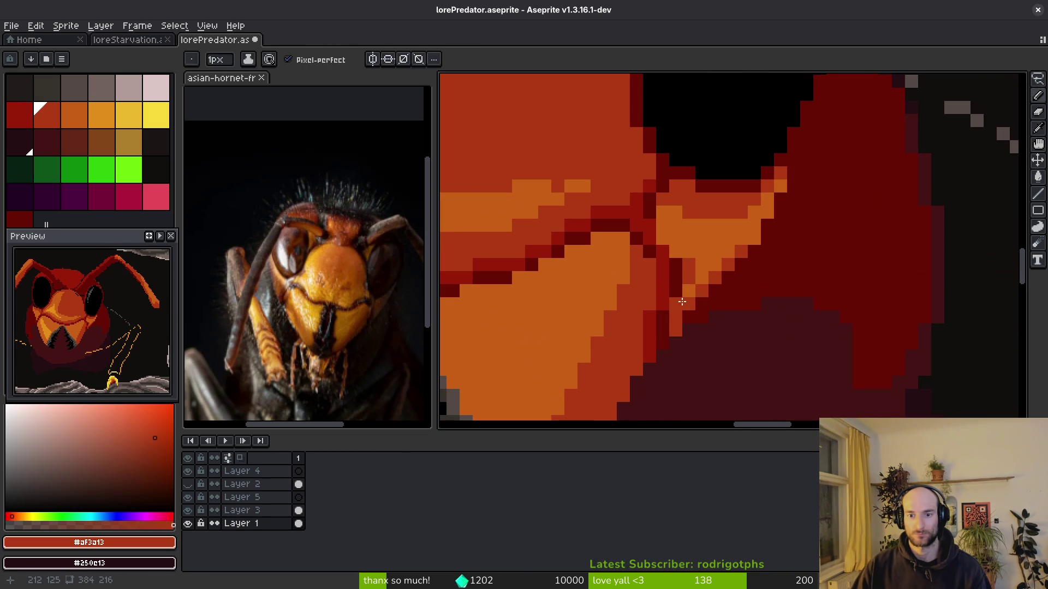
pyautogui.keyDown('alt'); pyautogui.click(673, 304); pyautogui.keyUp('alt')
pyautogui.scroll(-3, 745, 307)
pyautogui.scroll(3, 732, 311)
pyautogui.keyDown('alt'); pyautogui.click(726, 313); pyautogui.keyUp('alt')
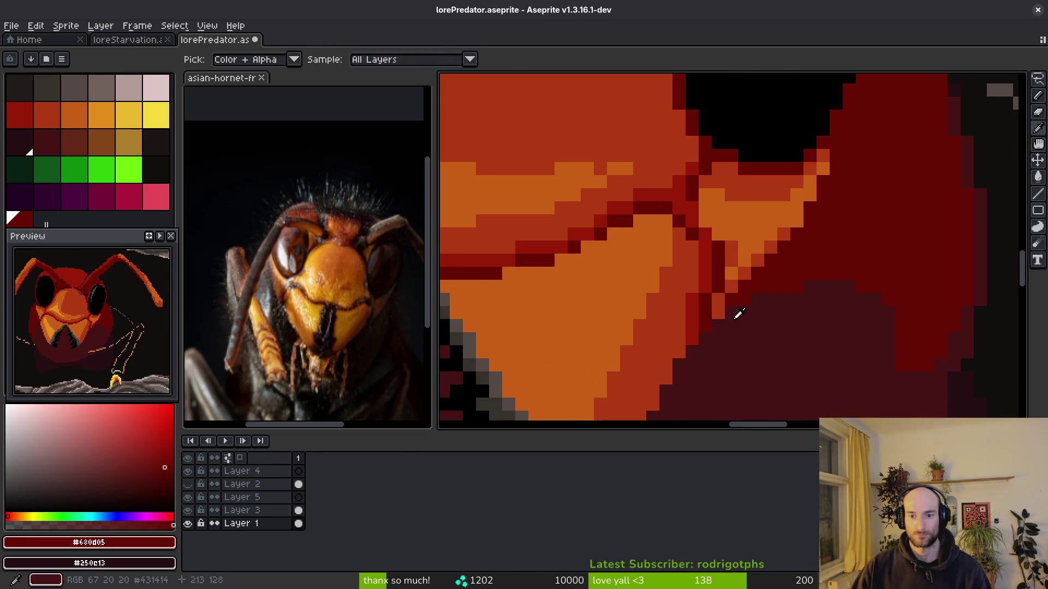
pyautogui.scroll(-3, 753, 328)
# Save the sprite file lorePredator.aseprite.
pyautogui.hotkey('ctrl', 's')
pyautogui.scroll(3, 758, 355)
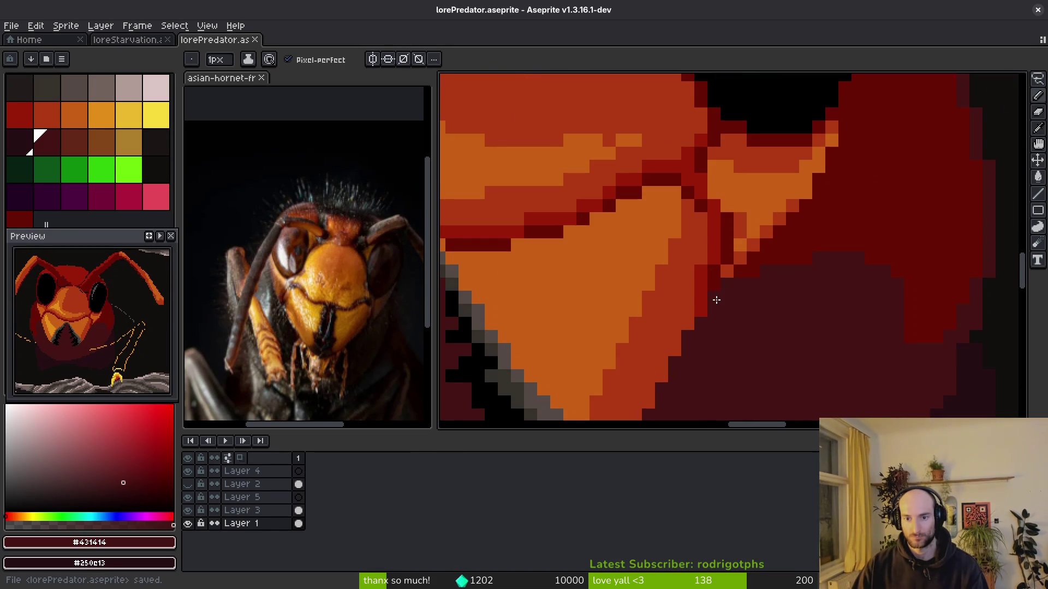
pyautogui.scroll(-3, 781, 353)
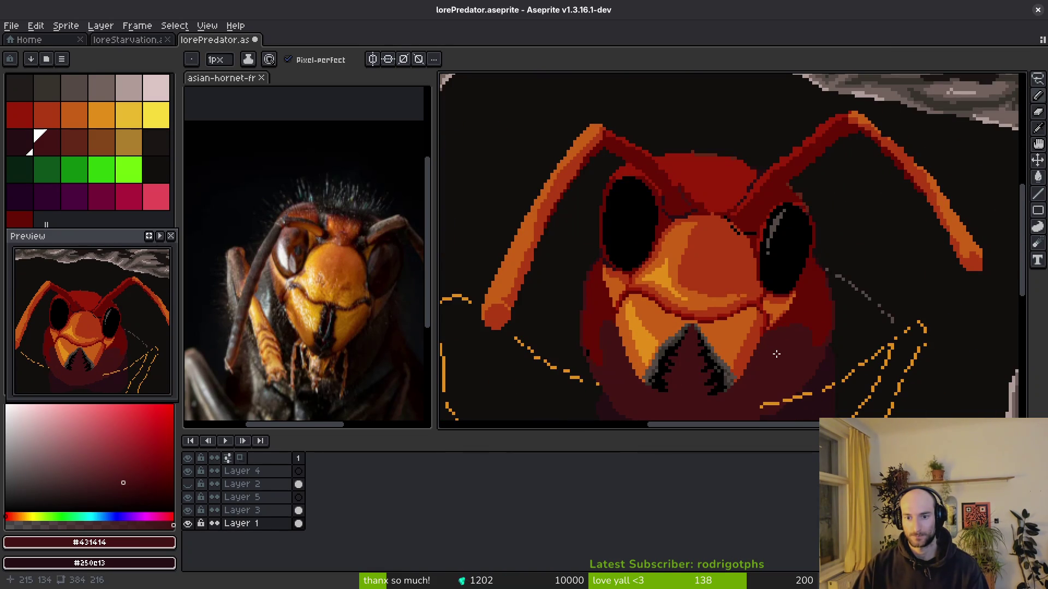
pyautogui.scroll(3, 771, 350)
# Paint a bright red edge along the orange shading and down the mandible edge.
pyautogui.keyDown('alt'); pyautogui.click(739, 324); pyautogui.keyUp('alt')
pyautogui.scroll(2, 738, 323)
pyautogui.click(748, 334)
pyautogui.click(755, 306)
pyautogui.scroll(-2, 755, 306)
pyautogui.moveTo(721, 260)
pyautogui.mouseDown()
pyautogui.moveTo(724, 304)
pyautogui.moveTo(715, 284)
pyautogui.moveTo(689, 367)
pyautogui.moveTo(635, 412)
pyautogui.mouseUp()
pyautogui.scroll(-4, 750, 234)
pyautogui.click(737, 240)
pyautogui.click(735, 335)
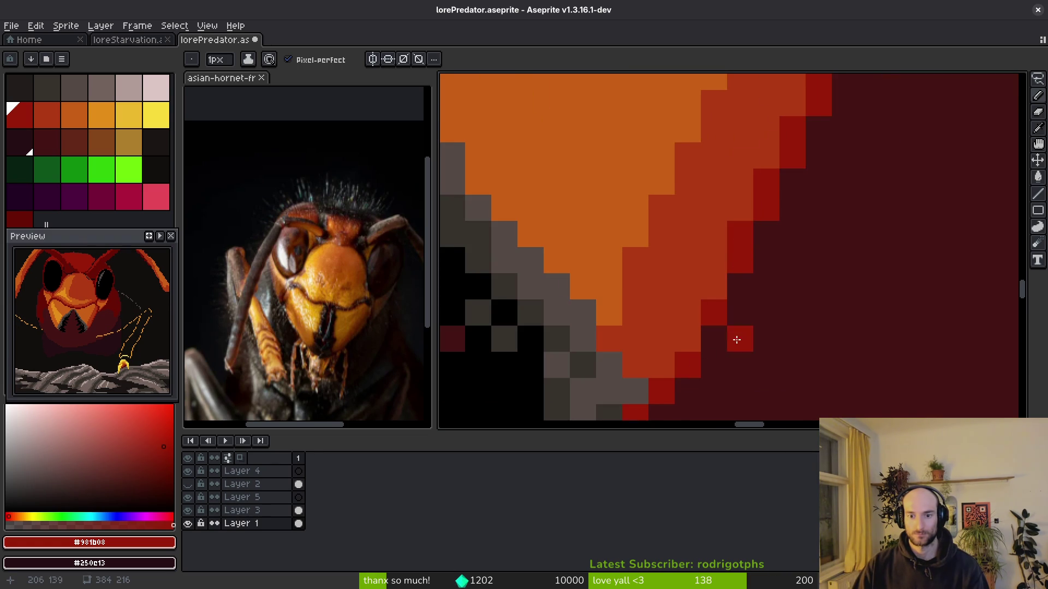
pyautogui.scroll(-3, 735, 335)
pyautogui.scroll(-3, 730, 345)
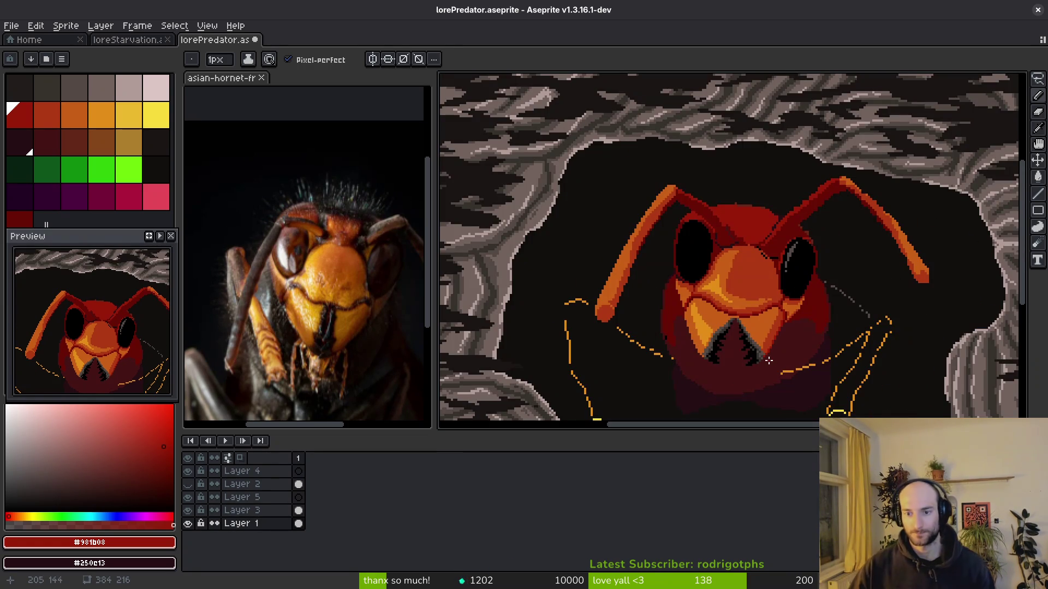
pyautogui.scroll(3, 779, 339)
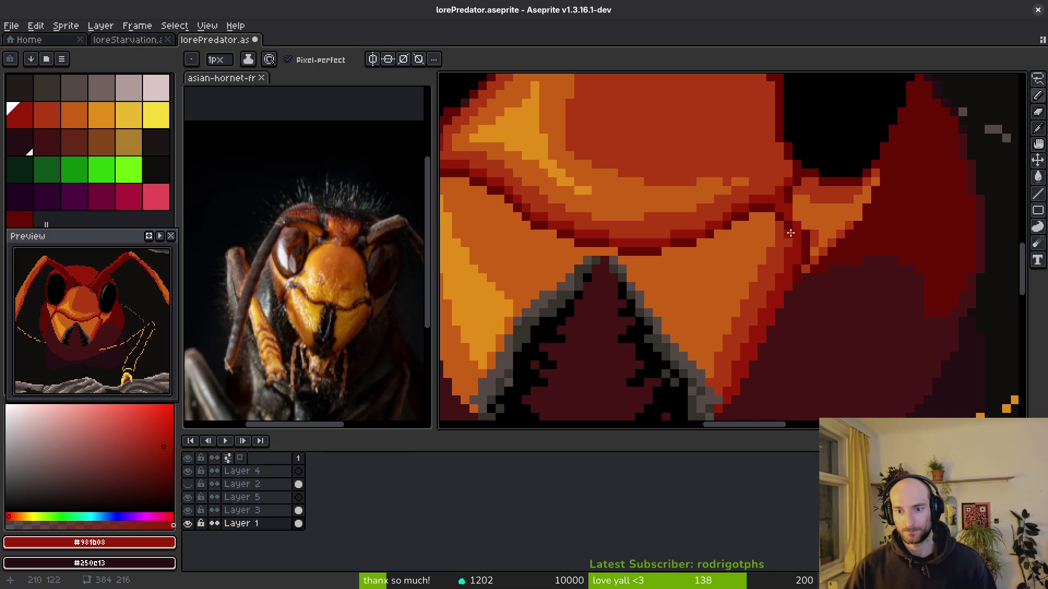
pyautogui.scroll(-3, 797, 330)
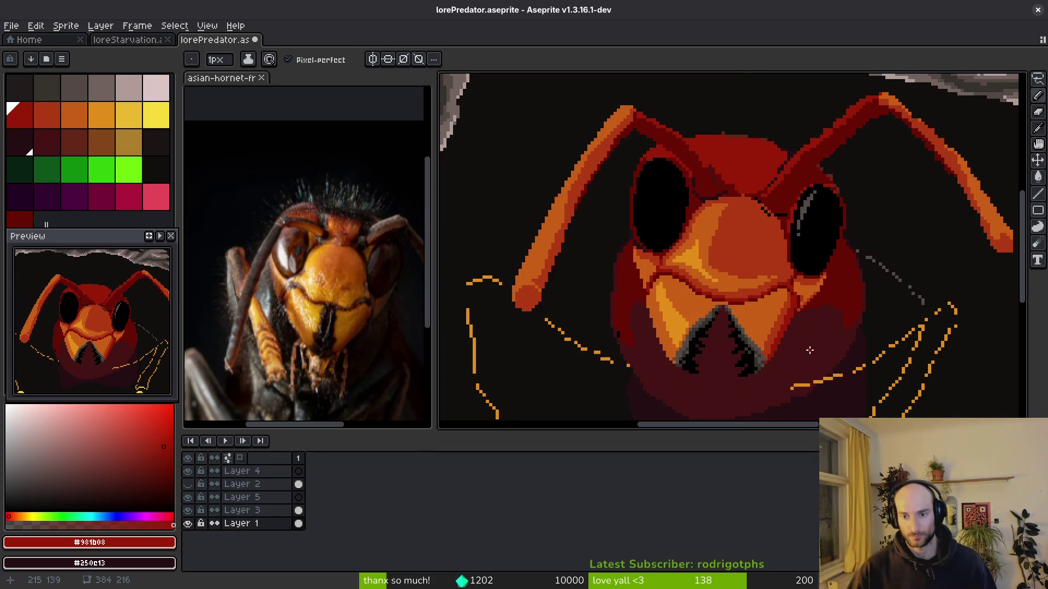
pyautogui.scroll(5, 807, 382)
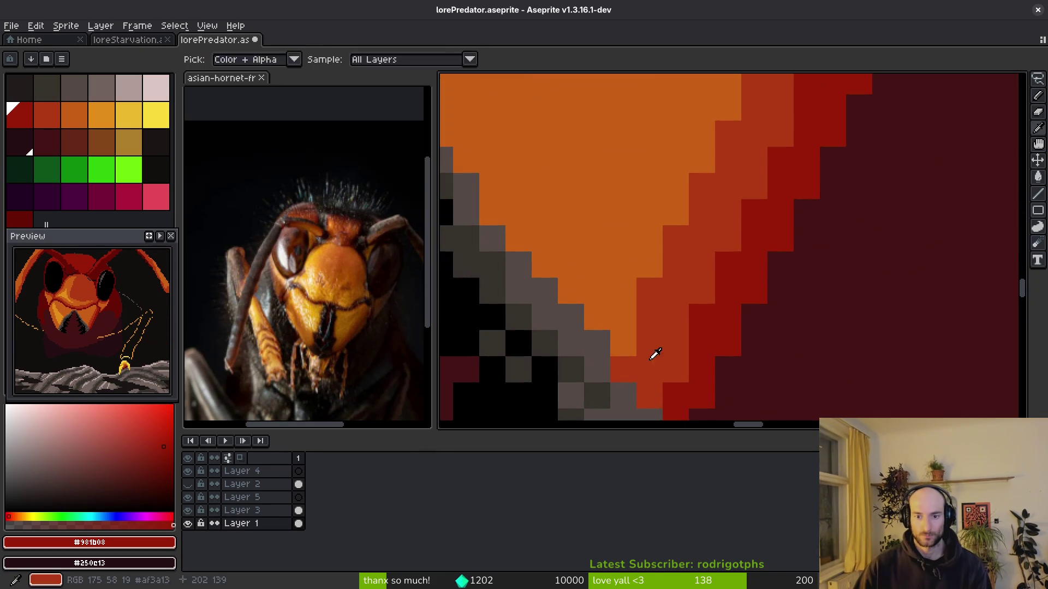
# Pick red-orange #af3a13 from the edge and undo the last pixel edit.
pyautogui.keyDown('alt'); pyautogui.click(666, 382); pyautogui.keyUp('alt')
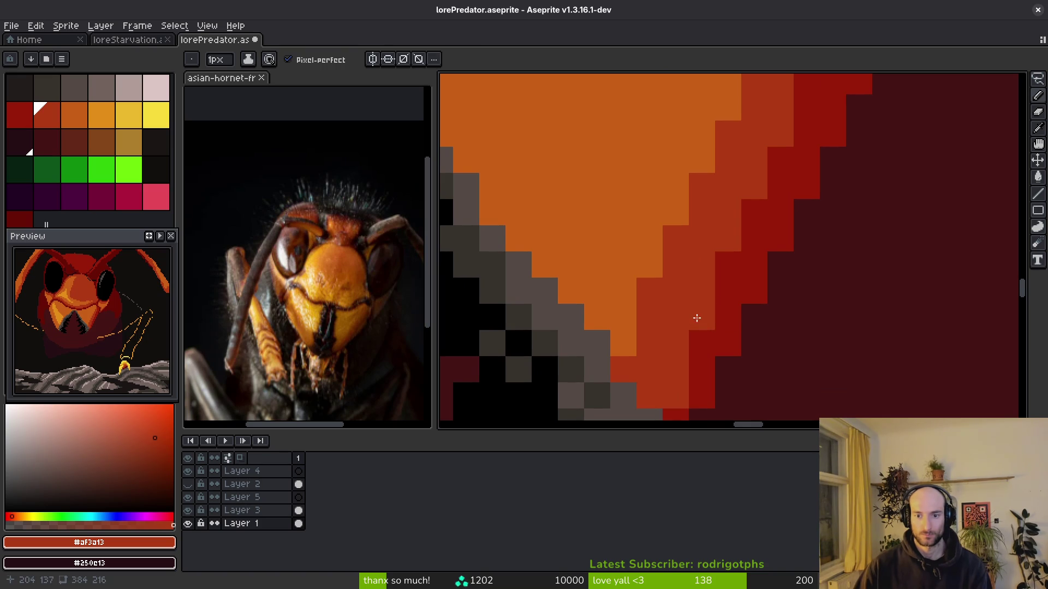
pyautogui.hotkey('ctrl', 'z')
pyautogui.hotkey('ctrl', 'z')
pyautogui.hotkey('ctrl', 'z')
pyautogui.scroll(2, 731, 298)
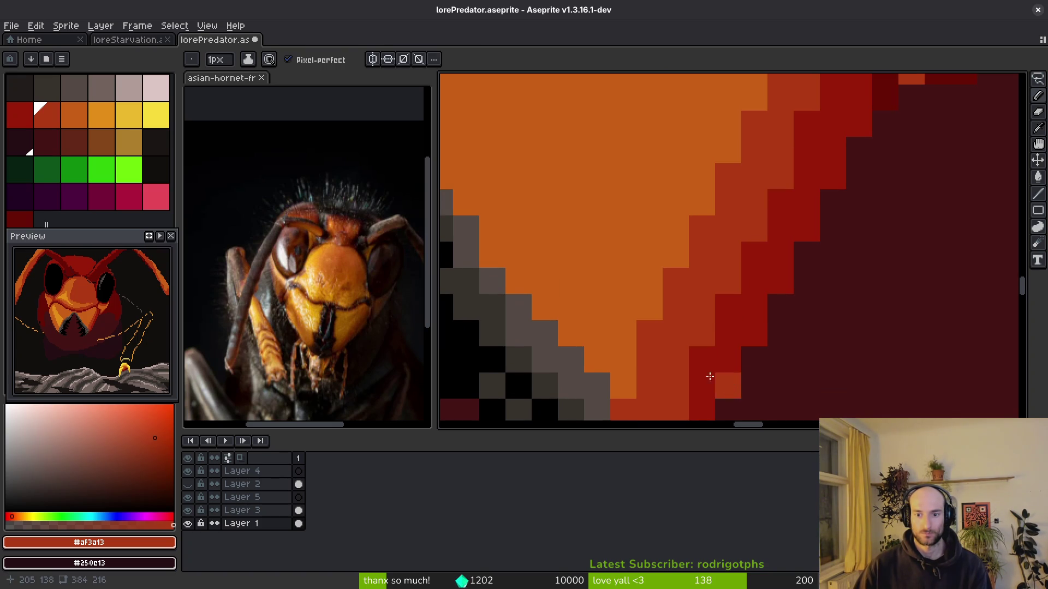
pyautogui.scroll(-6, 786, 297)
pyautogui.scroll(6, 735, 389)
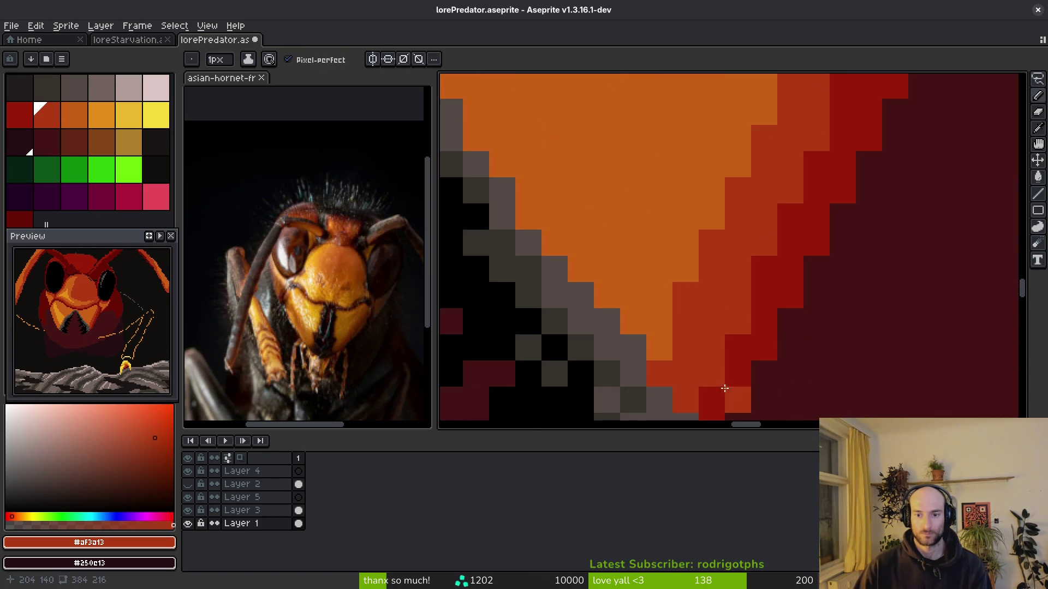